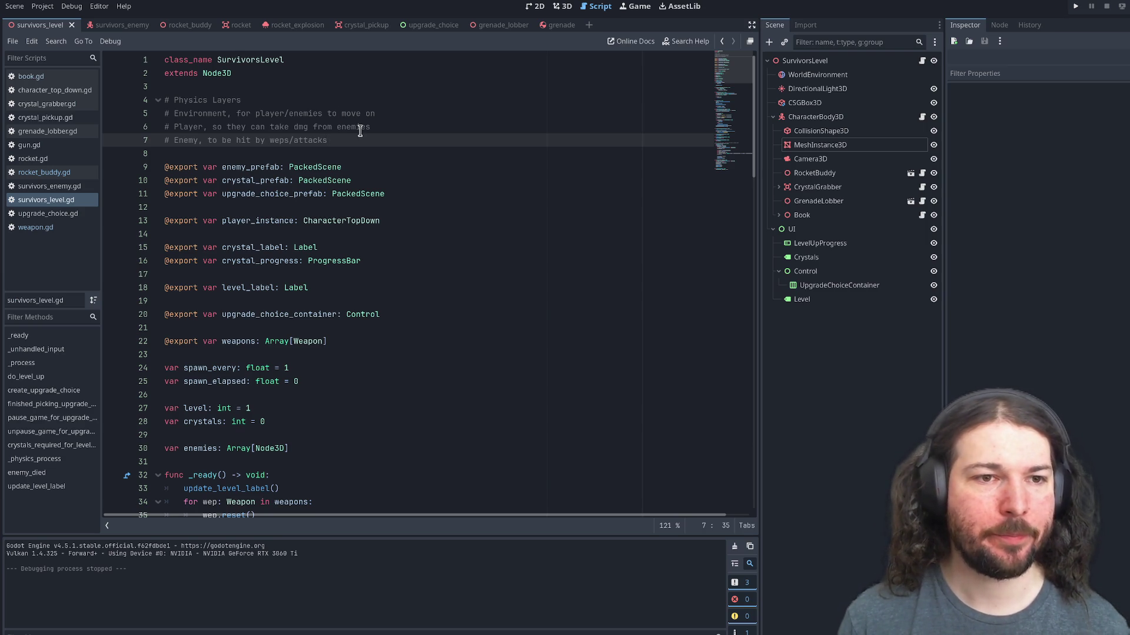
Step: Add the line '# Weapon, to hit enemies ?? but not be hit by anything' below the Enemy layer and save
{"action": "key", "text": "Return"}
{"action": "type", "text": "#"}
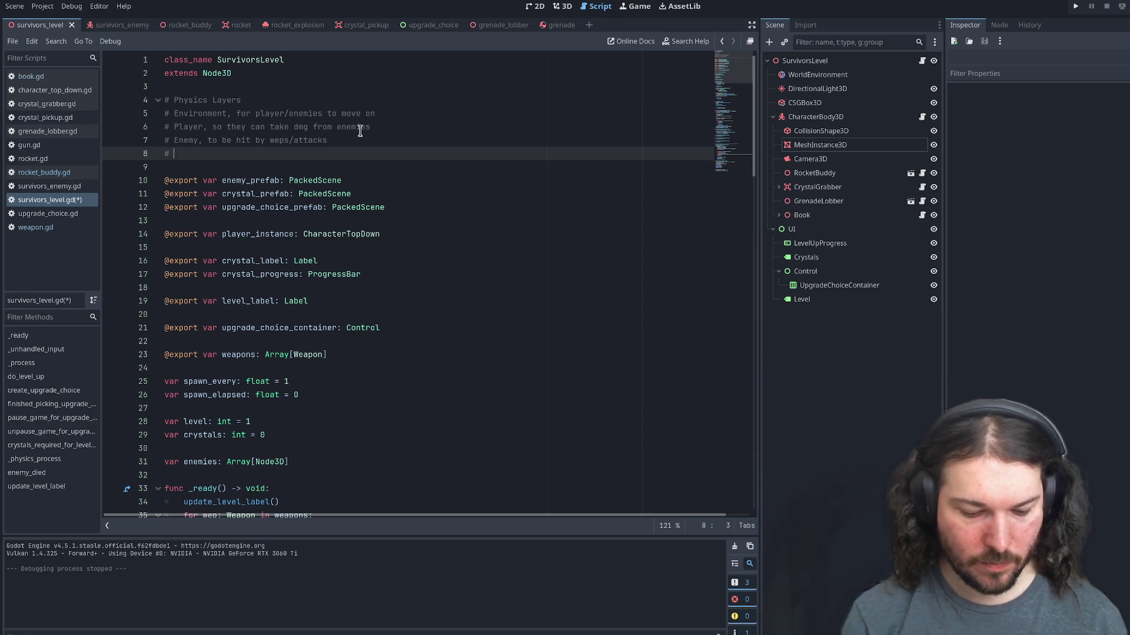
{"action": "type", "text": "Weapon, t"}
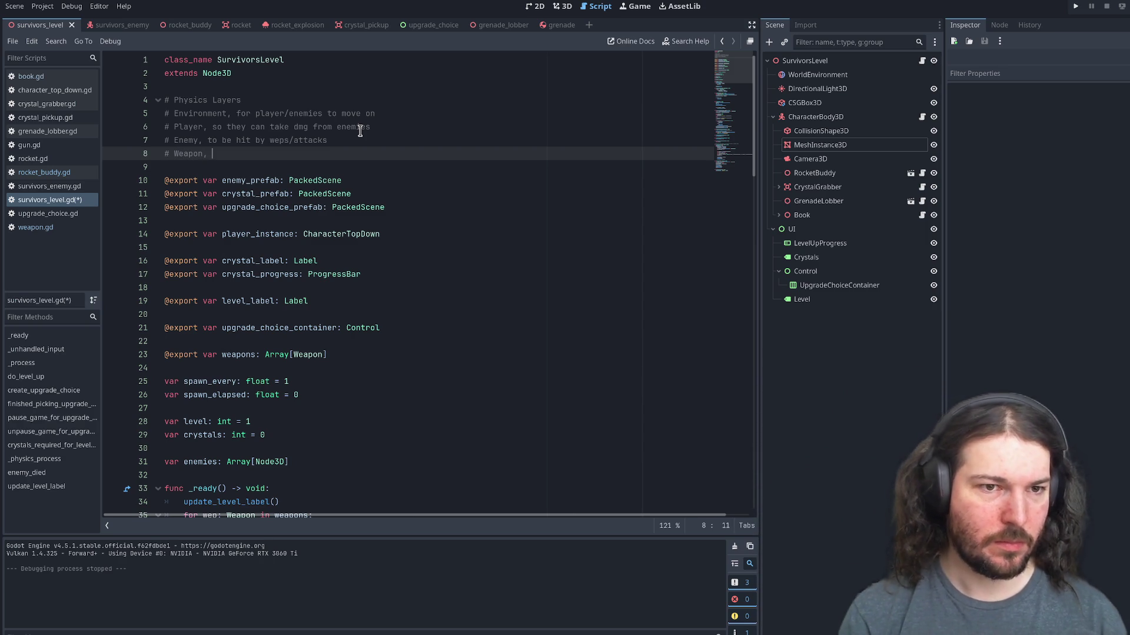
{"action": "type", "text": "o hit "}
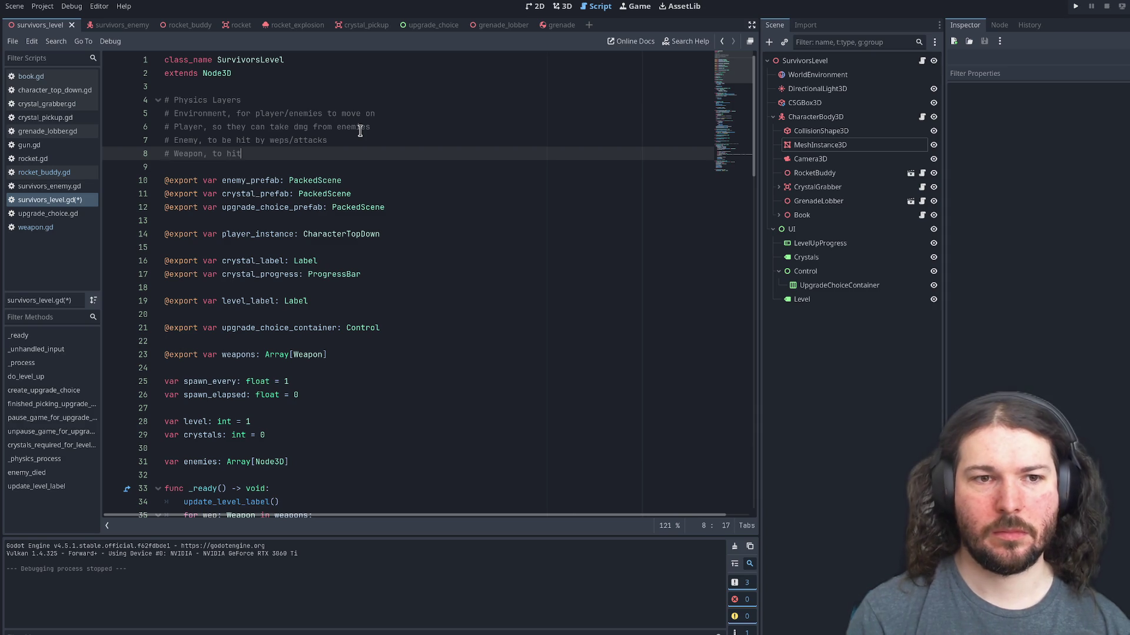
{"action": "type", "text": "enemies "}
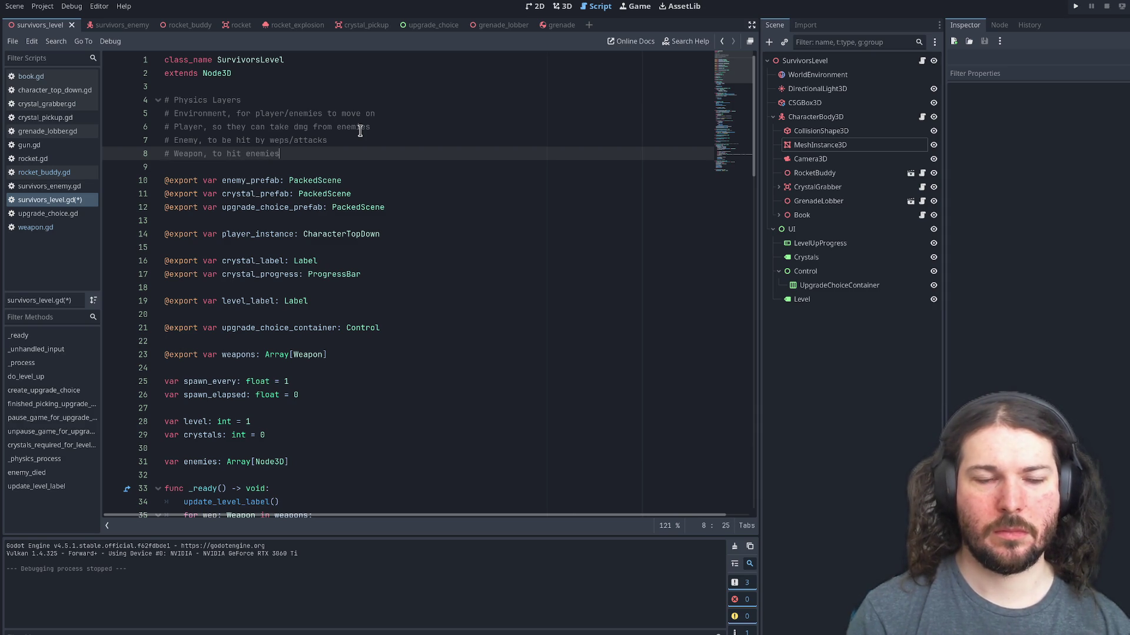
{"action": "type", "text": "?? but not be hit b"}
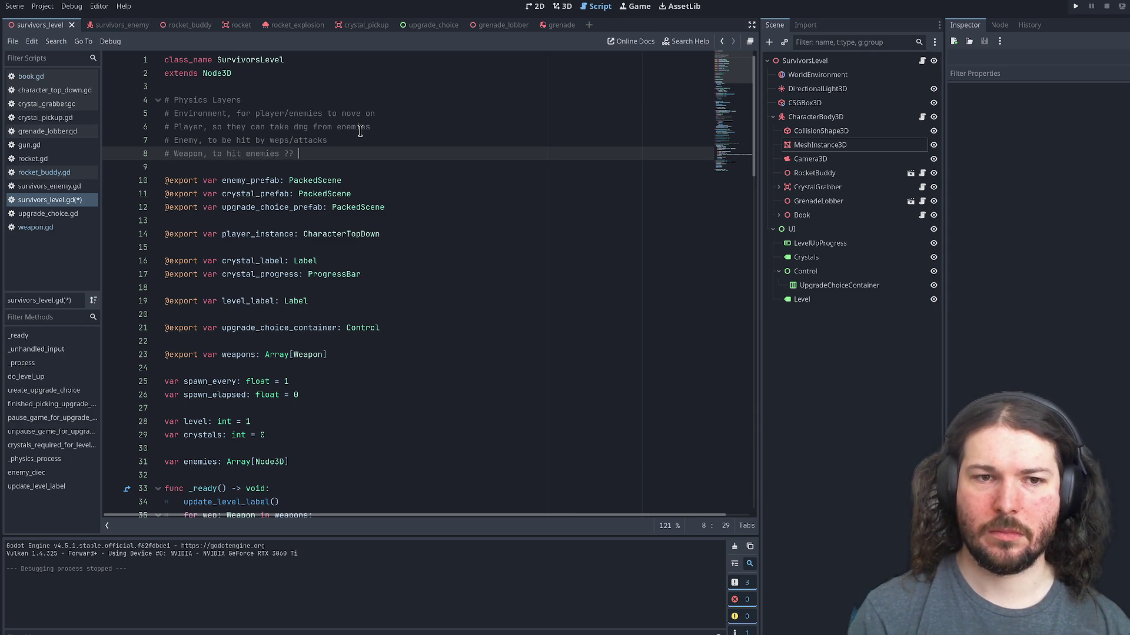
{"action": "type", "text": "y anything"}
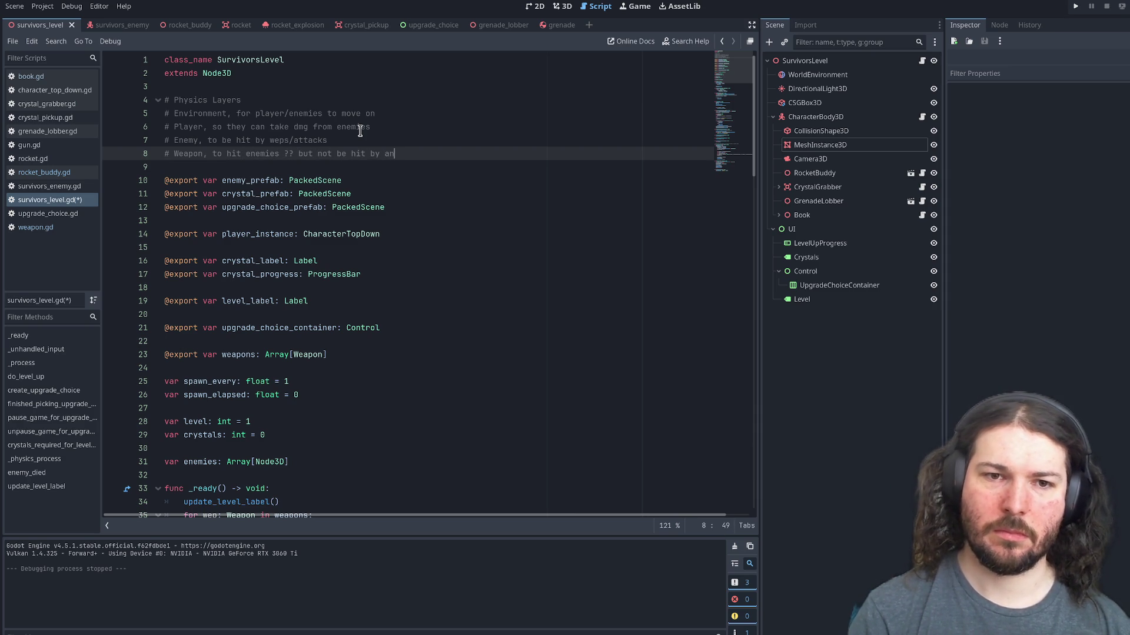
{"action": "key", "text": "ctrl+s"}
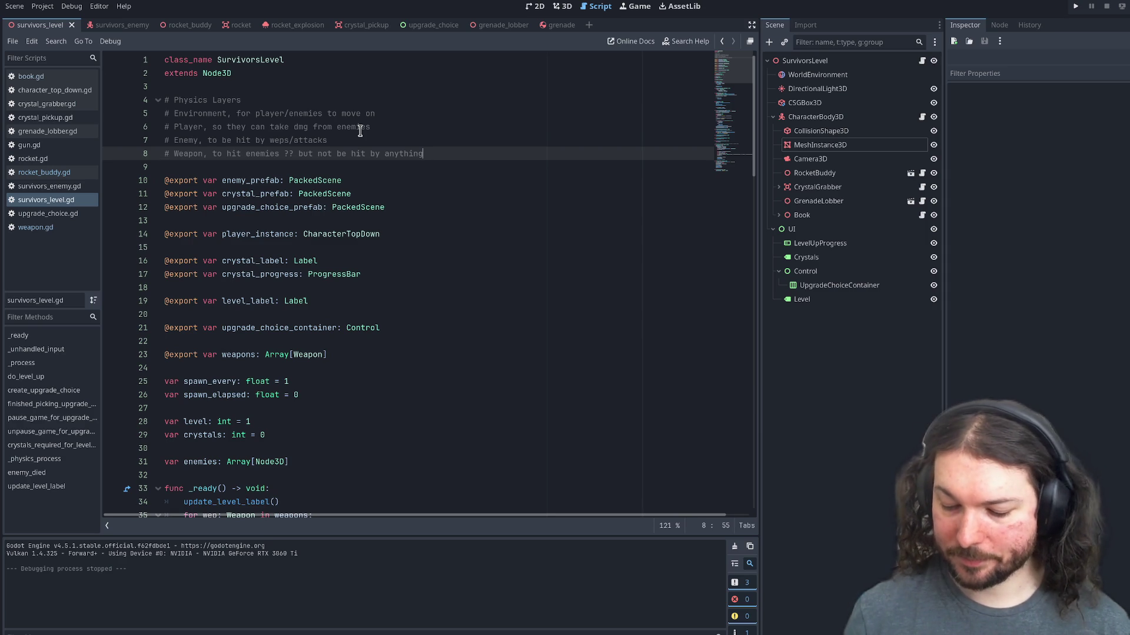
{"action": "left_click", "coordinate": [228, 87]}
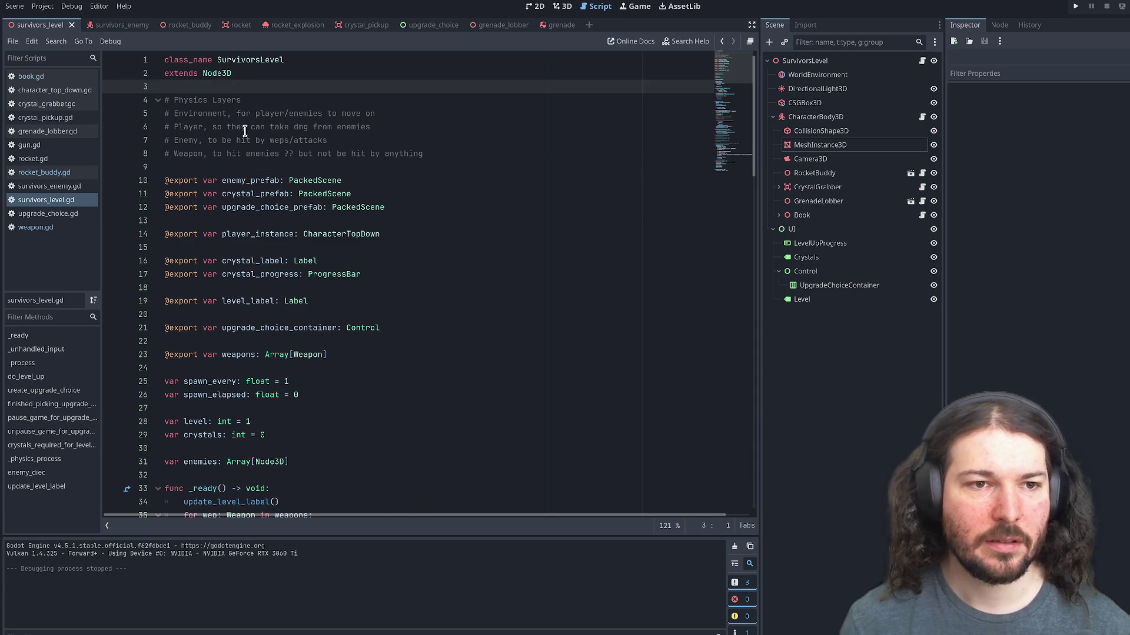
{"action": "left_click", "coordinate": [200, 167]}
{"action": "left_click", "coordinate": [193, 88]}
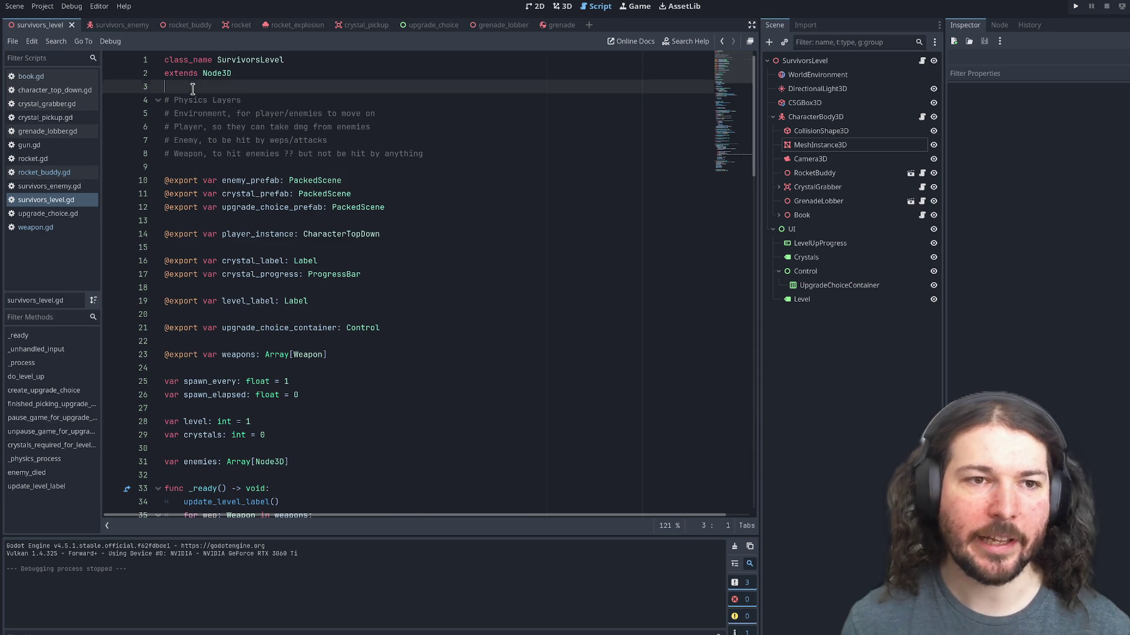
{"action": "left_click", "coordinate": [211, 168]}
{"action": "left_click", "coordinate": [190, 87]}
{"action": "left_click", "coordinate": [333, 60]}
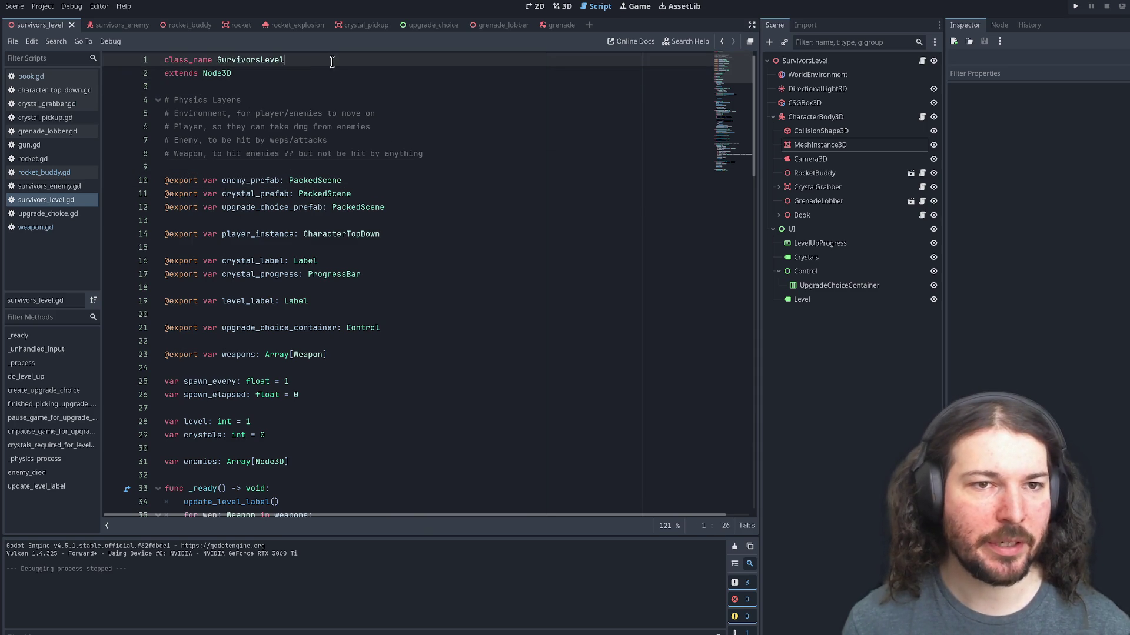
{"action": "left_click", "coordinate": [313, 83]}
{"action": "left_click", "coordinate": [240, 168]}
{"action": "left_click", "coordinate": [228, 88]}
{"action": "left_click", "coordinate": [235, 77]}
{"action": "left_click", "coordinate": [304, 61]}
{"action": "left_click", "coordinate": [294, 69]}
{"action": "left_click", "coordinate": [294, 63]}
{"action": "left_click", "coordinate": [294, 69]}
{"action": "left_click", "coordinate": [293, 64]}
{"action": "left_click", "coordinate": [293, 71]}
{"action": "left_click", "coordinate": [297, 61]}
{"action": "left_click", "coordinate": [297, 71]}
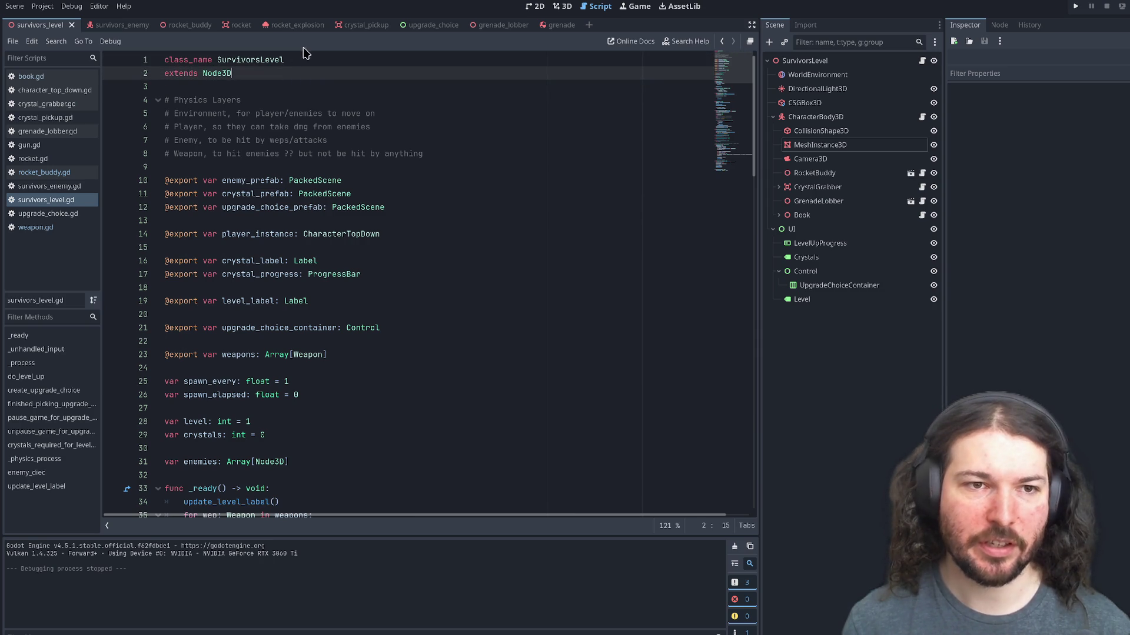
{"action": "left_click", "coordinate": [280, 83]}
{"action": "left_click", "coordinate": [271, 97]}
{"action": "left_click", "coordinate": [229, 171]}
{"action": "left_click", "coordinate": [217, 86]}
{"action": "left_click", "coordinate": [250, 75]}
{"action": "left_click", "coordinate": [332, 63]}
{"action": "left_click", "coordinate": [324, 72]}
{"action": "left_click", "coordinate": [317, 64]}
{"action": "left_click", "coordinate": [312, 73]}
{"action": "left_click", "coordinate": [288, 88]}
{"action": "left_click", "coordinate": [292, 63]}
{"action": "left_click", "coordinate": [300, 76]}
{"action": "left_click", "coordinate": [284, 87]}
{"action": "left_click", "coordinate": [238, 166]}
{"action": "left_click", "coordinate": [236, 74]}
{"action": "left_click", "coordinate": [236, 88]}
{"action": "left_click", "coordinate": [229, 168]}
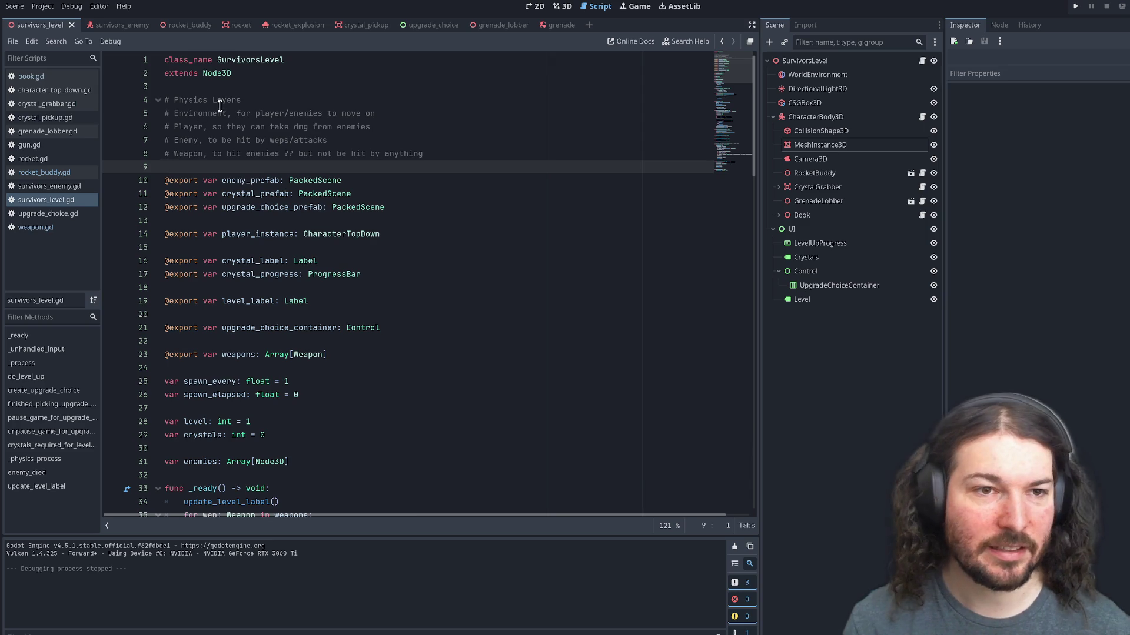
{"action": "left_click", "coordinate": [242, 85]}
{"action": "left_click", "coordinate": [198, 168]}
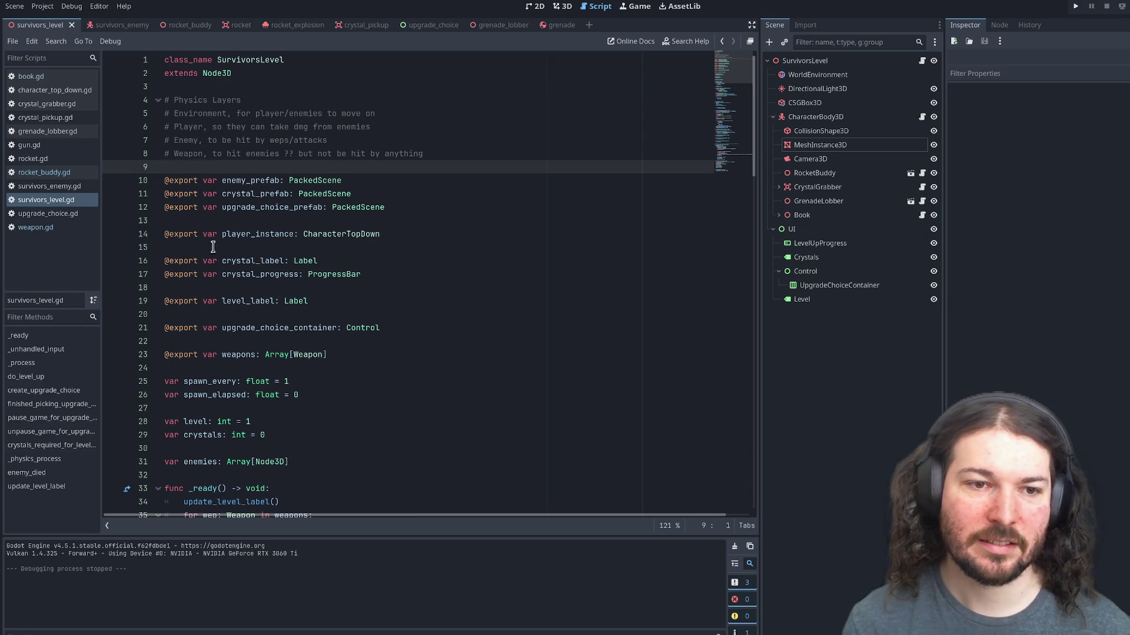
{"action": "left_click", "coordinate": [207, 210]}
{"action": "left_click", "coordinate": [214, 222]}
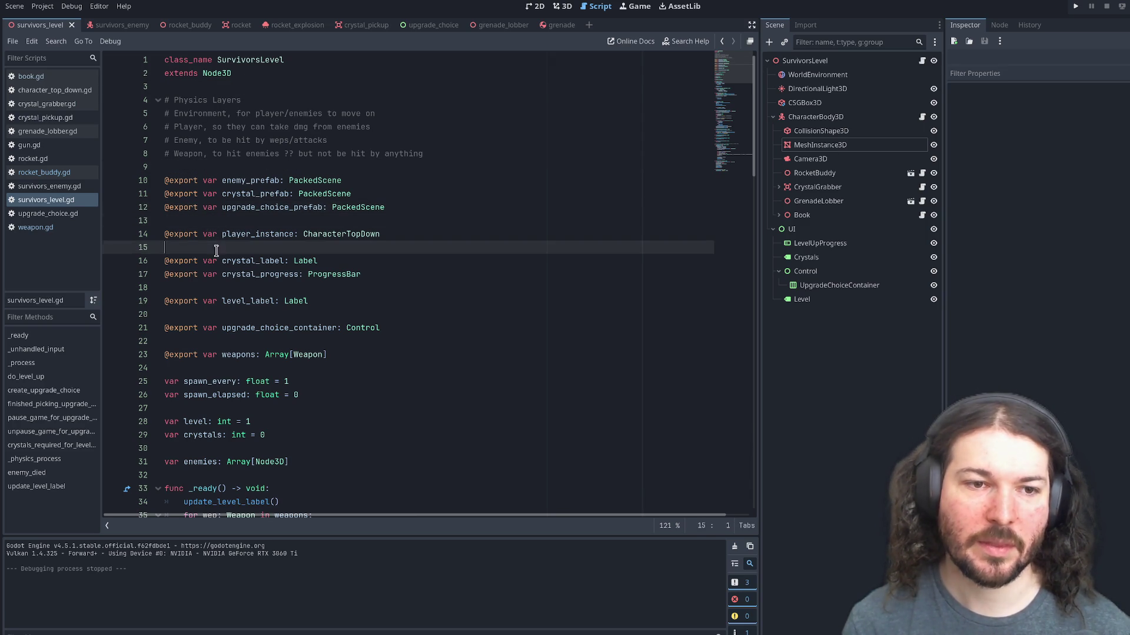
{"action": "left_click", "coordinate": [209, 171]}
{"action": "left_click", "coordinate": [210, 86]}
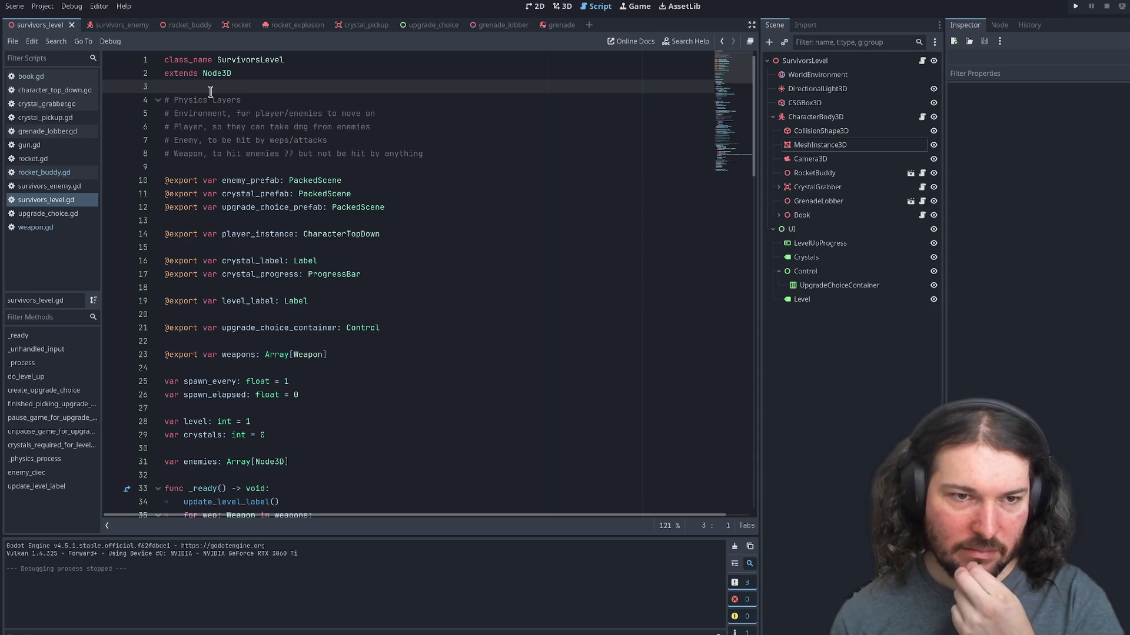
{"action": "left_click", "coordinate": [224, 166]}
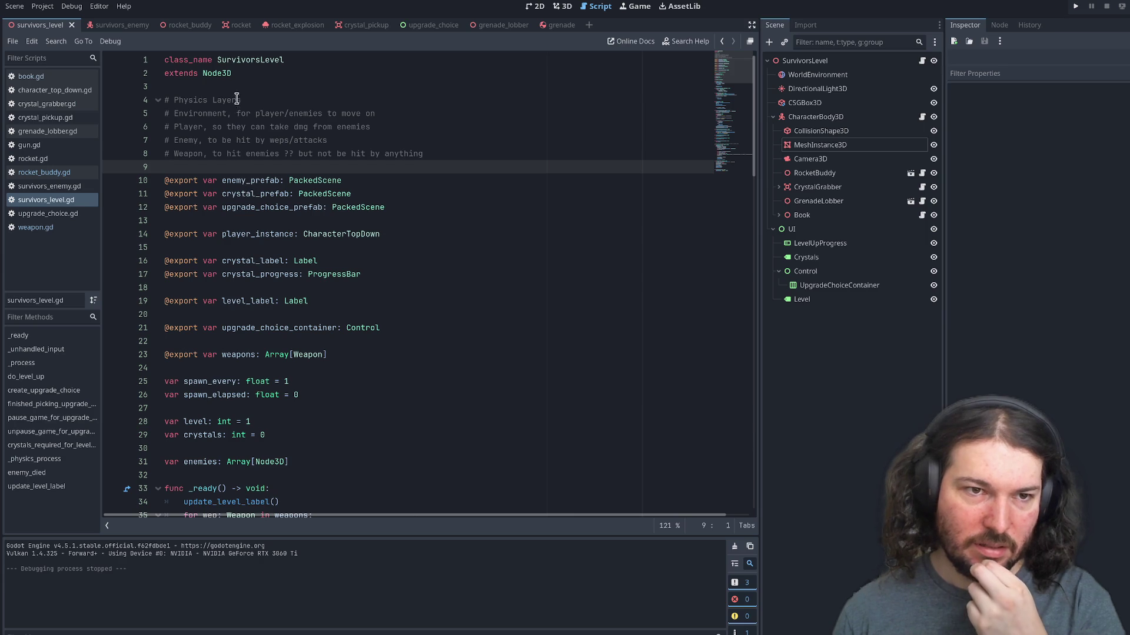
{"action": "left_click", "coordinate": [236, 86]}
{"action": "left_click", "coordinate": [227, 172]}
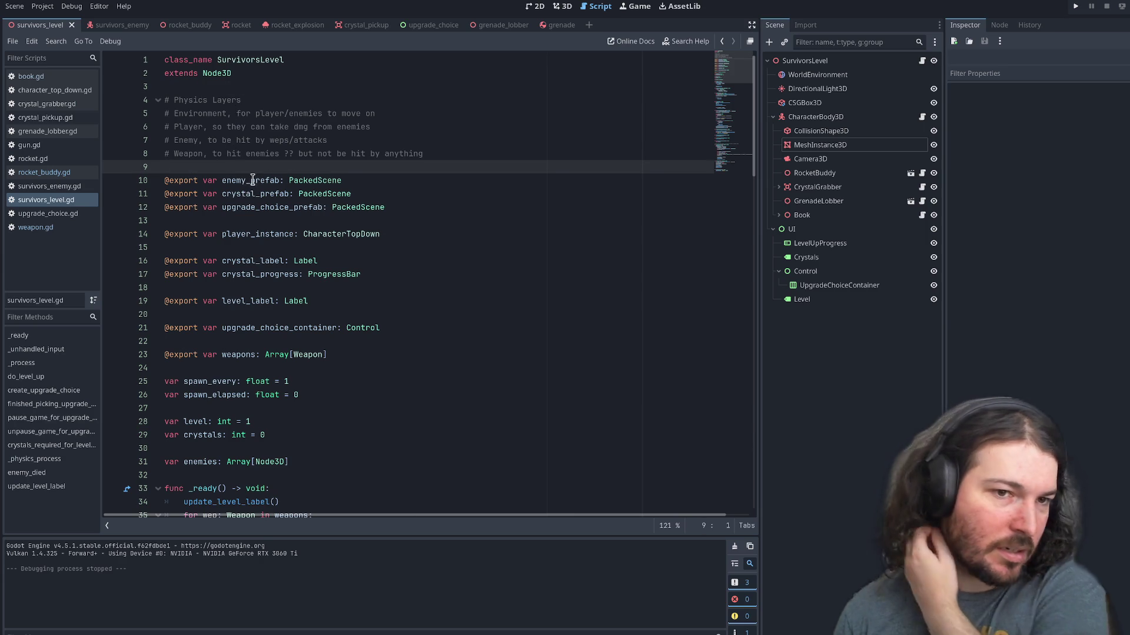
{"action": "left_click", "coordinate": [256, 217]}
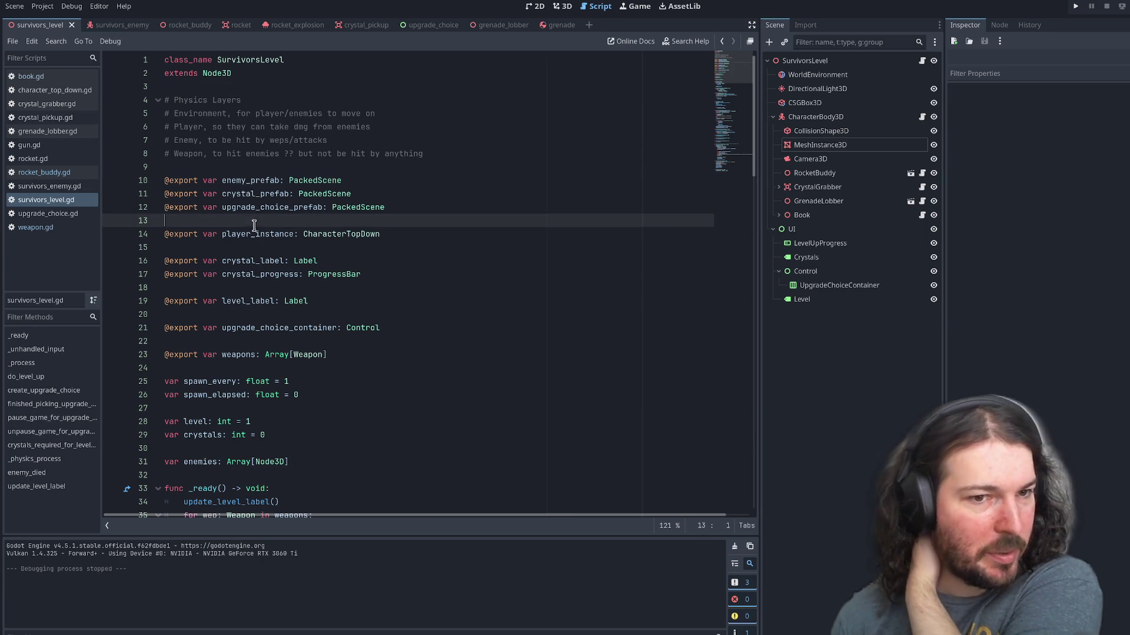
{"action": "left_click", "coordinate": [246, 247]}
{"action": "left_click", "coordinate": [242, 220]}
{"action": "left_click", "coordinate": [240, 167]}
{"action": "left_click", "coordinate": [249, 220]}
{"action": "left_click", "coordinate": [252, 247]}
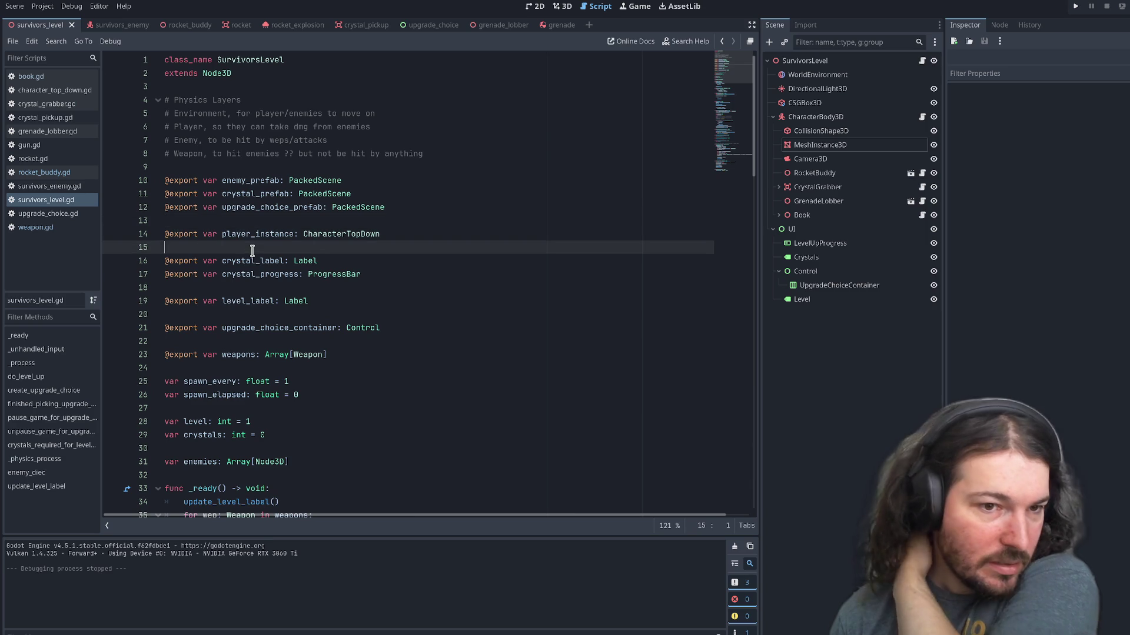
{"action": "left_click", "coordinate": [251, 286]}
{"action": "left_click", "coordinate": [241, 309]}
{"action": "left_click", "coordinate": [233, 341]}
{"action": "left_click", "coordinate": [218, 368]}
{"action": "left_click", "coordinate": [215, 340]}
{"action": "left_click", "coordinate": [219, 314]}
{"action": "left_click", "coordinate": [216, 286]}
{"action": "left_click", "coordinate": [218, 248]}
{"action": "left_click", "coordinate": [211, 220]}
{"action": "left_click", "coordinate": [211, 169]}
{"action": "left_click", "coordinate": [225, 251]}
{"action": "left_click", "coordinate": [214, 221]}
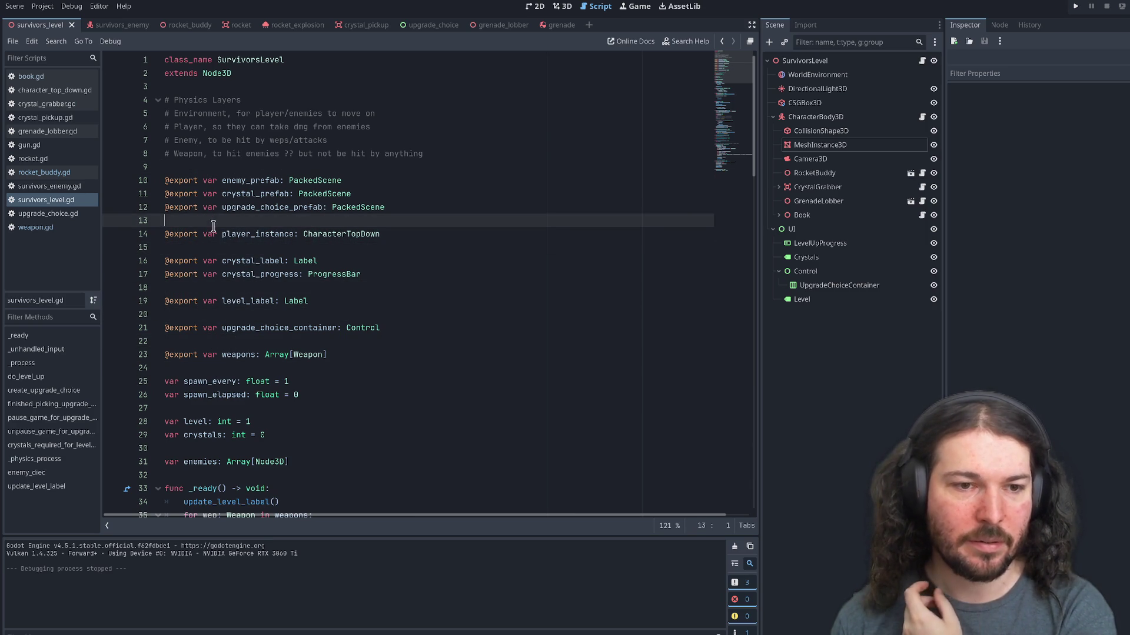
{"action": "left_click", "coordinate": [226, 315]}
{"action": "left_click", "coordinate": [226, 341]}
{"action": "left_click", "coordinate": [217, 365]}
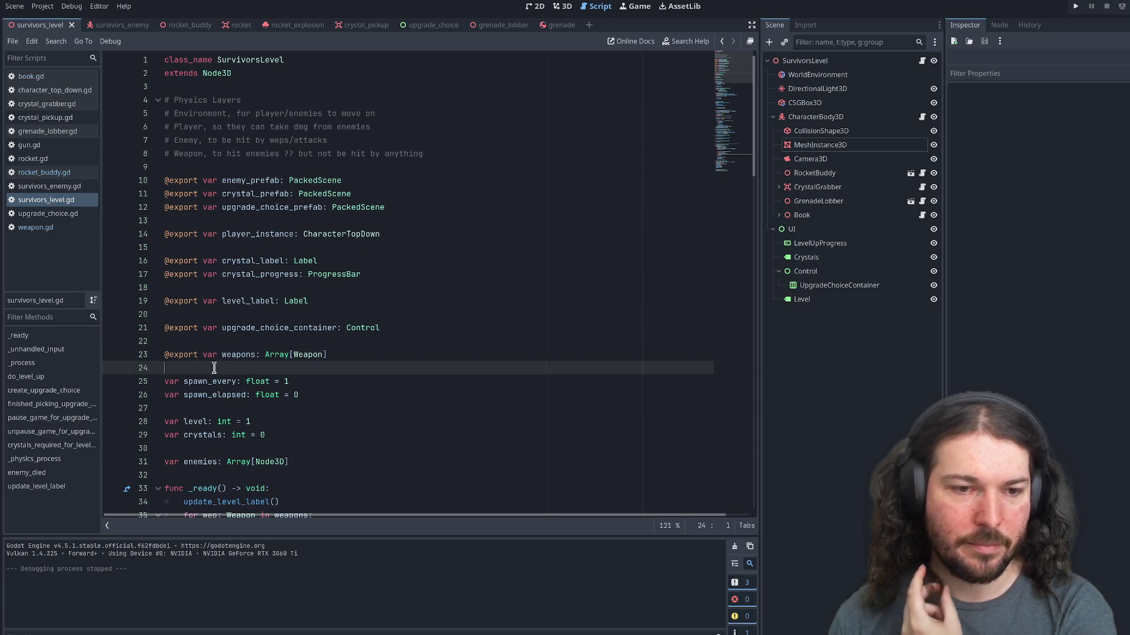
{"action": "left_click", "coordinate": [202, 409]}
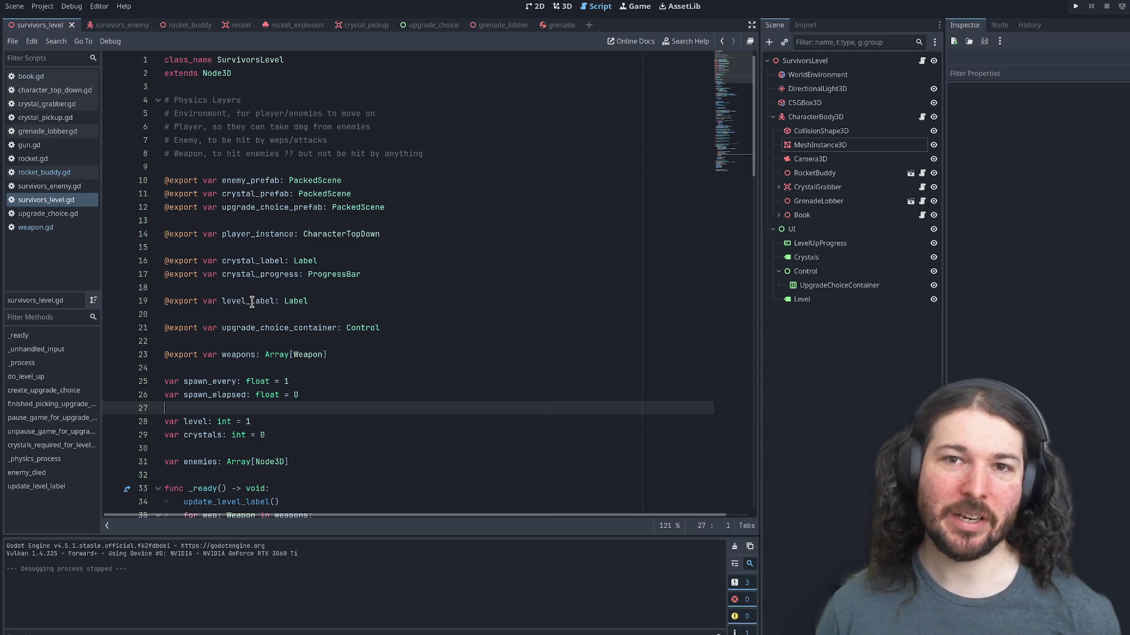
Step: In the 3D view, preview Wireframe, Overdraw and Normal Buffer, then return to Display Normal
{"action": "left_click", "coordinate": [562, 6]}
{"action": "left_click", "coordinate": [37, 62]}
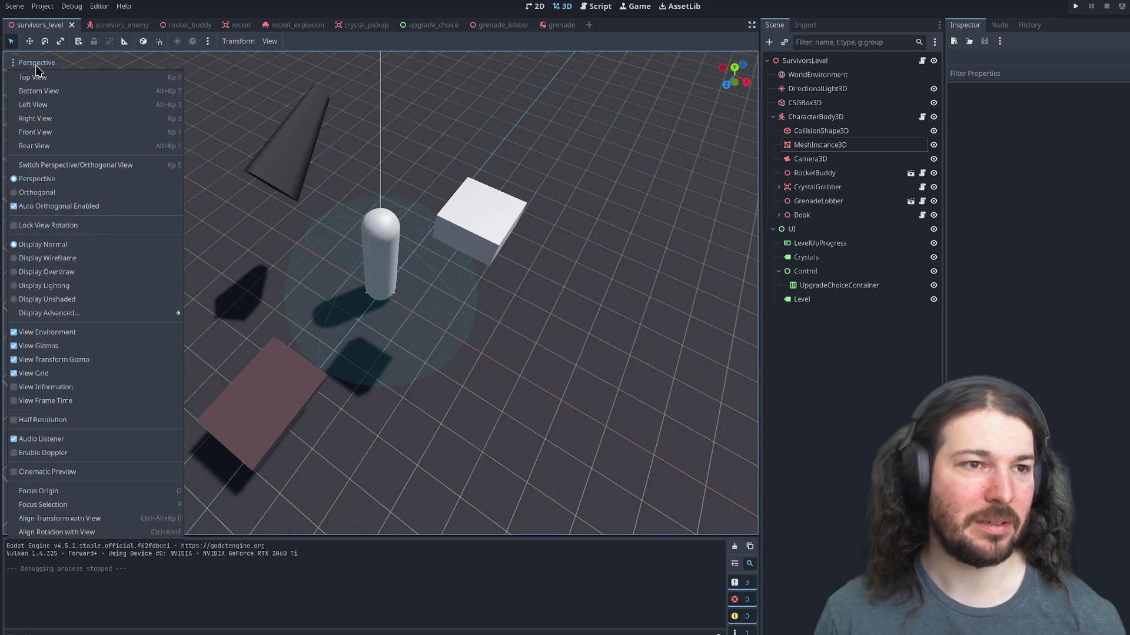
{"action": "left_click", "coordinate": [89, 260]}
{"action": "left_click", "coordinate": [87, 272]}
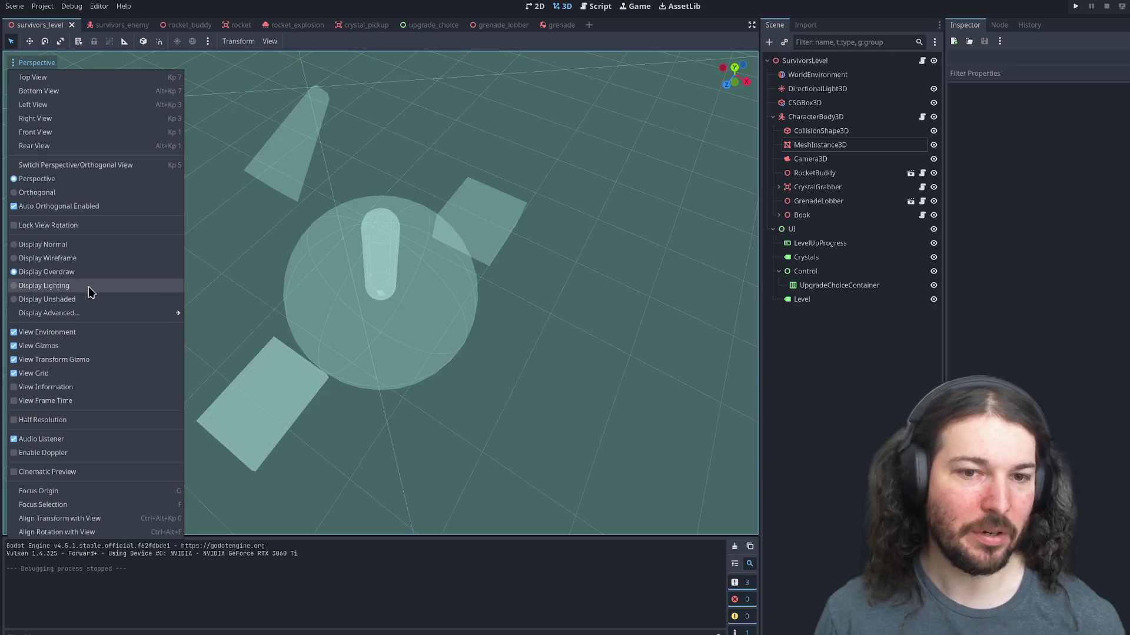
{"action": "mouse_move", "coordinate": [145, 314]}
{"action": "left_click", "coordinate": [226, 334]}
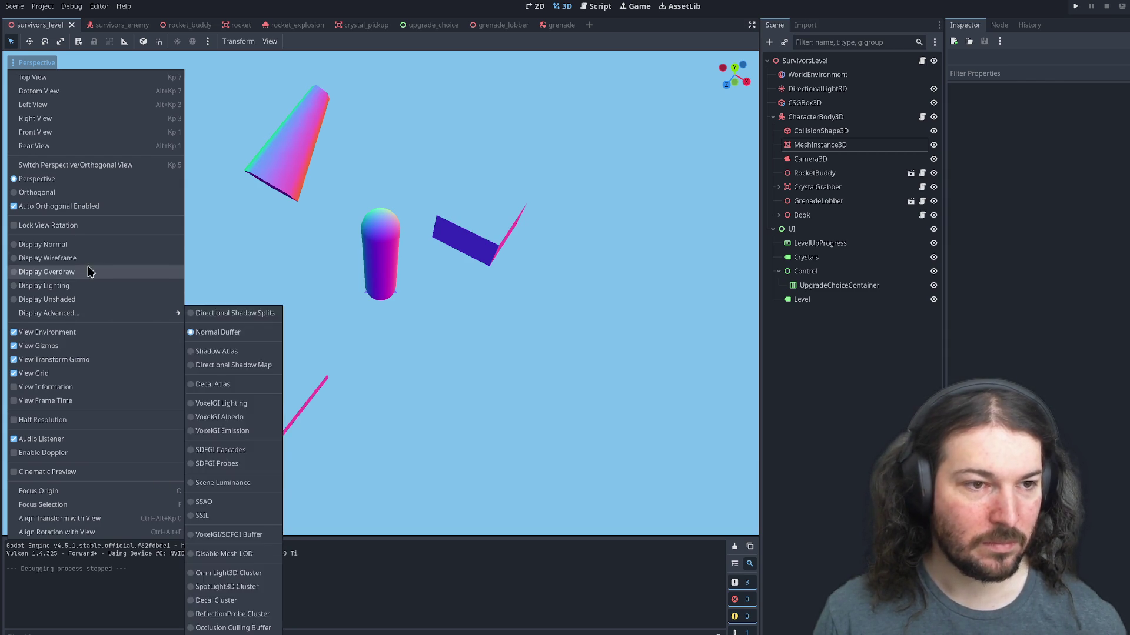
{"action": "left_click", "coordinate": [76, 244]}
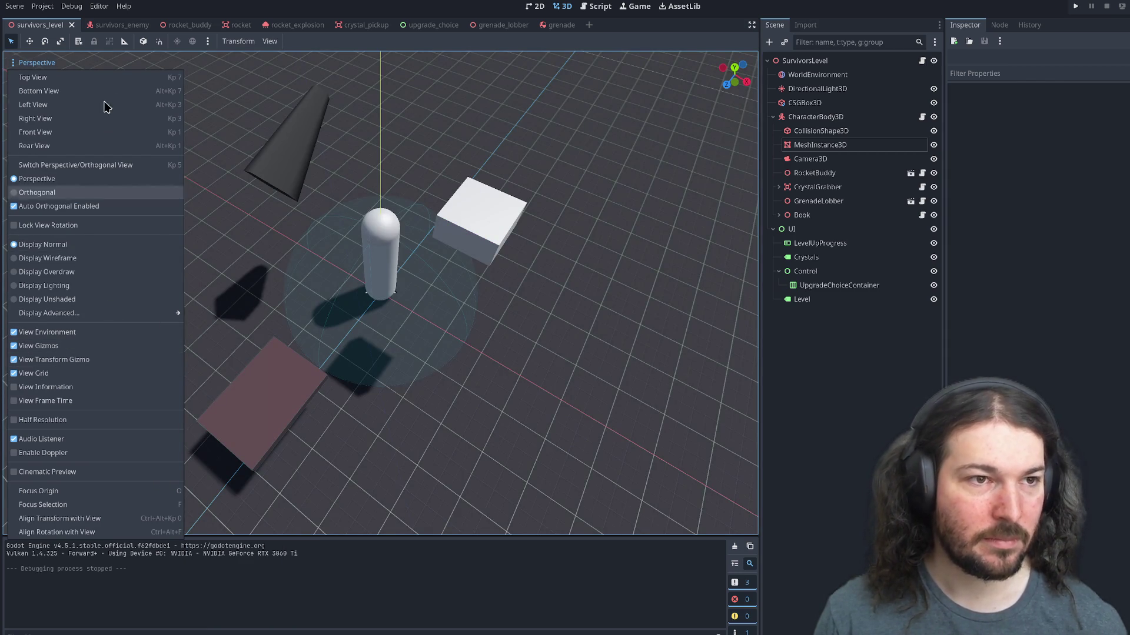
{"action": "left_click", "coordinate": [169, 7]}
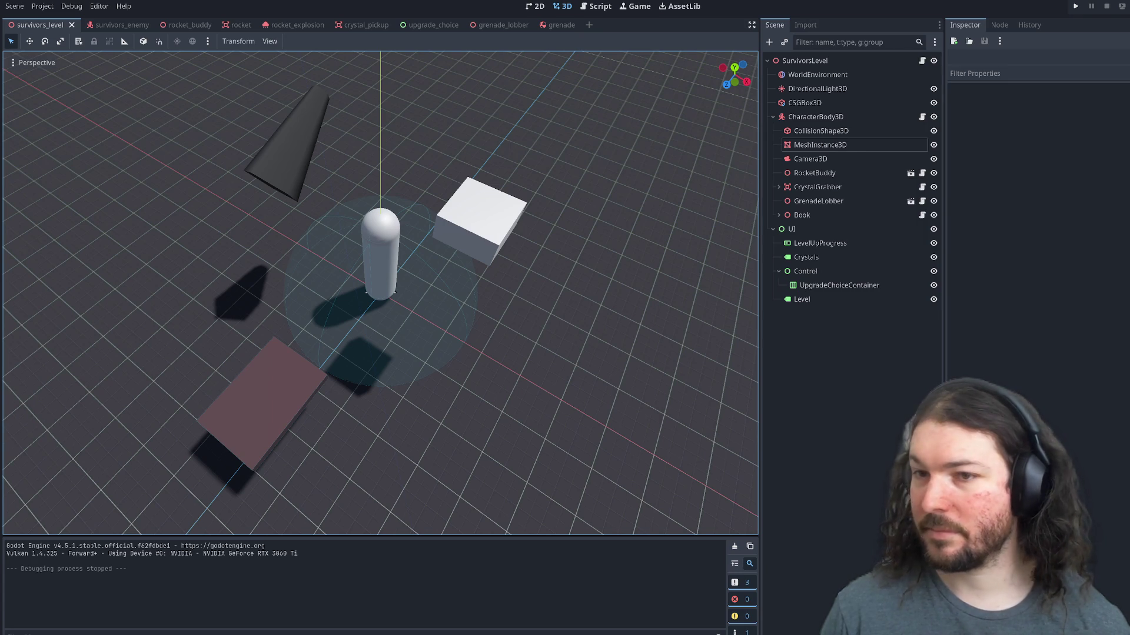
Step: Orbit and zoom around the level, then select the player capsule's MeshInstance3D
{"action": "mouse_move", "coordinate": [528, 399]}
{"action": "left_mouse_down"}
{"action": "mouse_move", "coordinate": [477, 339]}
{"action": "mouse_move", "coordinate": [535, 330]}
{"action": "mouse_move", "coordinate": [538, 305]}
{"action": "mouse_move", "coordinate": [512, 297]}
{"action": "mouse_move", "coordinate": [524, 270]}
{"action": "mouse_move", "coordinate": [522, 303]}
{"action": "left_mouse_up"}
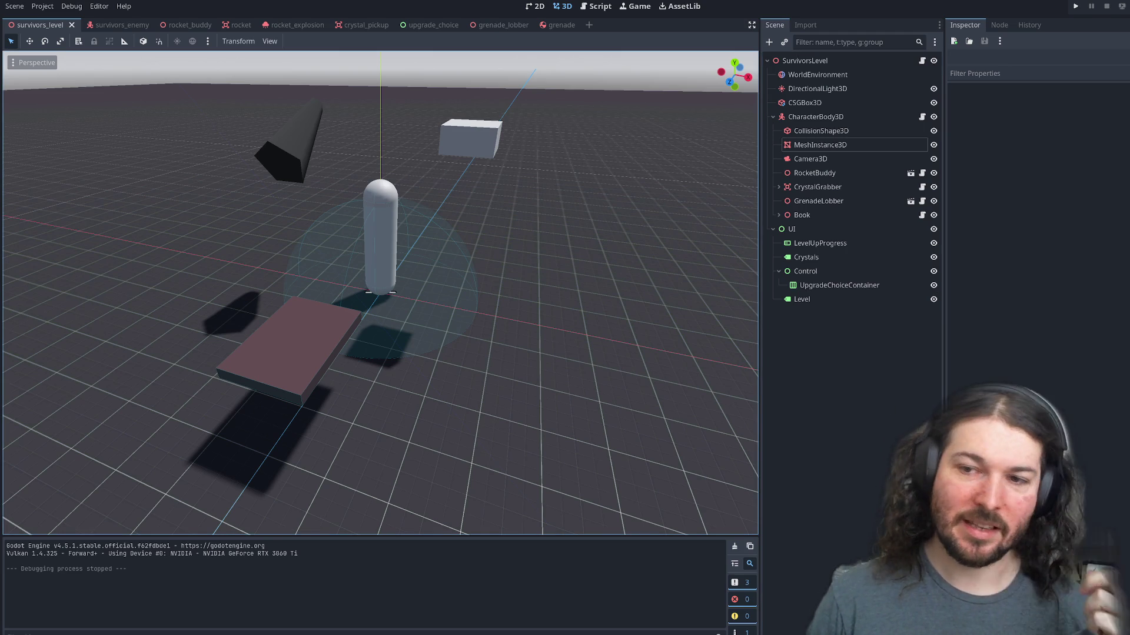
{"action": "left_click", "coordinate": [903, 384]}
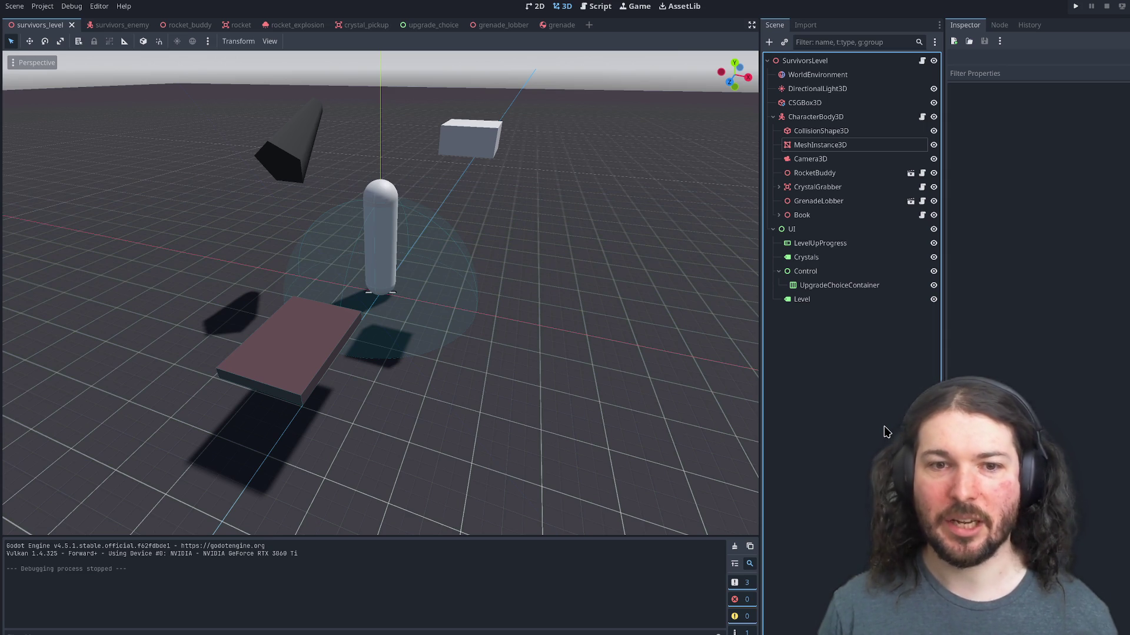
{"action": "mouse_move", "coordinate": [524, 290]}
{"action": "left_mouse_down"}
{"action": "mouse_move", "coordinate": [512, 270]}
{"action": "mouse_move", "coordinate": [533, 268]}
{"action": "left_mouse_up"}
{"action": "scroll", "coordinate": [530, 268], "scroll_direction": "down", "scroll_amount": 6}
{"action": "mouse_move", "coordinate": [454, 295]}
{"action": "left_mouse_down"}
{"action": "mouse_move", "coordinate": [479, 390]}
{"action": "mouse_move", "coordinate": [371, 343]}
{"action": "mouse_move", "coordinate": [447, 340]}
{"action": "mouse_move", "coordinate": [469, 360]}
{"action": "left_mouse_up"}
{"action": "scroll", "coordinate": [370, 343], "scroll_direction": "up", "scroll_amount": 3}
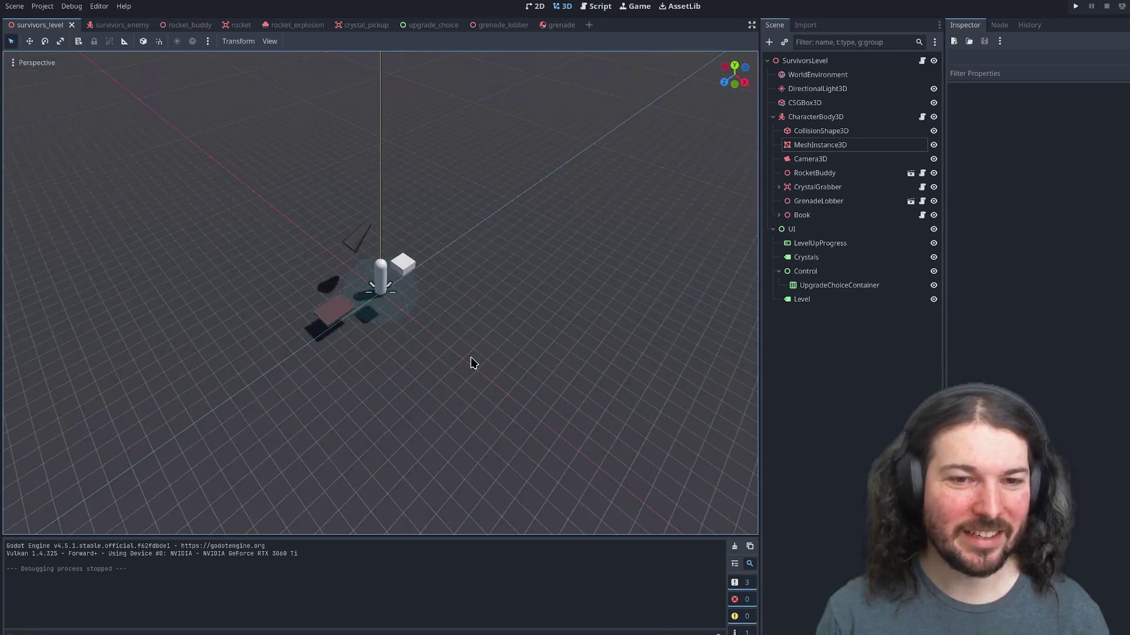
{"action": "scroll", "coordinate": [464, 361], "scroll_direction": "up", "scroll_amount": 10}
{"action": "scroll", "coordinate": [323, 297], "scroll_direction": "down", "scroll_amount": 15}
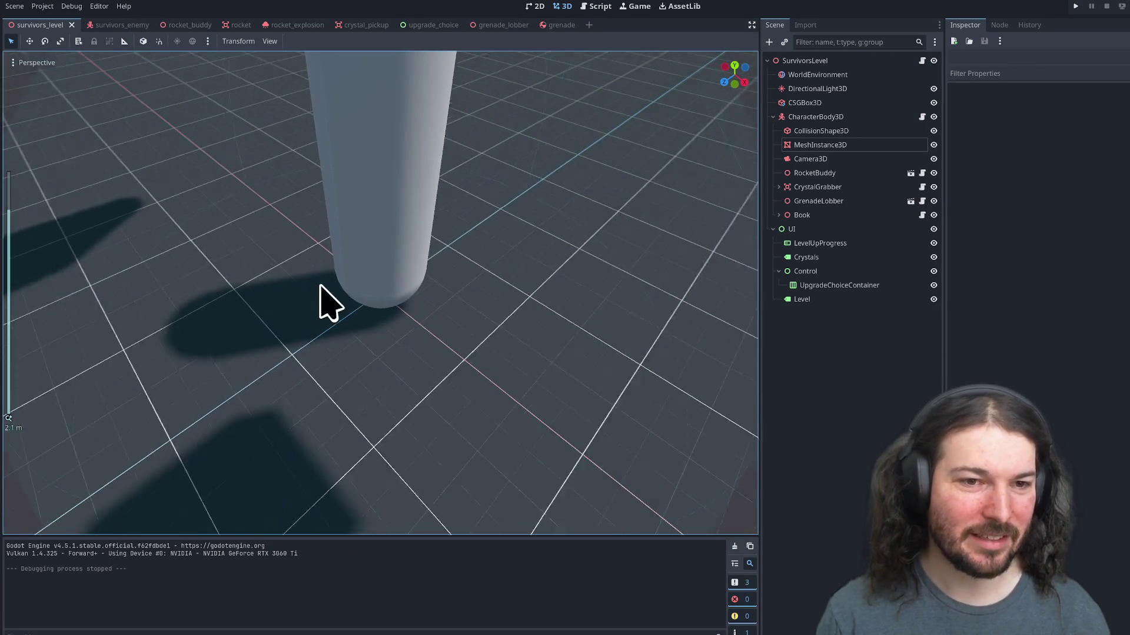
{"action": "scroll", "coordinate": [474, 293], "scroll_direction": "up", "scroll_amount": 10}
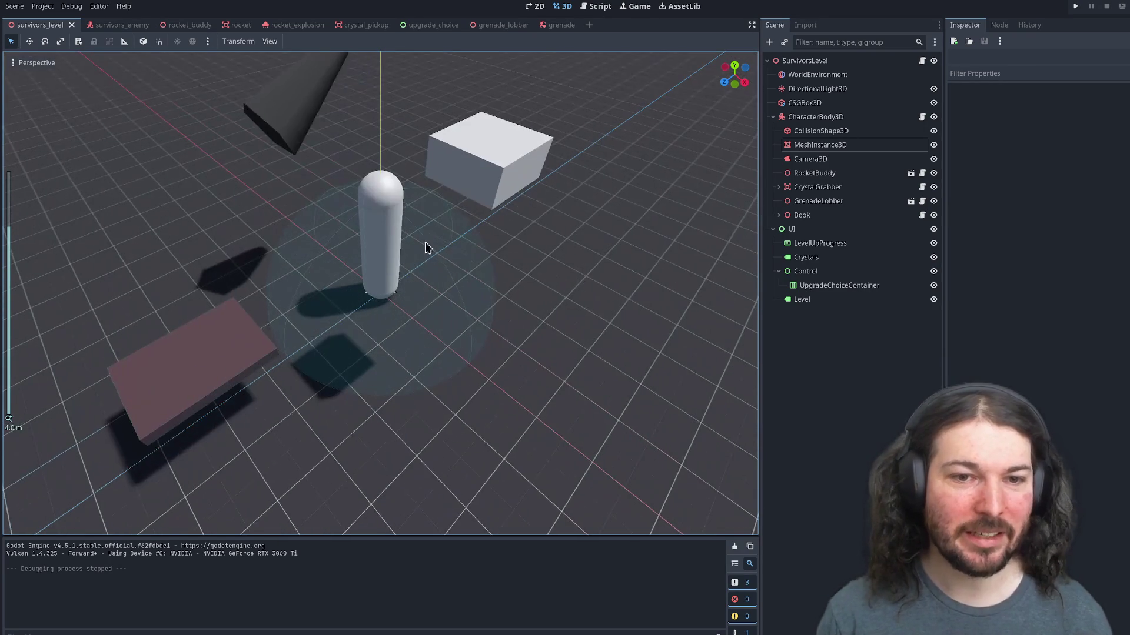
{"action": "left_click", "coordinate": [847, 158]}
{"action": "left_click", "coordinate": [839, 145]}
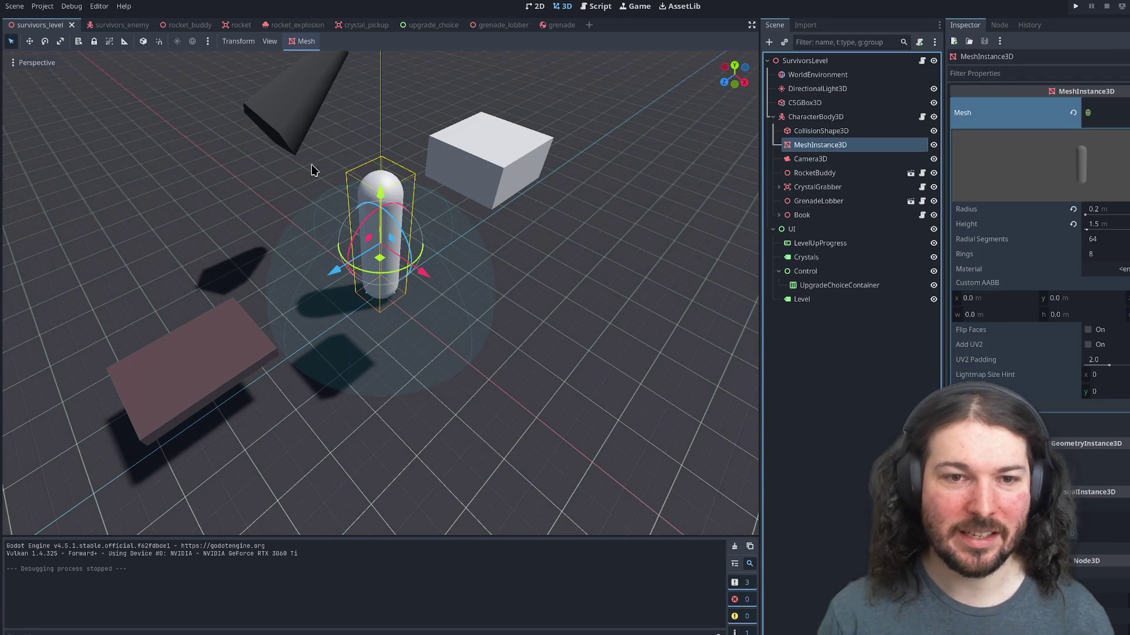
Step: Orbit the view around the capsule down to the horizon, then switch to the Asset Library
{"action": "left_click_drag", "start_coordinate": [378, 162], "coordinate": [317, 204]}
{"action": "mouse_move", "coordinate": [415, 222]}
{"action": "left_mouse_down"}
{"action": "mouse_move", "coordinate": [503, 175]}
{"action": "mouse_move", "coordinate": [526, 215]}
{"action": "mouse_move", "coordinate": [505, 211]}
{"action": "mouse_move", "coordinate": [564, 227]}
{"action": "mouse_move", "coordinate": [552, 172]}
{"action": "left_mouse_up"}
{"action": "left_click_drag", "start_coordinate": [638, 225], "coordinate": [645, 234]}
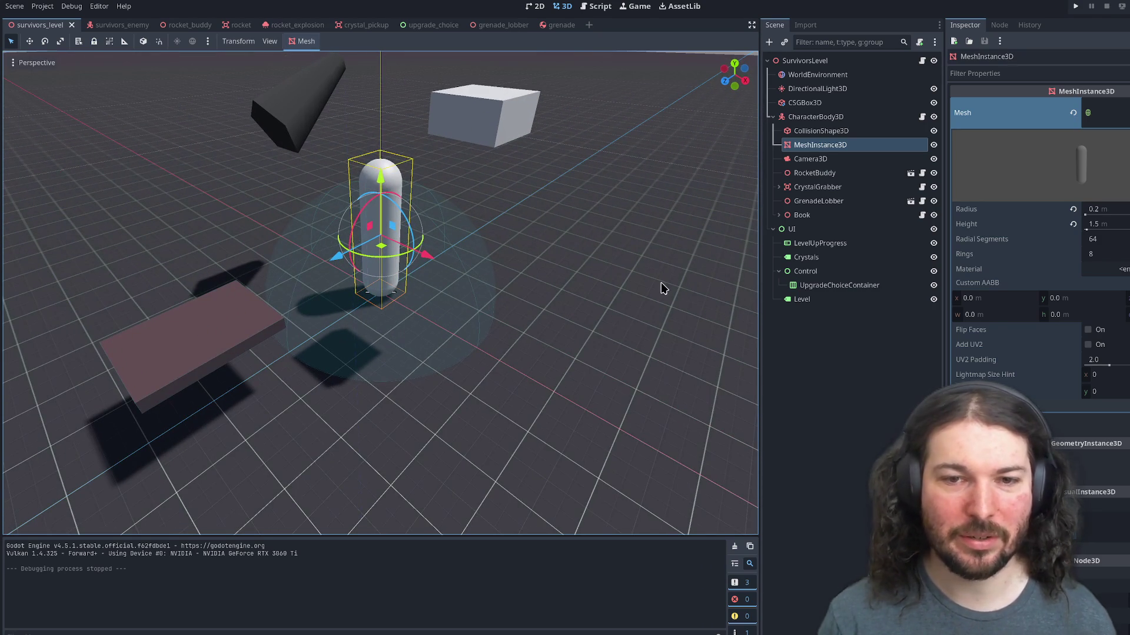
{"action": "mouse_move", "coordinate": [502, 210]}
{"action": "left_mouse_down"}
{"action": "mouse_move", "coordinate": [528, 194]}
{"action": "mouse_move", "coordinate": [500, 184]}
{"action": "left_mouse_up"}
{"action": "scroll", "coordinate": [555, 192], "scroll_direction": "down", "scroll_amount": 5}
{"action": "left_click_drag", "start_coordinate": [566, 206], "coordinate": [524, 240]}
{"action": "scroll", "coordinate": [543, 116], "scroll_direction": "up", "scroll_amount": 5}
{"action": "scroll", "coordinate": [548, 126], "scroll_direction": "up", "scroll_amount": 3}
{"action": "scroll", "coordinate": [588, 188], "scroll_direction": "down", "scroll_amount": 6}
{"action": "scroll", "coordinate": [606, 187], "scroll_direction": "up", "scroll_amount": 3}
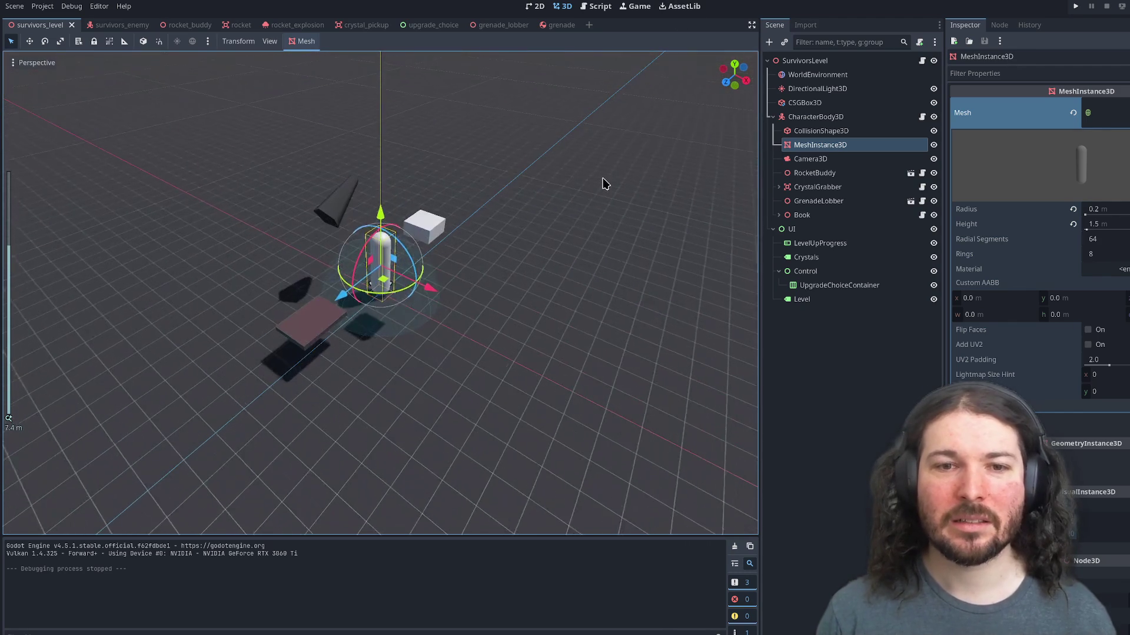
{"action": "scroll", "coordinate": [603, 182], "scroll_direction": "up", "scroll_amount": 4}
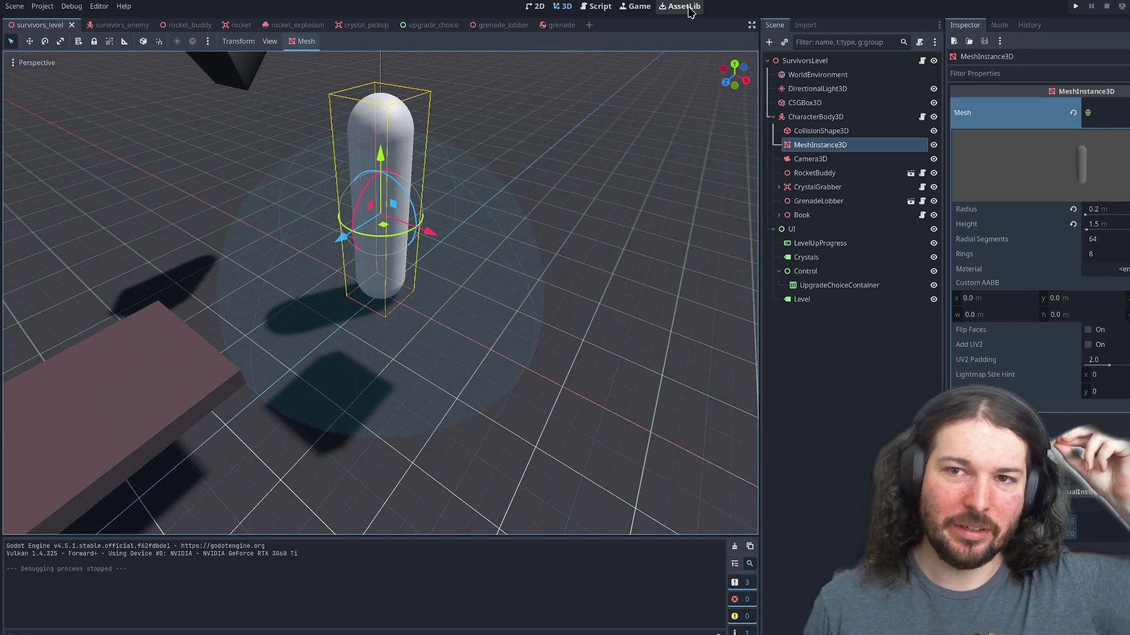
{"action": "left_click", "coordinate": [689, 9]}
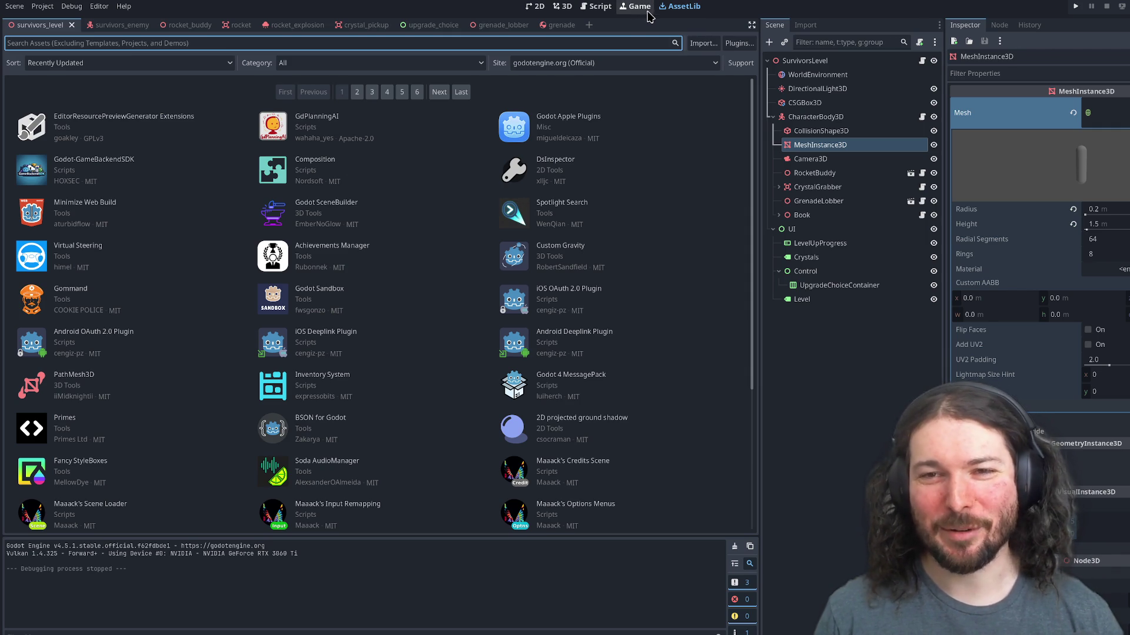
Step: Leave the Asset Library through the Game and Script workspaces, back to the 3D view
{"action": "key", "text": "Escape"}
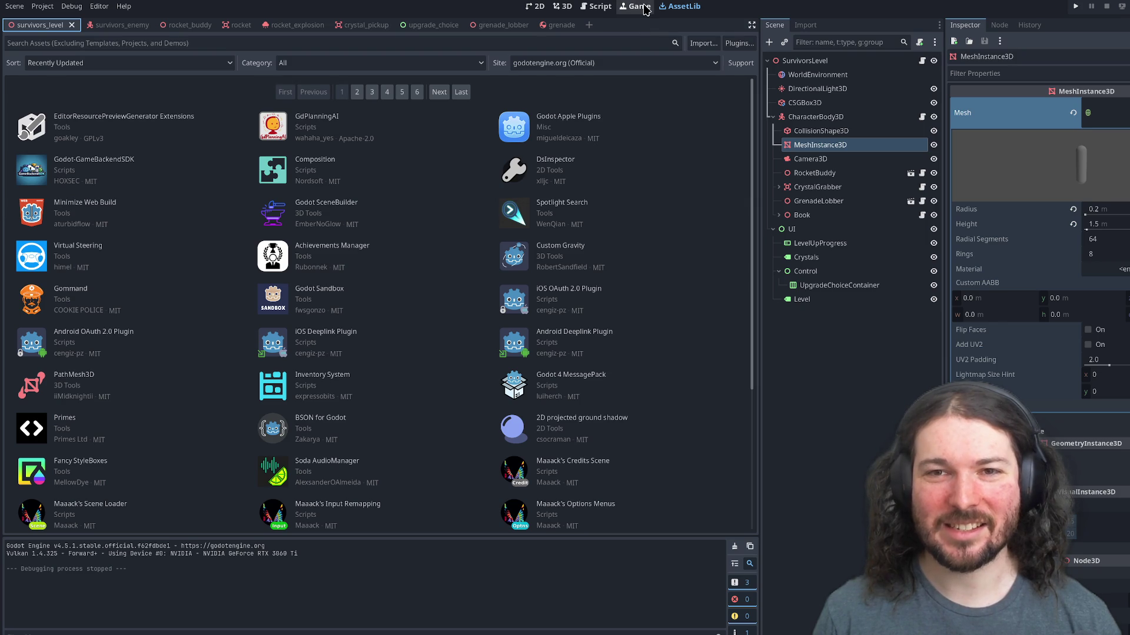
{"action": "left_click", "coordinate": [638, 6]}
{"action": "left_click", "coordinate": [681, 6]}
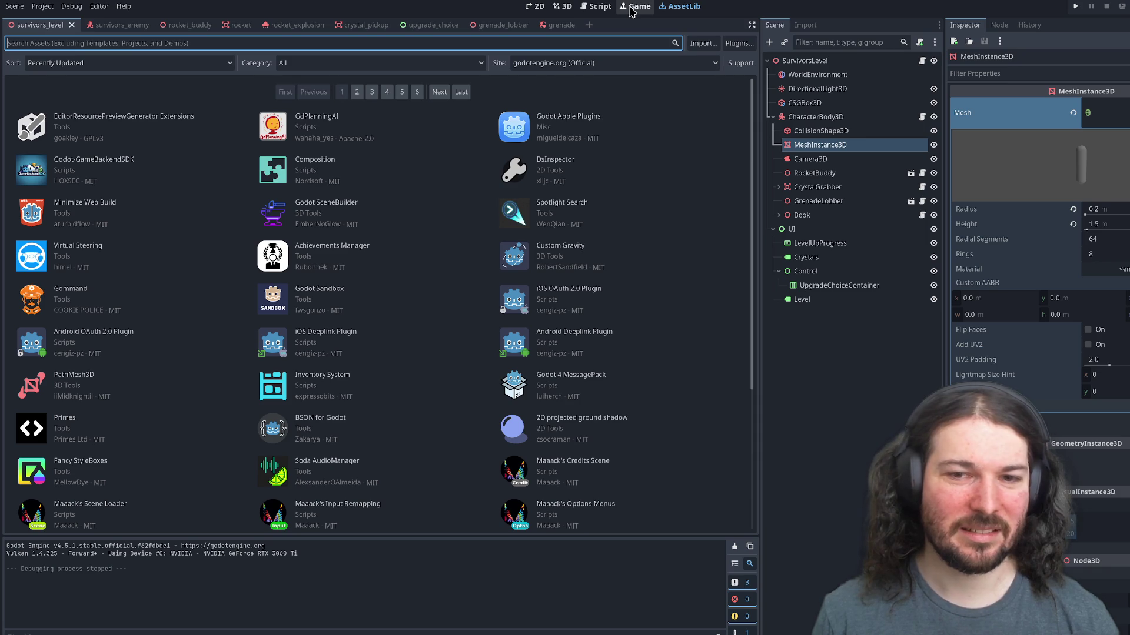
{"action": "left_click", "coordinate": [632, 7]}
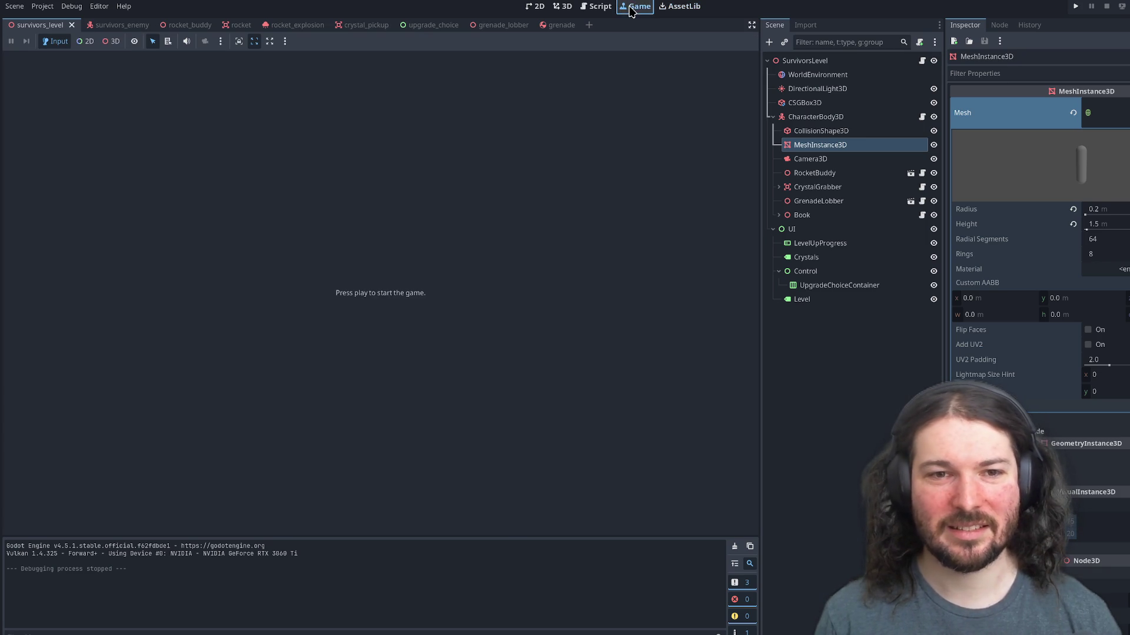
{"action": "left_click", "coordinate": [599, 7]}
{"action": "left_click", "coordinate": [562, 7]}
Step: Orbit and zoom around the player capsule, then go back to the Script workspace
{"action": "scroll", "coordinate": [499, 207], "scroll_direction": "down", "scroll_amount": 3}
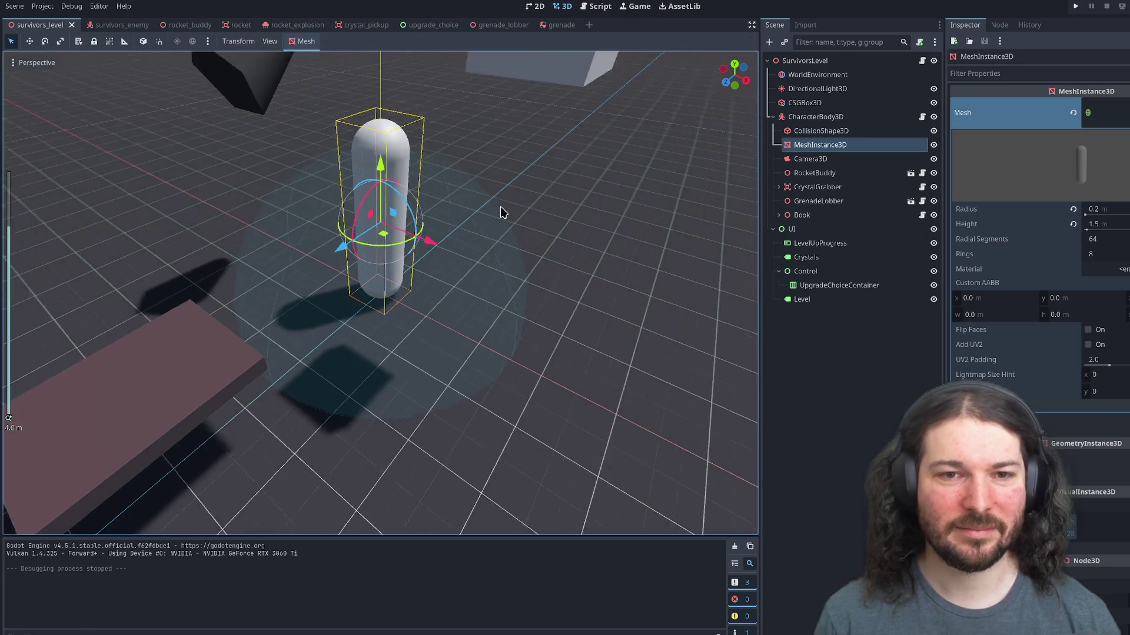
{"action": "scroll", "coordinate": [499, 206], "scroll_direction": "up", "scroll_amount": 5}
{"action": "scroll", "coordinate": [504, 210], "scroll_direction": "down", "scroll_amount": 8}
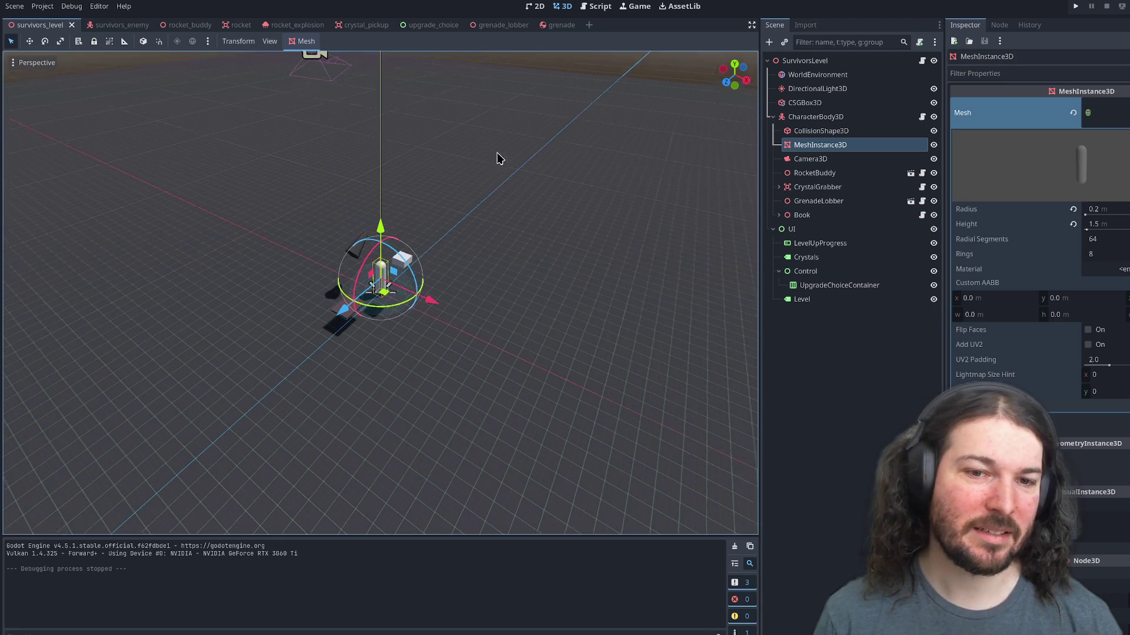
{"action": "left_click_drag", "start_coordinate": [494, 161], "coordinate": [497, 153]}
{"action": "scroll", "coordinate": [496, 154], "scroll_direction": "up", "scroll_amount": 8}
{"action": "scroll", "coordinate": [495, 155], "scroll_direction": "down", "scroll_amount": 5}
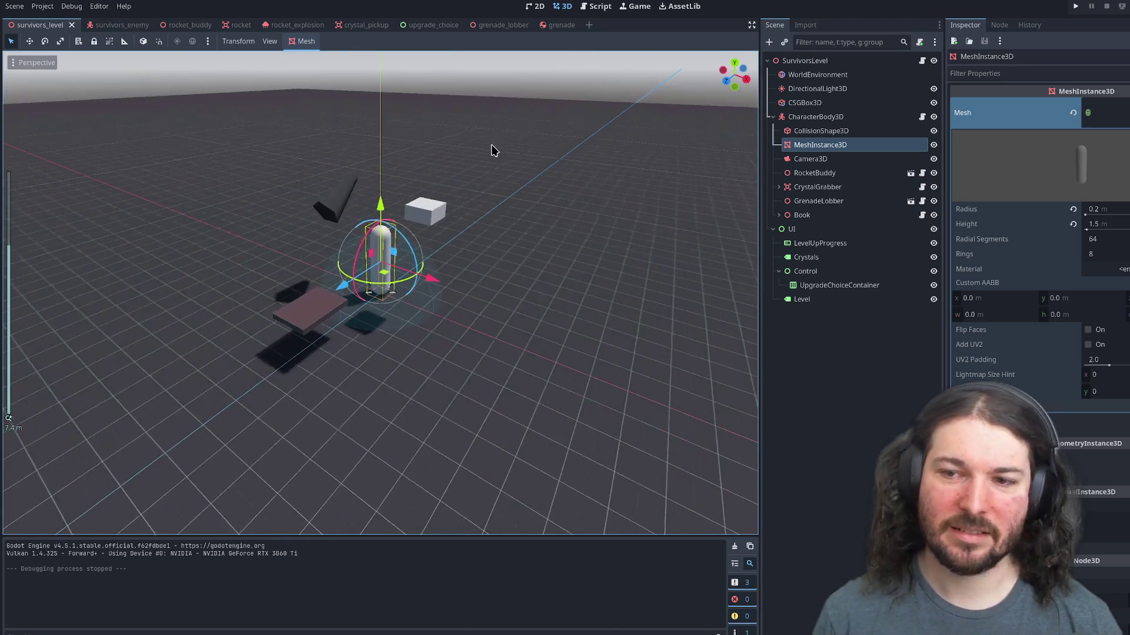
{"action": "scroll", "coordinate": [493, 151], "scroll_direction": "up", "scroll_amount": 3}
{"action": "scroll", "coordinate": [493, 151], "scroll_direction": "down", "scroll_amount": 5}
{"action": "scroll", "coordinate": [494, 151], "scroll_direction": "up", "scroll_amount": 4}
{"action": "scroll", "coordinate": [494, 152], "scroll_direction": "down", "scroll_amount": 7}
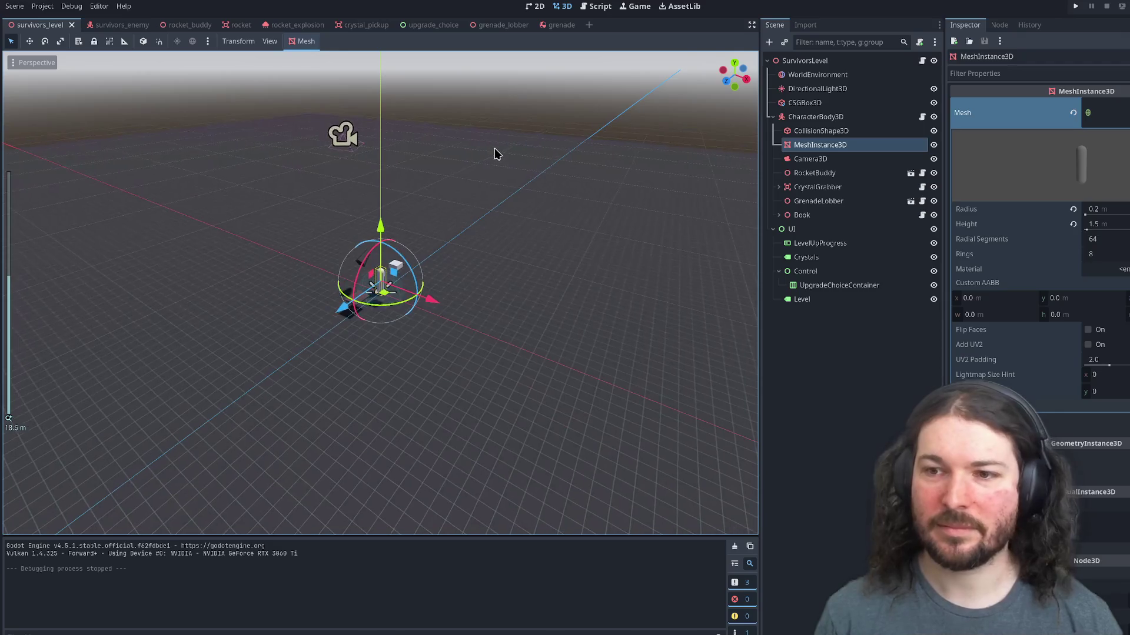
{"action": "scroll", "coordinate": [489, 155], "scroll_direction": "up", "scroll_amount": 8}
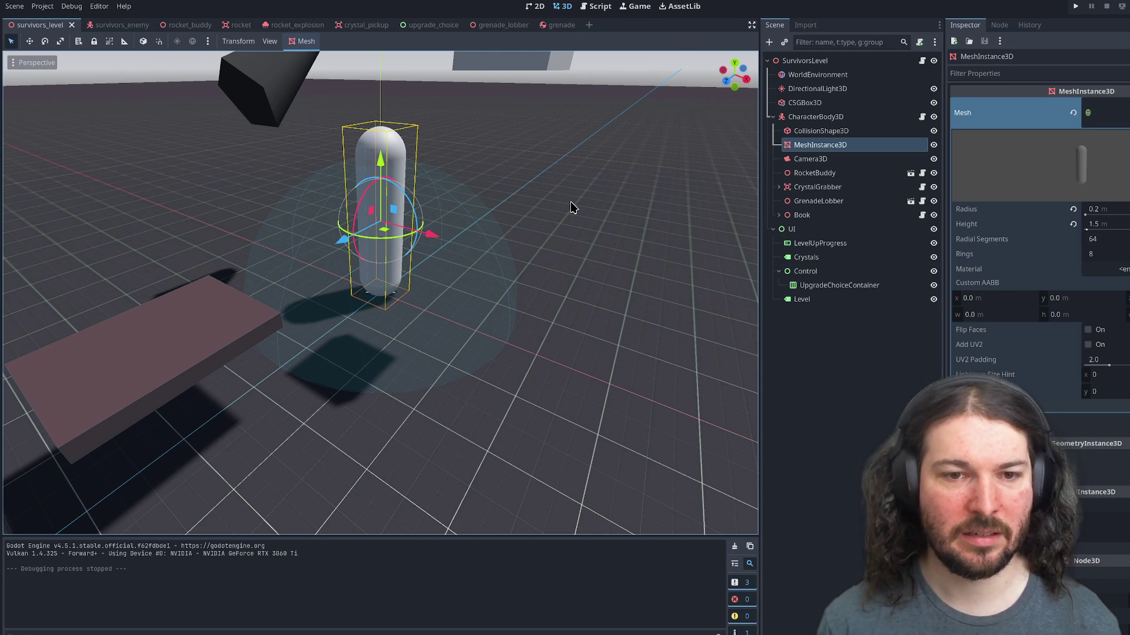
{"action": "mouse_move", "coordinate": [414, 285]}
{"action": "left_mouse_down"}
{"action": "mouse_move", "coordinate": [598, 229]}
{"action": "mouse_move", "coordinate": [580, 233]}
{"action": "left_mouse_up"}
{"action": "scroll", "coordinate": [529, 227], "scroll_direction": "down", "scroll_amount": 5}
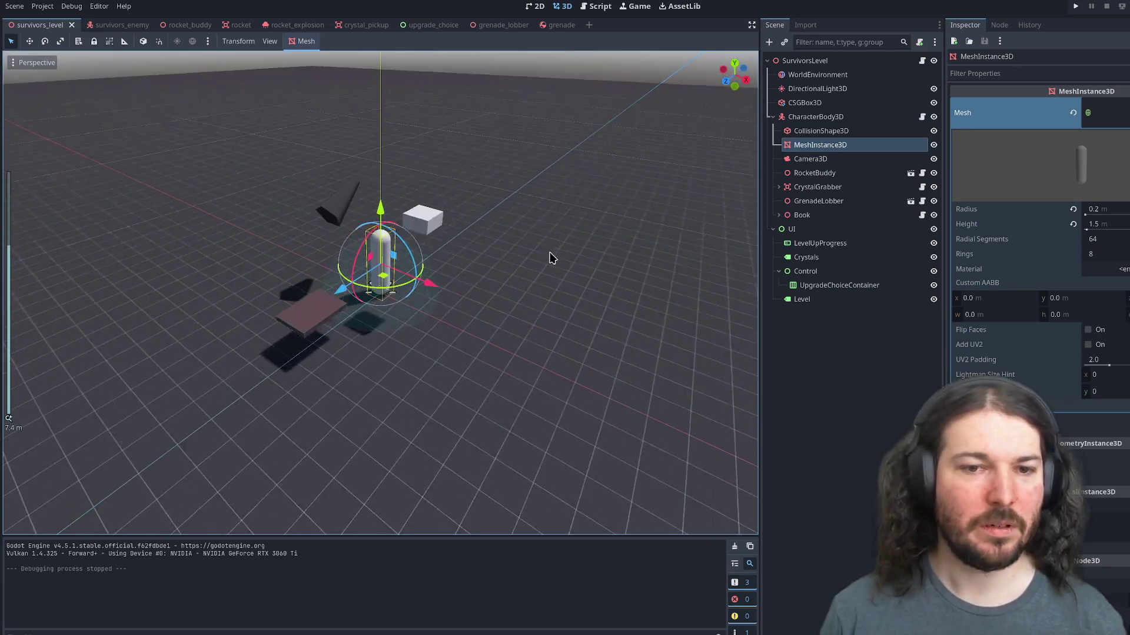
{"action": "scroll", "coordinate": [547, 248], "scroll_direction": "up", "scroll_amount": 5}
{"action": "scroll", "coordinate": [559, 265], "scroll_direction": "down", "scroll_amount": 5}
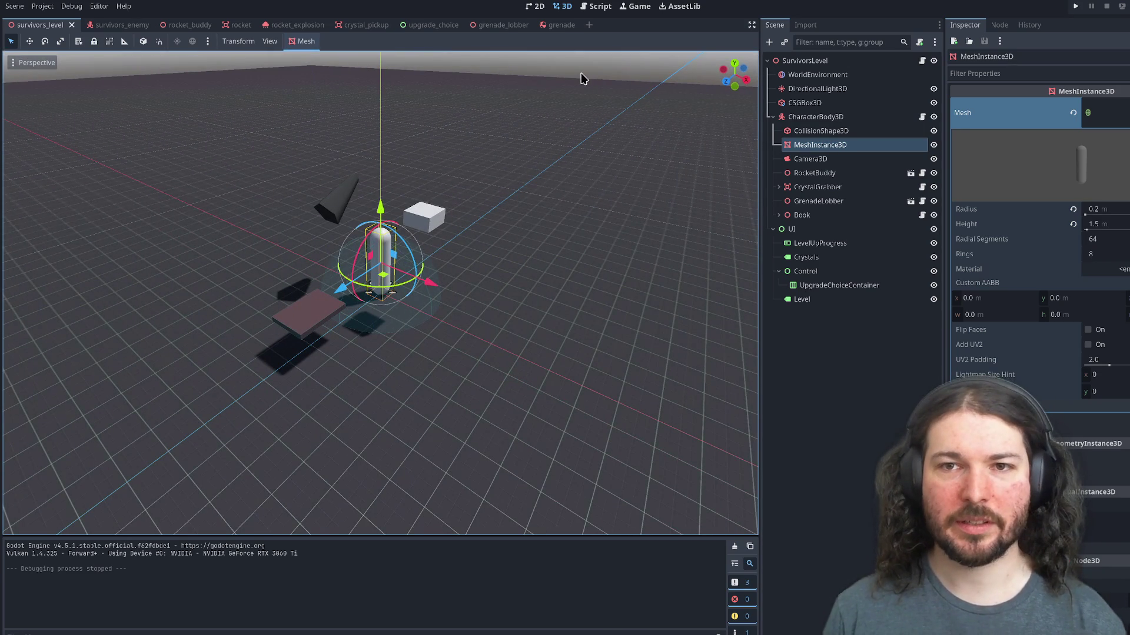
{"action": "left_click", "coordinate": [597, 6]}
Step: Open rocket_buddy.gd and place the caret at the end of the shoot_every line in upgrade()
{"action": "left_click", "coordinate": [336, 210]}
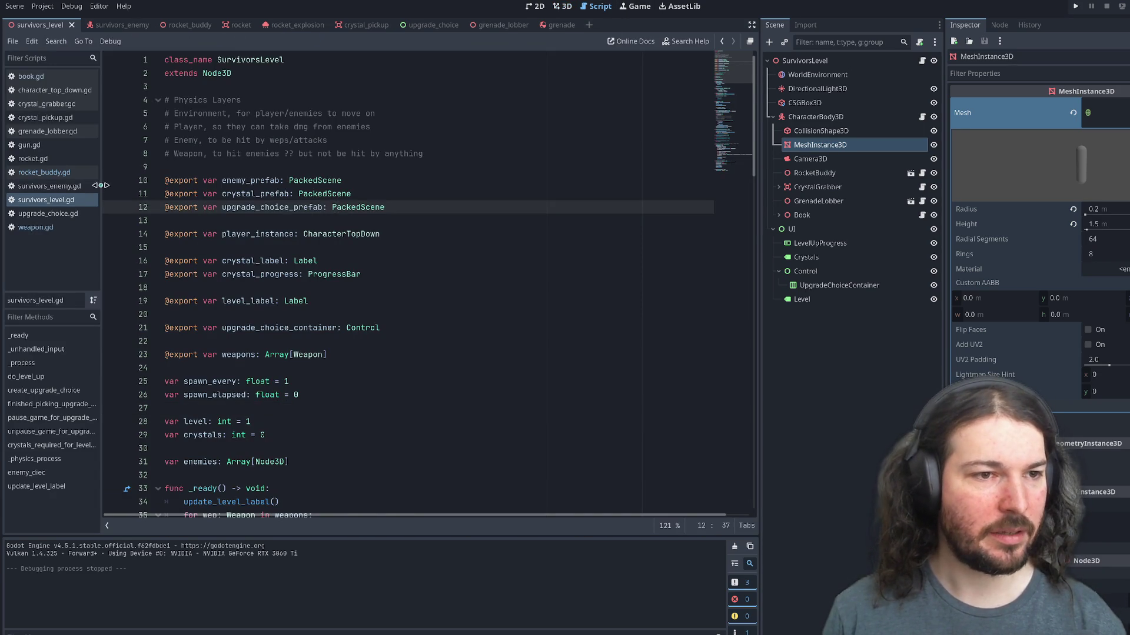
{"action": "left_click", "coordinate": [44, 173]}
{"action": "left_click", "coordinate": [359, 209]}
{"action": "left_click", "coordinate": [379, 220]}
{"action": "left_click", "coordinate": [391, 203]}
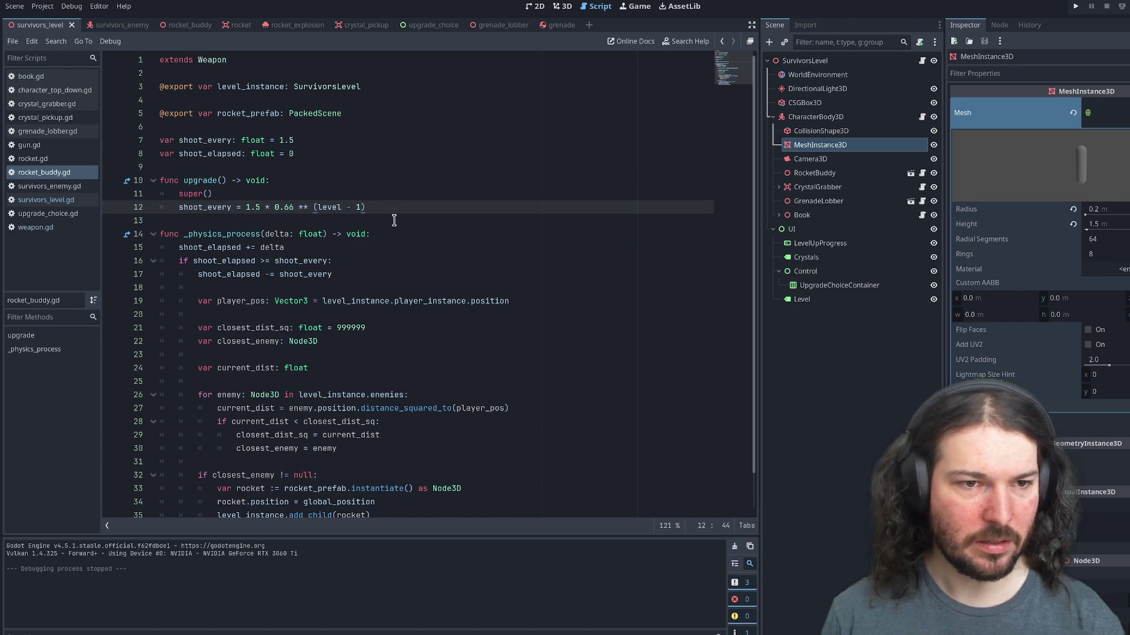
Step: Add print("Now shooting every %s" % shoot_every) on a new line and run the game with F5
{"action": "key", "text": "Return"}
{"action": "type", "text": "print"}
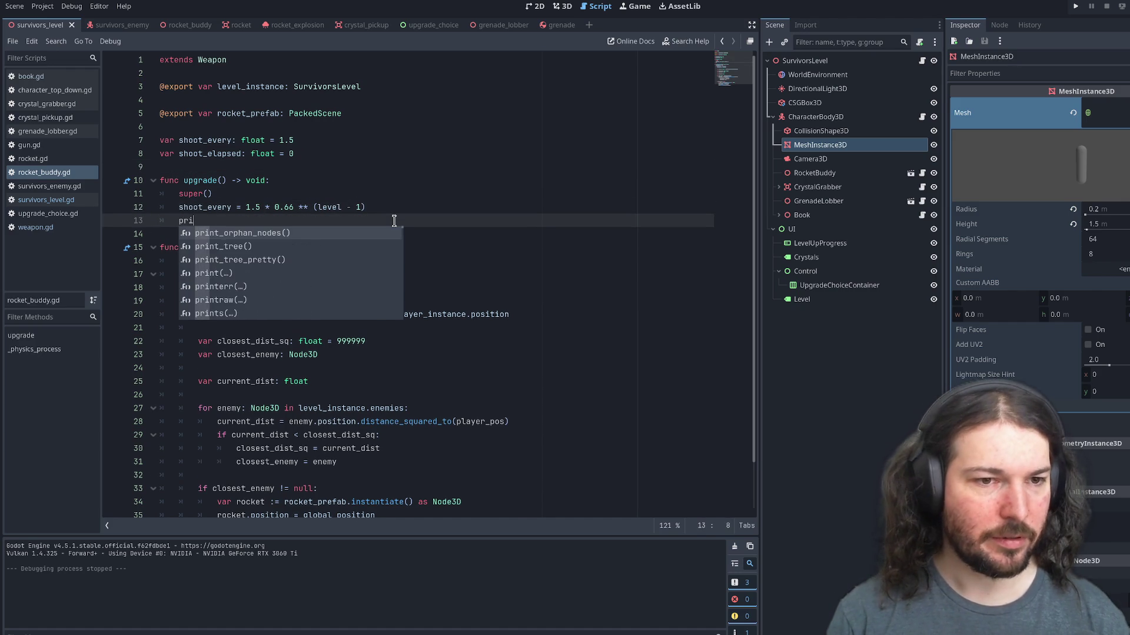
{"action": "type", "text": "(\"Not sho"}
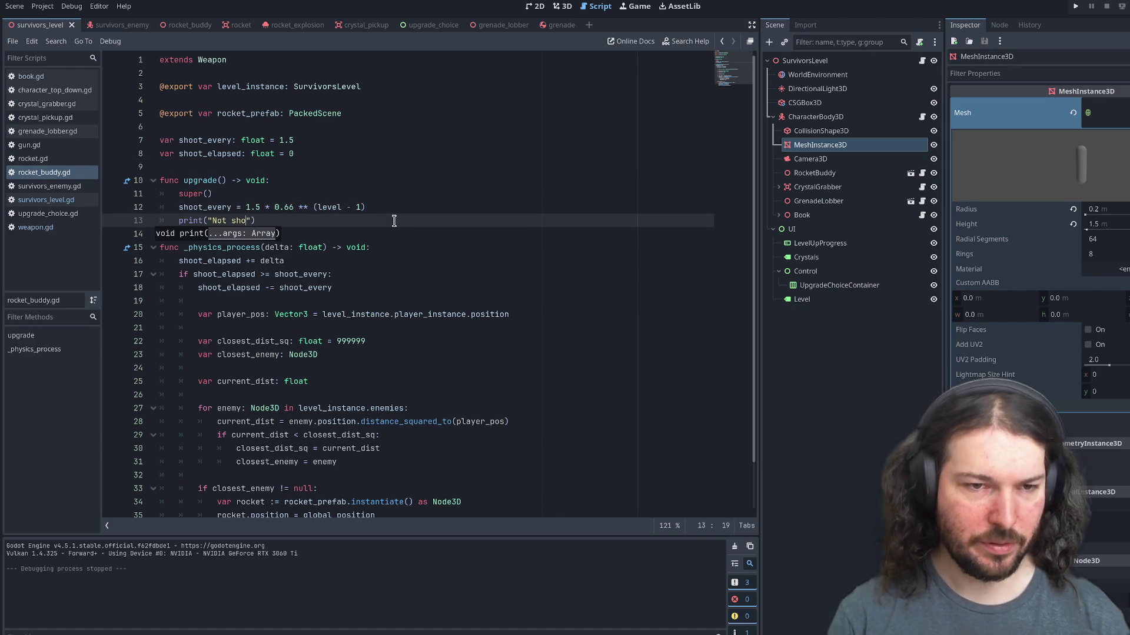
{"action": "key", "text": "BackSpace"}
{"action": "key", "text": "BackSpace"}
{"action": "type", "text": "w shooting ever"}
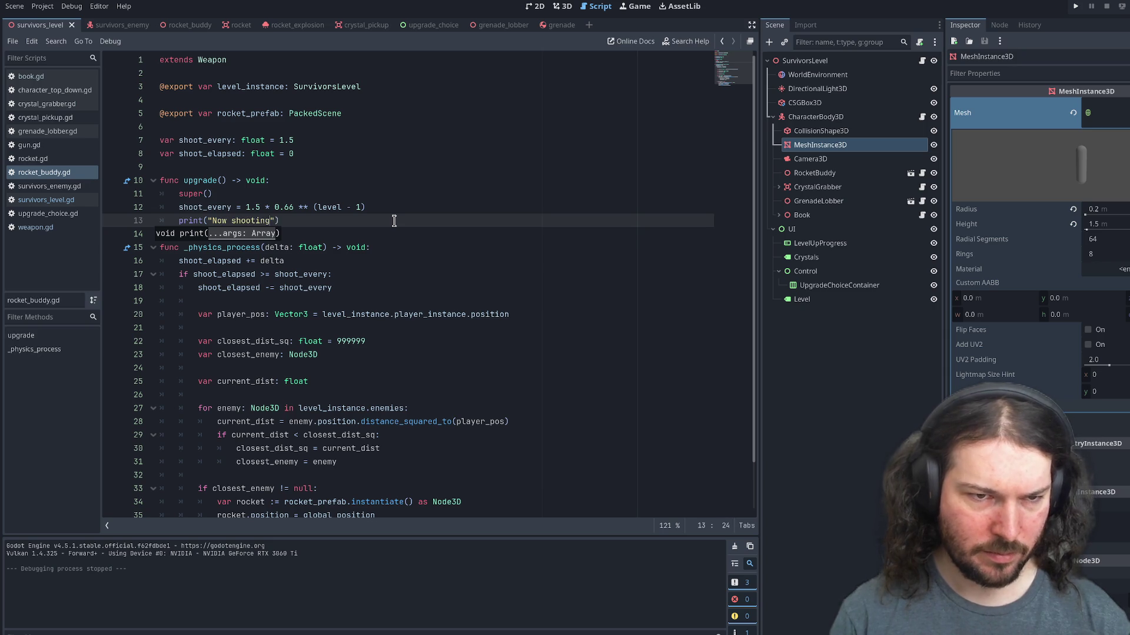
{"action": "type", "text": "y %s\" % shoot"}
{"action": "key", "text": "Return"}
{"action": "key", "text": "BackSpace"}
{"action": "key", "text": "BackSpace"}
{"action": "type", "text": "very"}
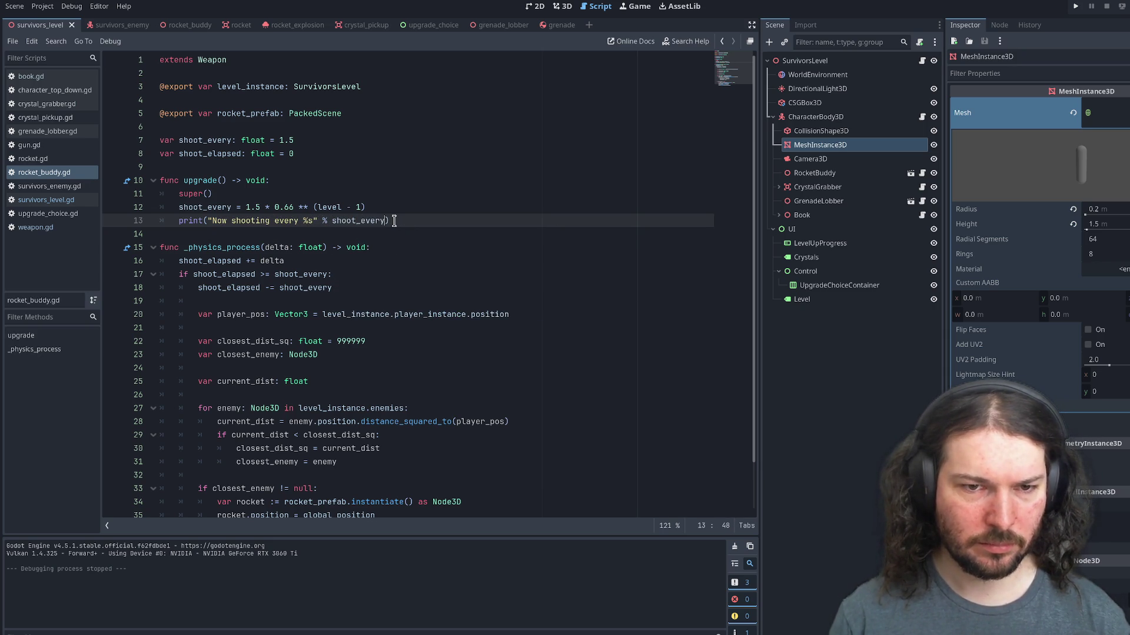
{"action": "key", "text": "F5"}
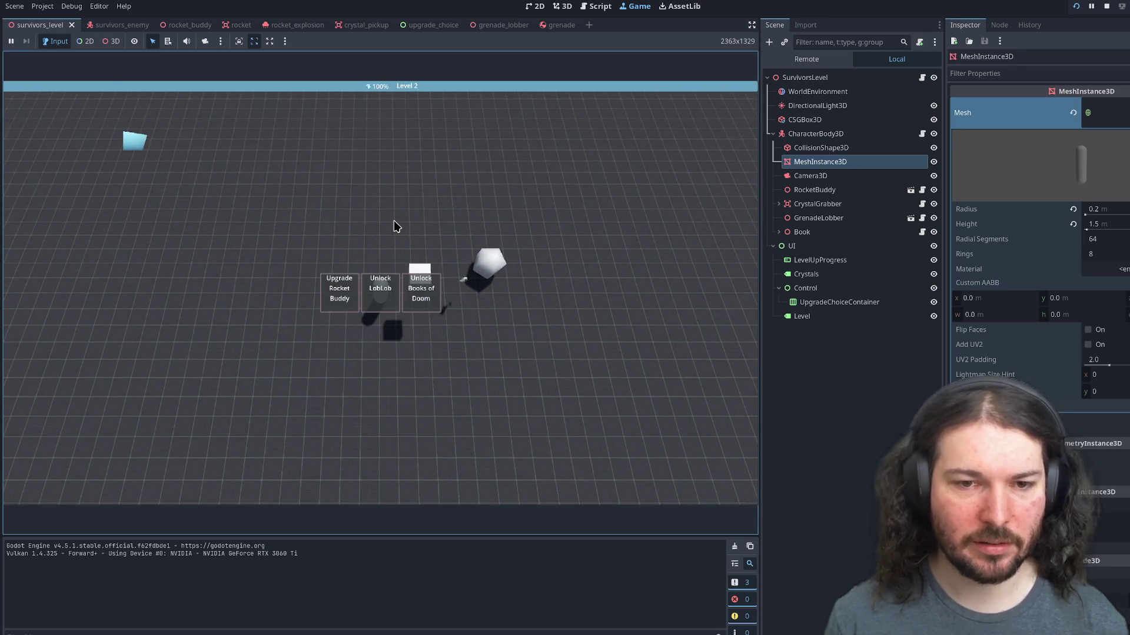
Step: Choose Upgrade Rocket Buddy at four level-ups until the log reaches 0.28462104, then return to the script
{"action": "left_click", "coordinate": [338, 301]}
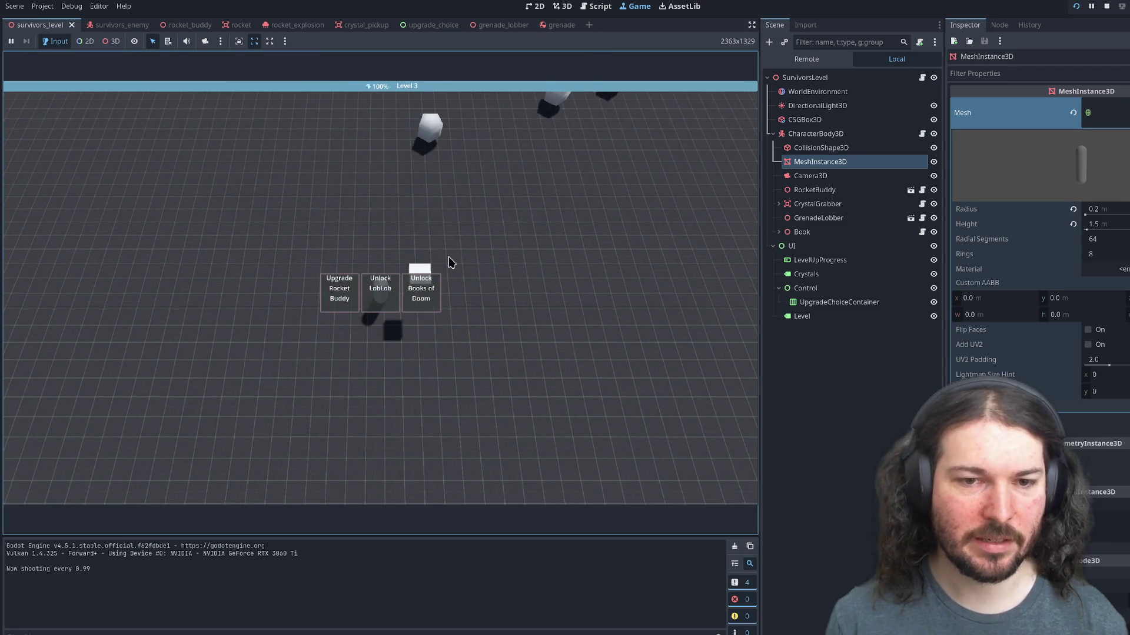
{"action": "left_click", "coordinate": [342, 294]}
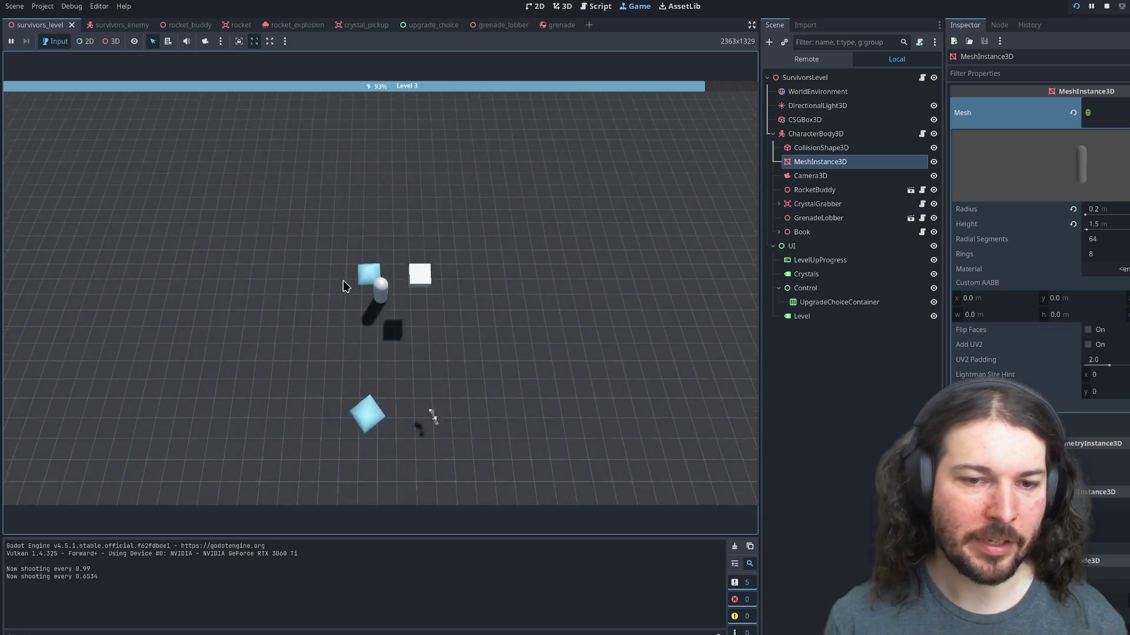
{"action": "left_click", "coordinate": [343, 299]}
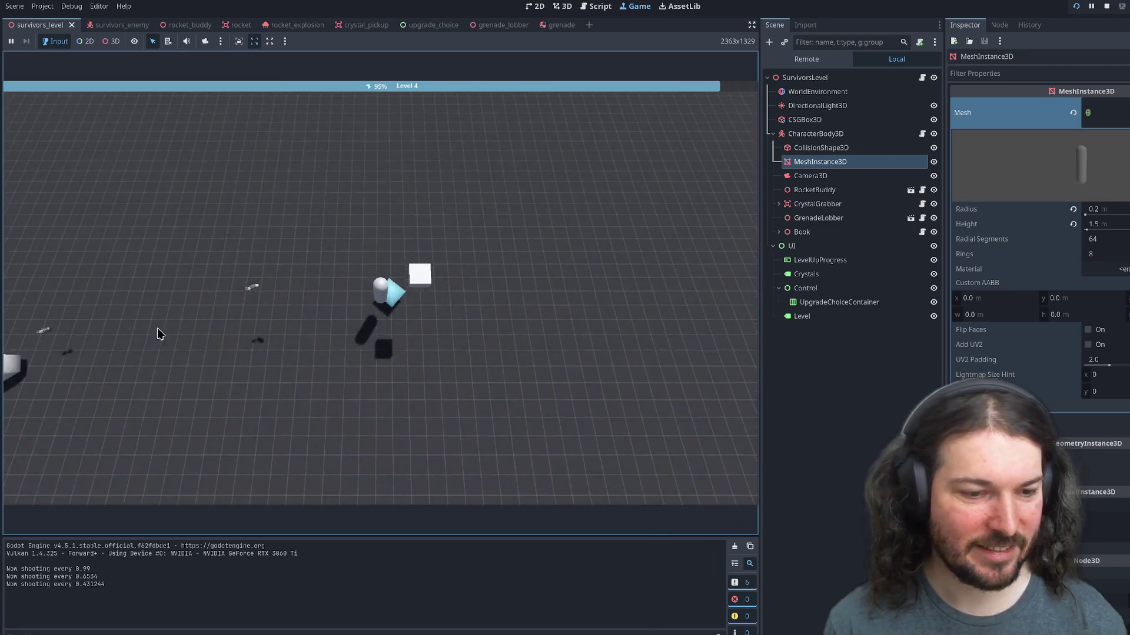
{"action": "left_click", "coordinate": [351, 301]}
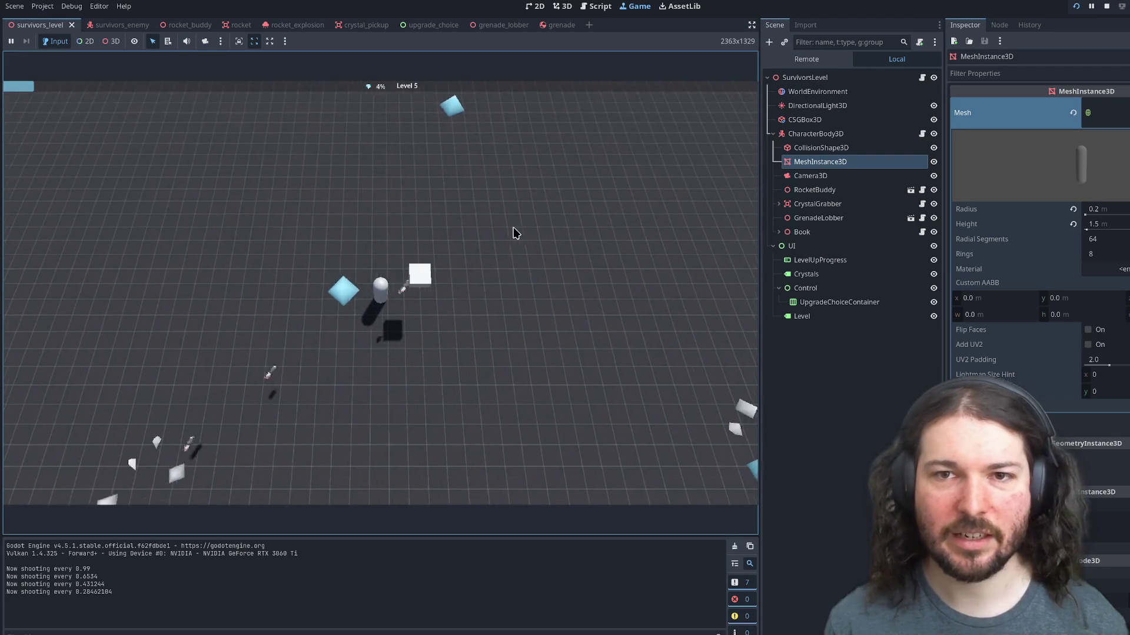
{"action": "left_click", "coordinate": [596, 6]}
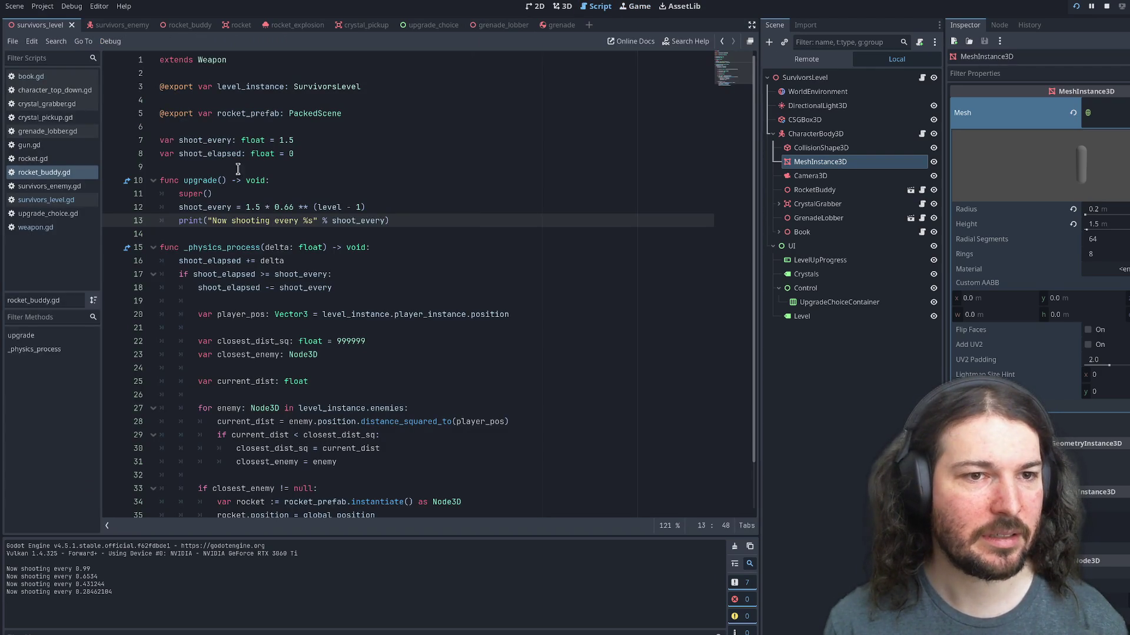
Step: In survivors_level.gd set spawn_every to 0.2, save, and run the game
{"action": "left_click", "coordinate": [56, 200]}
{"action": "scroll", "coordinate": [330, 294], "scroll_direction": "down", "scroll_amount": 1}
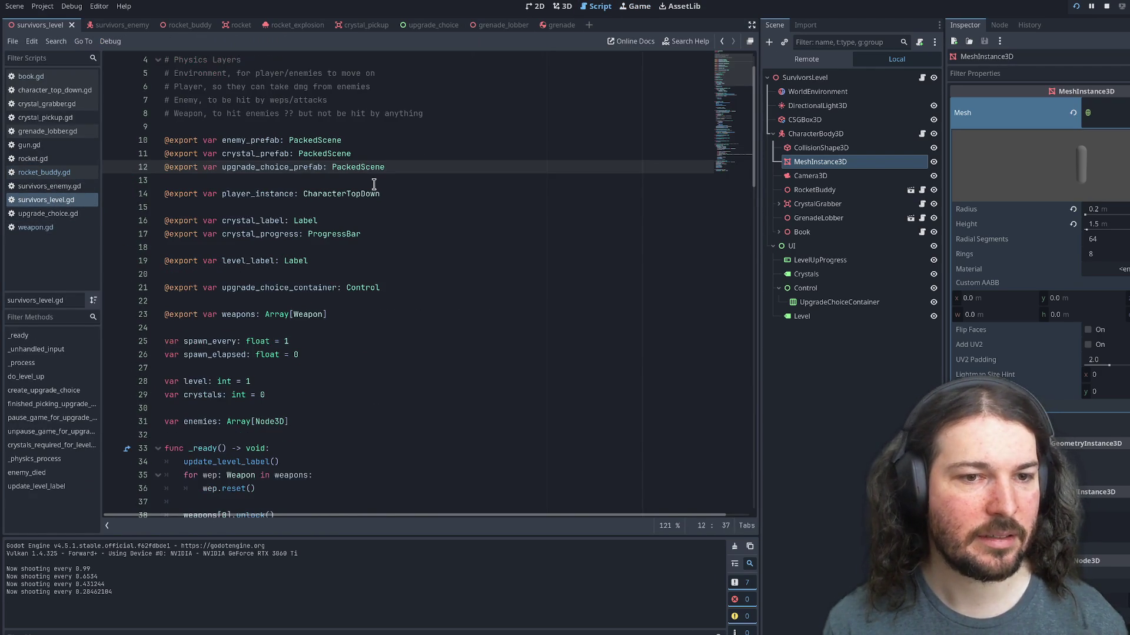
{"action": "left_click", "coordinate": [321, 341]}
{"action": "type", "text": "2"}
{"action": "key", "text": "ctrl+s"}
{"action": "left_click", "coordinate": [636, 7]}
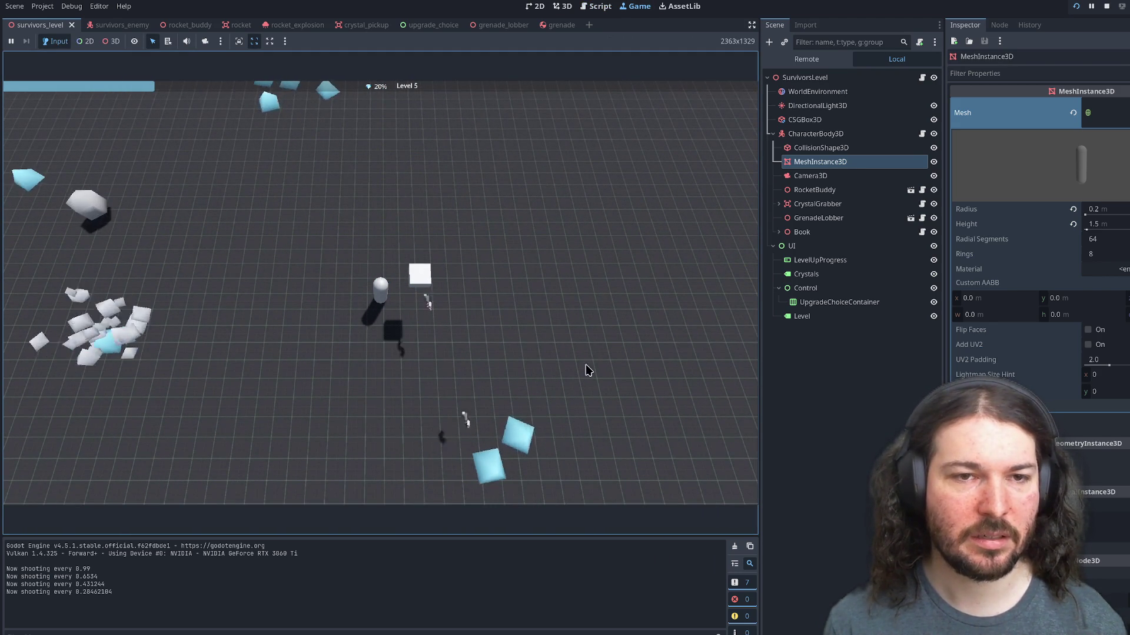
Step: Back in the script, find spawn_elapsed += delta, rerun the game, and stop it with F8
{"action": "left_click", "coordinate": [600, 6]}
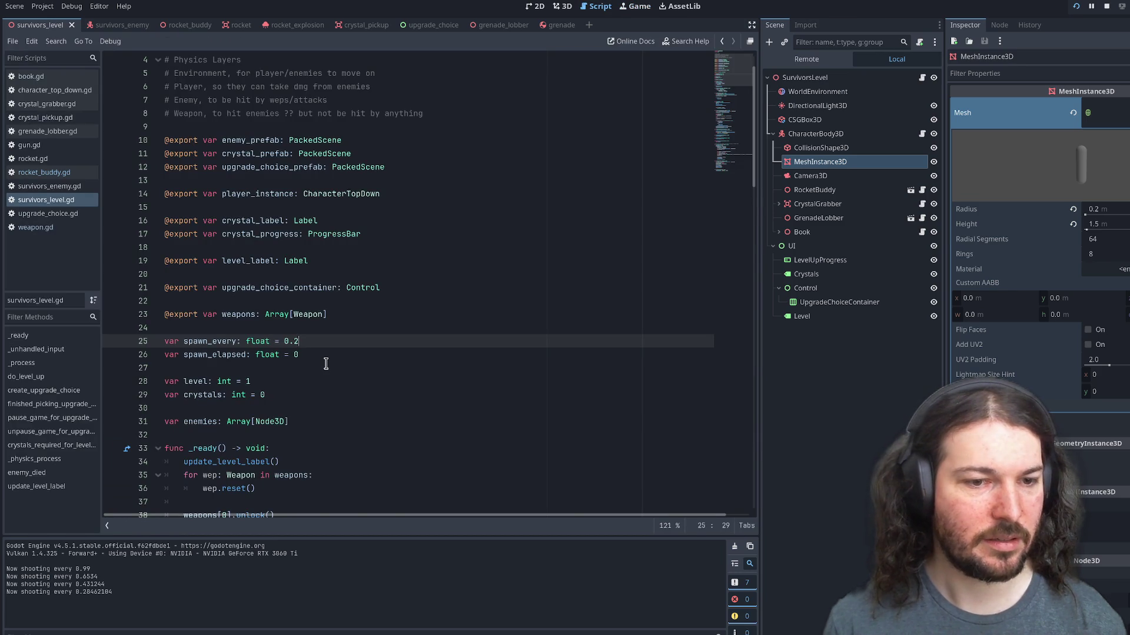
{"action": "scroll", "coordinate": [326, 364], "scroll_direction": "down", "scroll_amount": 5}
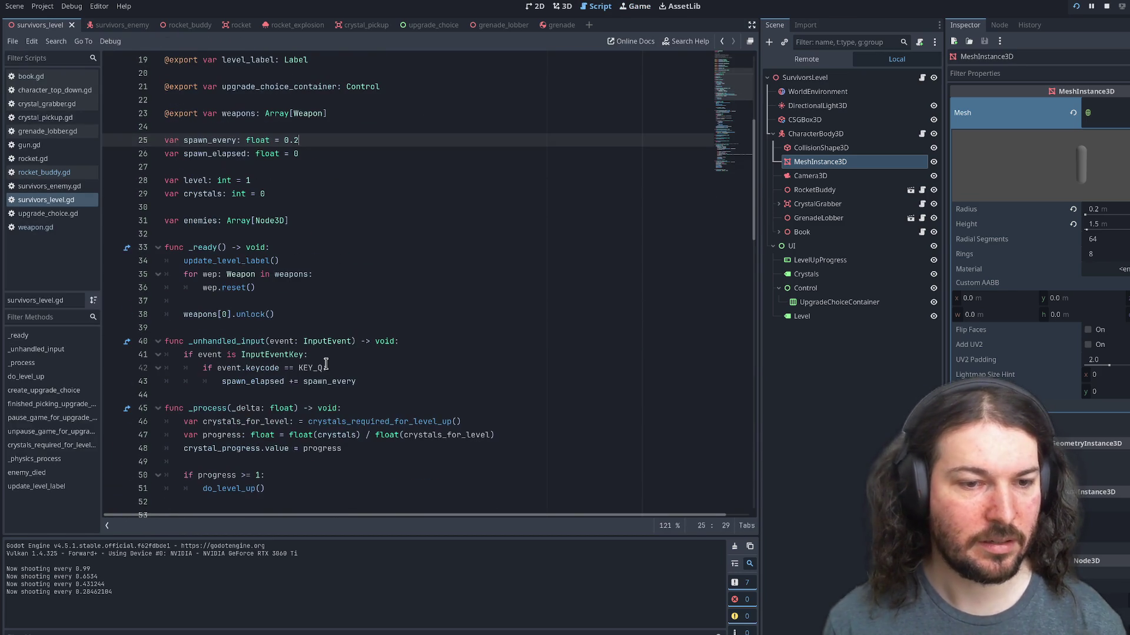
{"action": "scroll", "coordinate": [372, 355], "scroll_direction": "down", "scroll_amount": 15}
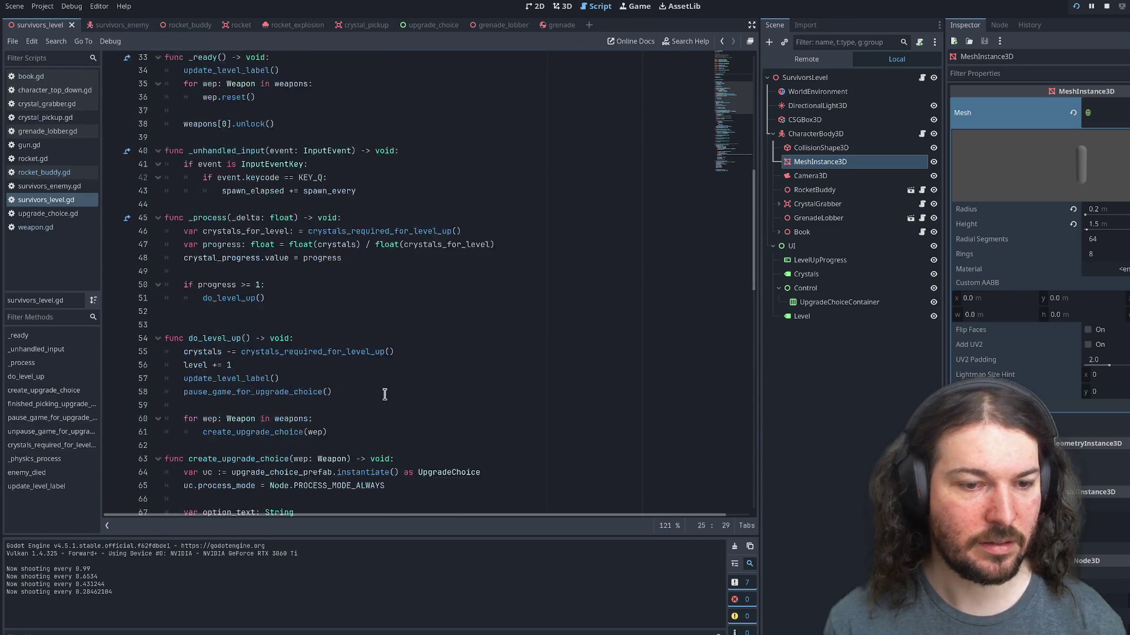
{"action": "scroll", "coordinate": [385, 395], "scroll_direction": "down", "scroll_amount": 4}
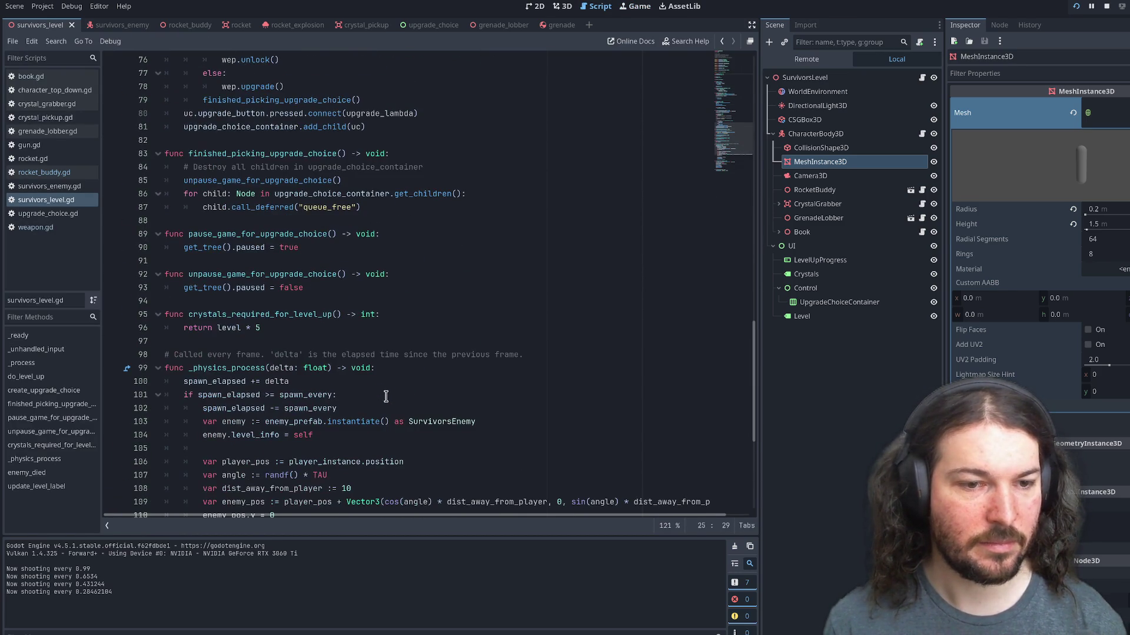
{"action": "left_click", "coordinate": [382, 380]}
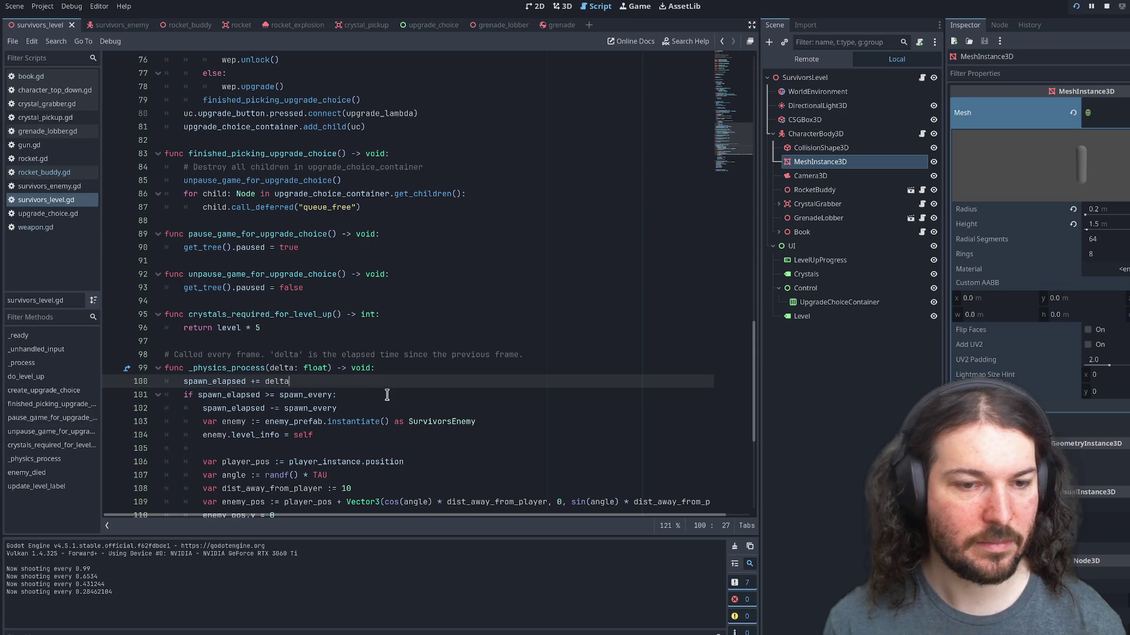
{"action": "left_click", "coordinate": [631, 6]}
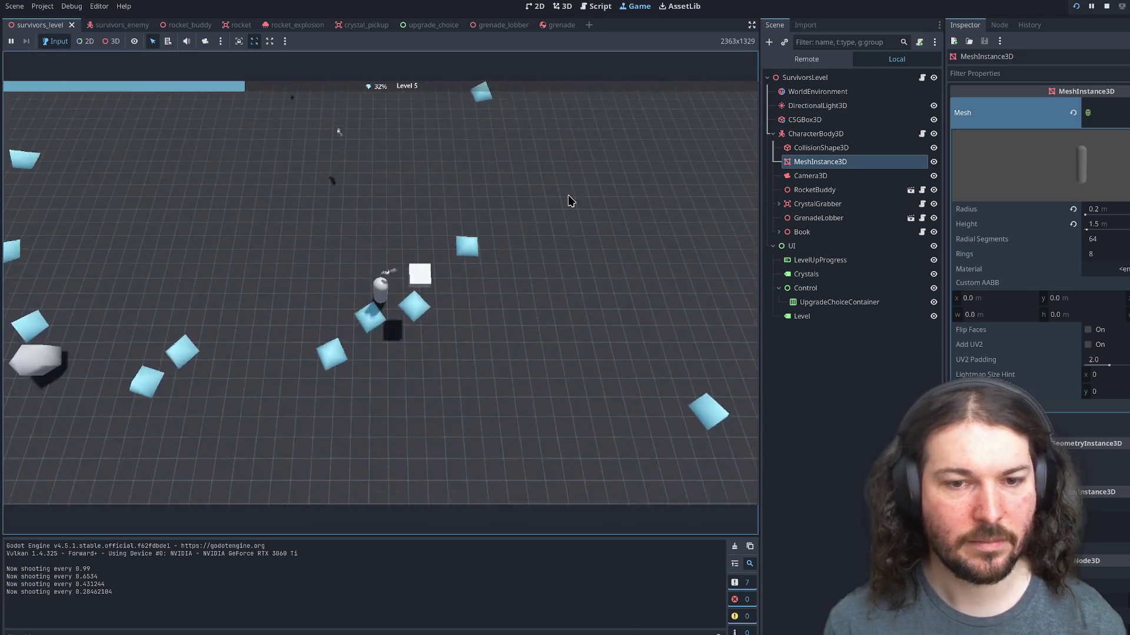
{"action": "key", "text": "F8"}
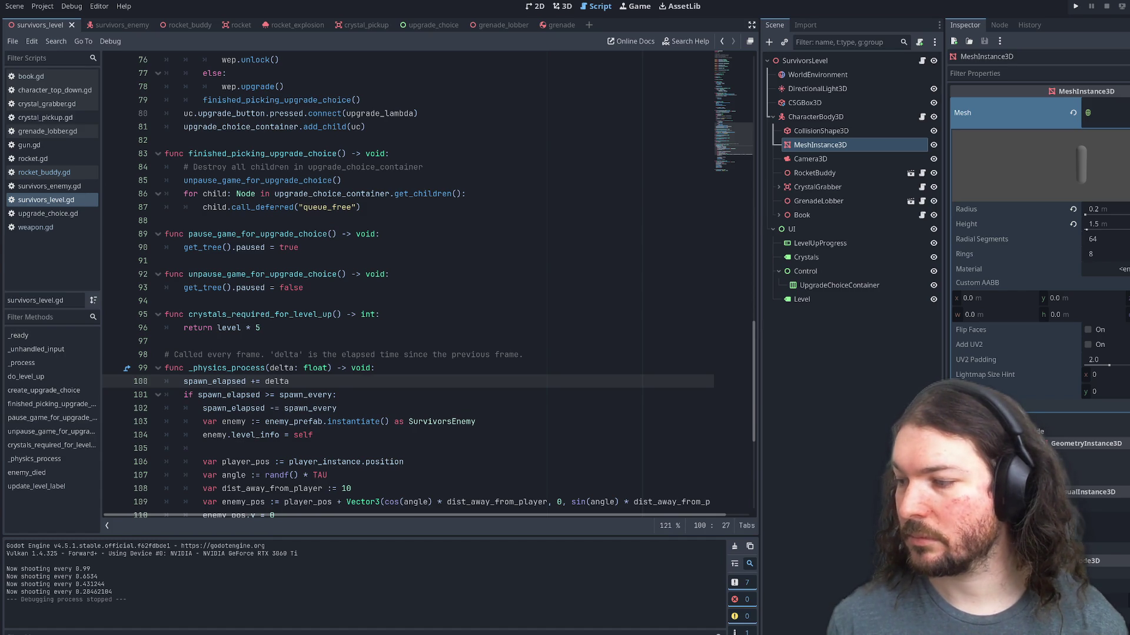
{"action": "left_click", "coordinate": [241, 302]}
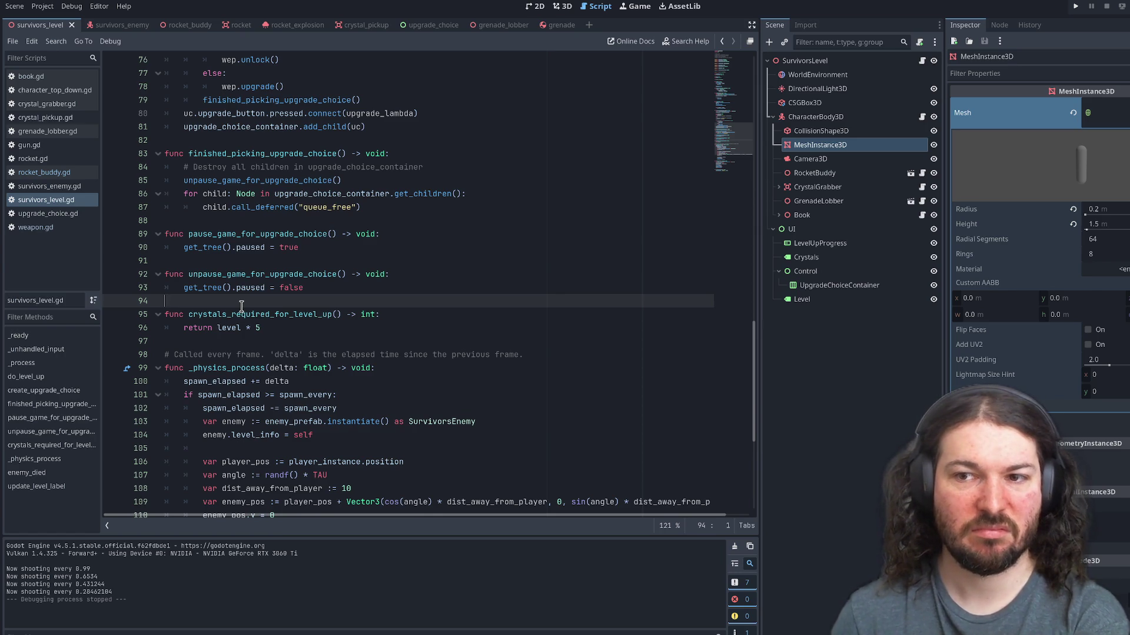
Step: Step through survivors_level.gd's variable declarations up to the crystal_progress line 17
{"action": "scroll", "coordinate": [242, 307], "scroll_direction": "up", "scroll_amount": 15}
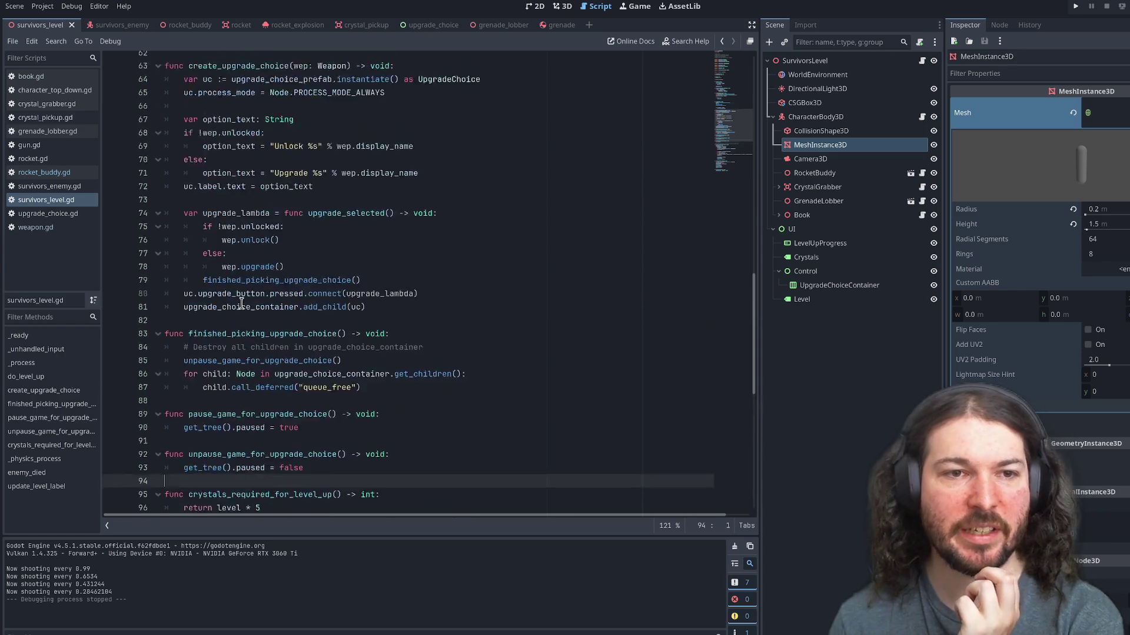
{"action": "left_click", "coordinate": [261, 168]}
{"action": "left_click", "coordinate": [229, 128]}
{"action": "left_click", "coordinate": [227, 88]}
{"action": "left_click", "coordinate": [236, 74]}
{"action": "left_click", "coordinate": [228, 100]}
{"action": "scroll", "coordinate": [215, 147], "scroll_direction": "up", "scroll_amount": 5}
{"action": "left_click", "coordinate": [221, 127]}
{"action": "left_click", "coordinate": [221, 167]}
{"action": "left_click", "coordinate": [223, 193]}
{"action": "left_click", "coordinate": [223, 208]}
{"action": "left_click", "coordinate": [226, 180]}
{"action": "left_click", "coordinate": [221, 234]}
Step: Point out the label, container and player_instance exports, ending on line 15
{"action": "left_click", "coordinate": [219, 274]}
{"action": "left_click", "coordinate": [218, 250]}
{"action": "left_click", "coordinate": [219, 303]}
{"action": "left_click", "coordinate": [214, 288]}
{"action": "left_click", "coordinate": [212, 276]}
{"action": "left_click", "coordinate": [208, 301]}
{"action": "left_click", "coordinate": [203, 261]}
{"action": "left_click", "coordinate": [201, 274]}
{"action": "left_click", "coordinate": [204, 247]}
{"action": "left_click", "coordinate": [206, 206]}
{"action": "left_click", "coordinate": [209, 180]}
{"action": "left_click", "coordinate": [212, 207]}
{"action": "left_click", "coordinate": [215, 194]}
{"action": "left_click", "coordinate": [218, 207]}
Step: Move down to the enemies array around lines 30-32, then open the survivors_enemy scene
{"action": "scroll", "coordinate": [219, 240], "scroll_direction": "down", "scroll_amount": 6}
{"action": "left_click", "coordinate": [219, 261]}
{"action": "left_click", "coordinate": [224, 206]}
{"action": "left_click", "coordinate": [223, 193]}
{"action": "left_click", "coordinate": [223, 170]}
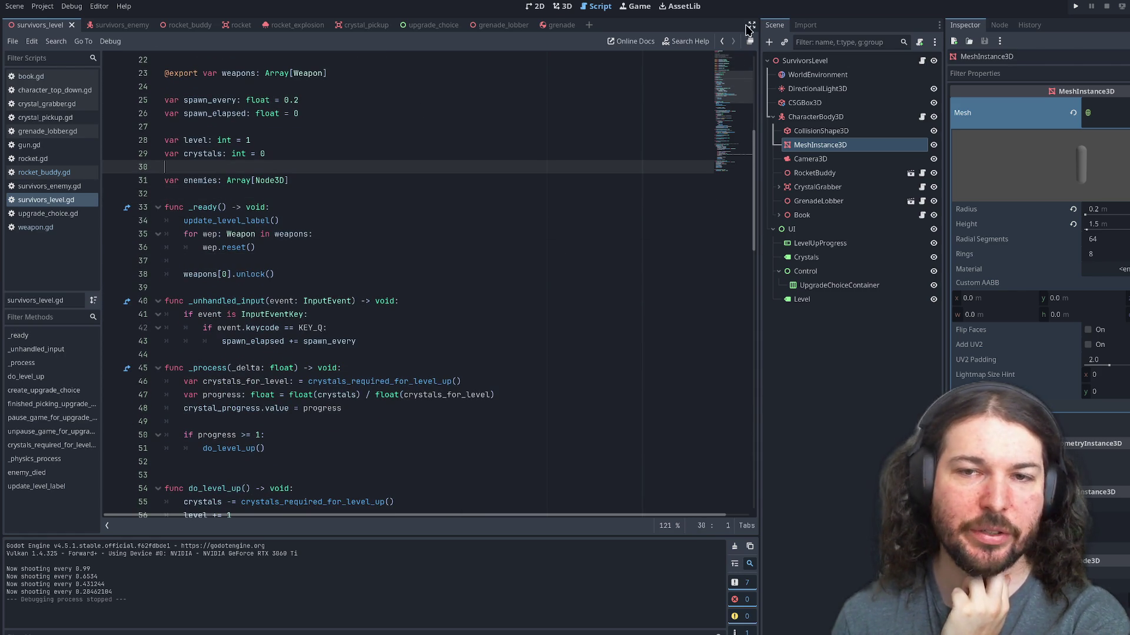
{"action": "left_click", "coordinate": [97, 23]}
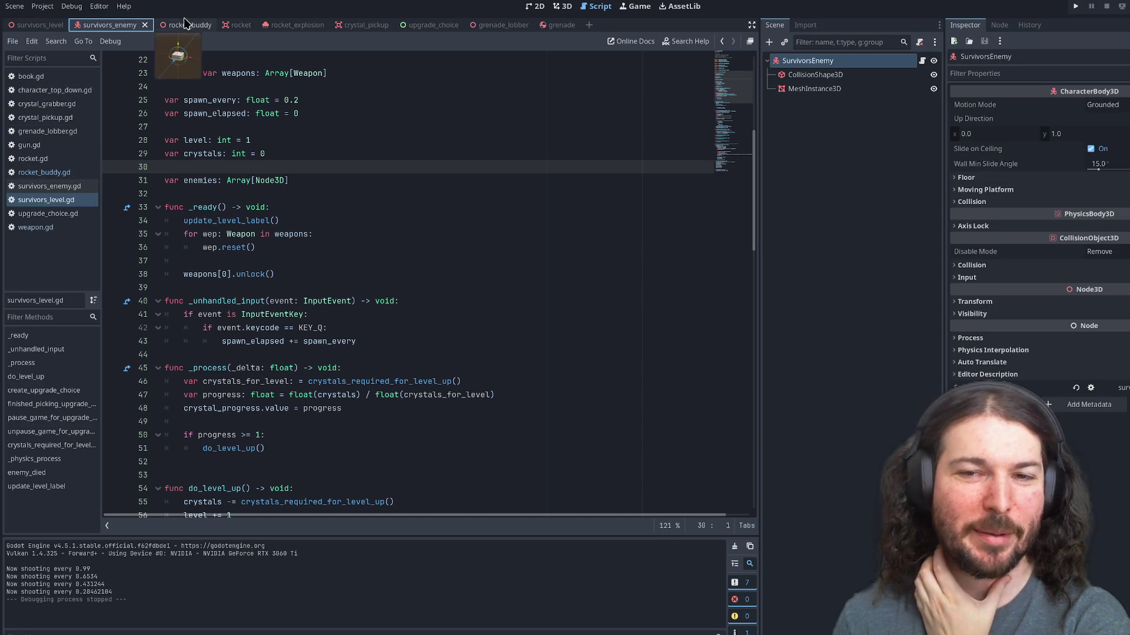
Step: Flip through the open scene tabs, including rocket and survivors_enemy, back to survivors_level
{"action": "left_click", "coordinate": [229, 25]}
{"action": "left_click", "coordinate": [297, 25]}
{"action": "left_click", "coordinate": [365, 25]}
{"action": "left_click", "coordinate": [500, 24]}
{"action": "left_click", "coordinate": [106, 25]}
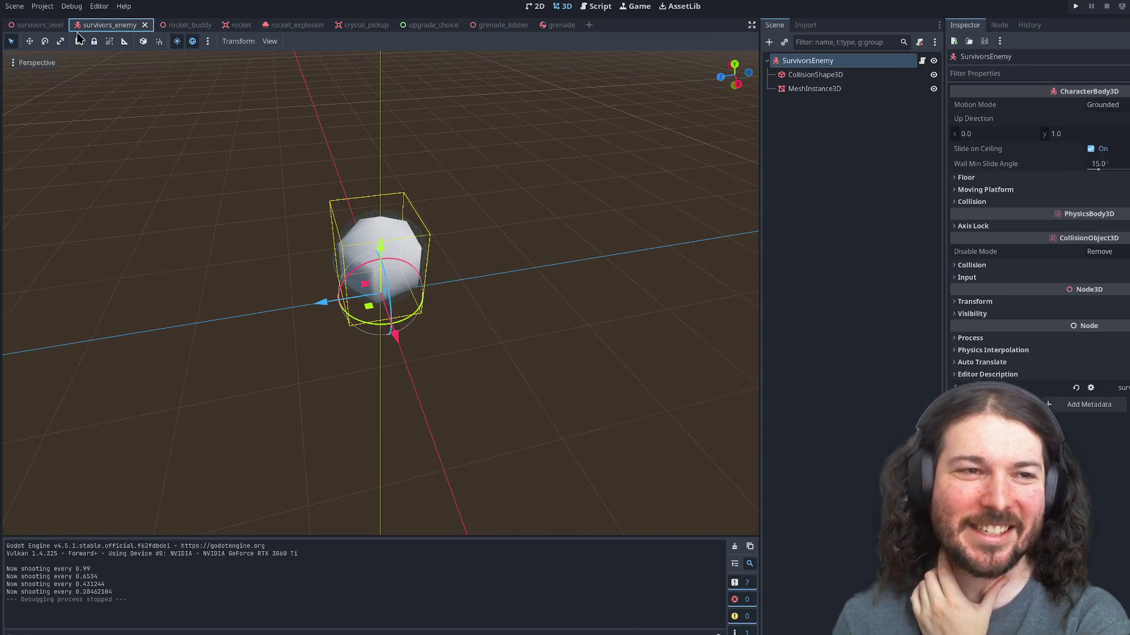
{"action": "left_click", "coordinate": [49, 27]}
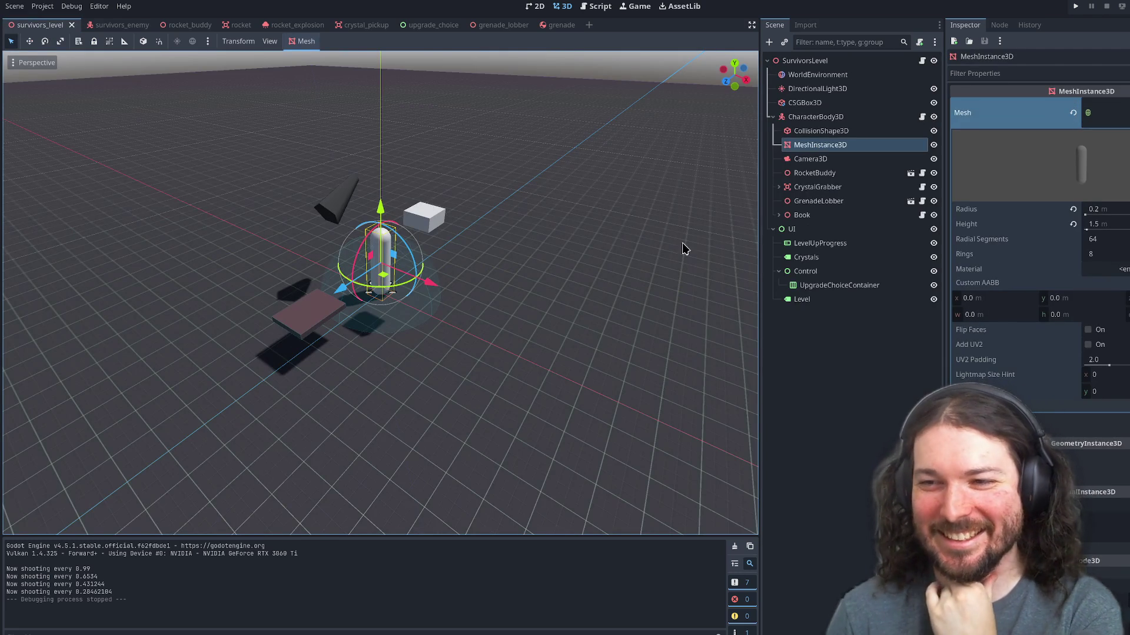
Step: Orbit around the player, select its MeshInstance3D, and zoom in on the capsule
{"action": "mouse_move", "coordinate": [460, 425]}
{"action": "left_mouse_down"}
{"action": "mouse_move", "coordinate": [563, 328]}
{"action": "mouse_move", "coordinate": [545, 330]}
{"action": "mouse_move", "coordinate": [535, 343]}
{"action": "mouse_move", "coordinate": [552, 360]}
{"action": "mouse_move", "coordinate": [639, 327]}
{"action": "mouse_move", "coordinate": [643, 361]}
{"action": "mouse_move", "coordinate": [620, 338]}
{"action": "mouse_move", "coordinate": [579, 392]}
{"action": "mouse_move", "coordinate": [589, 348]}
{"action": "left_mouse_up"}
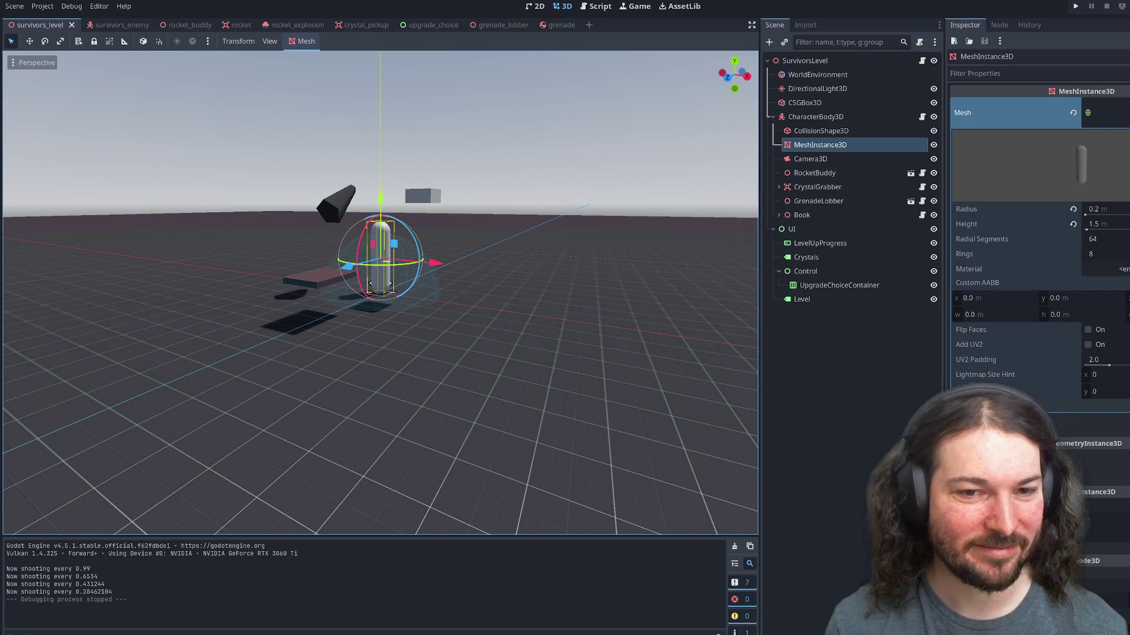
{"action": "scroll", "coordinate": [1000, 282], "scroll_direction": "down", "scroll_amount": 2}
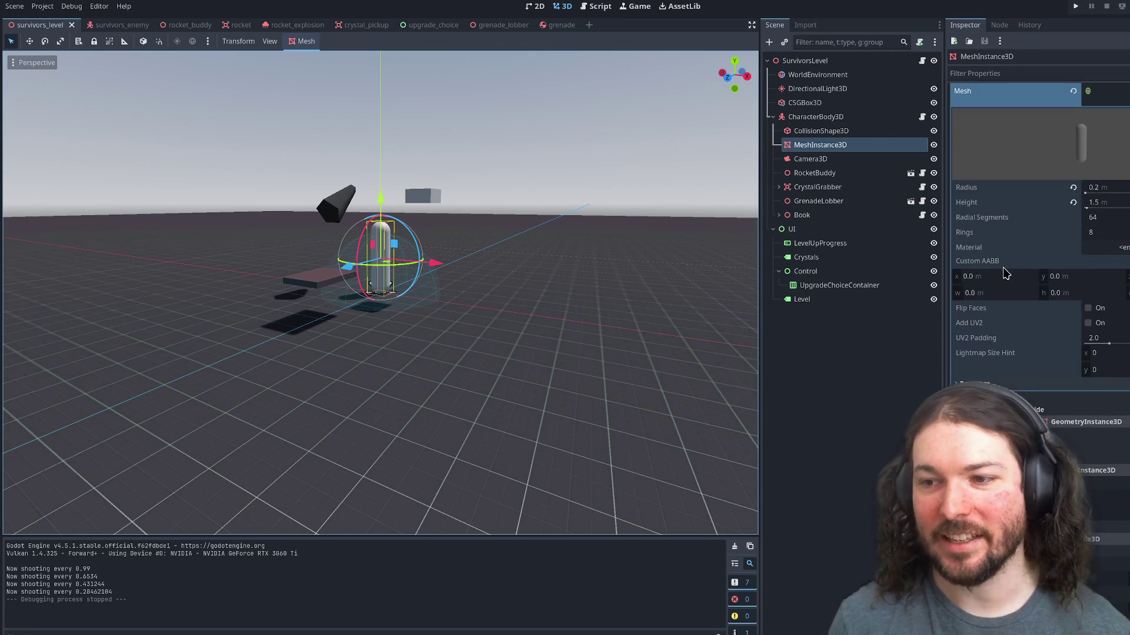
{"action": "mouse_move", "coordinate": [425, 237]}
{"action": "left_mouse_down"}
{"action": "mouse_move", "coordinate": [496, 260]}
{"action": "mouse_move", "coordinate": [547, 253]}
{"action": "left_mouse_up"}
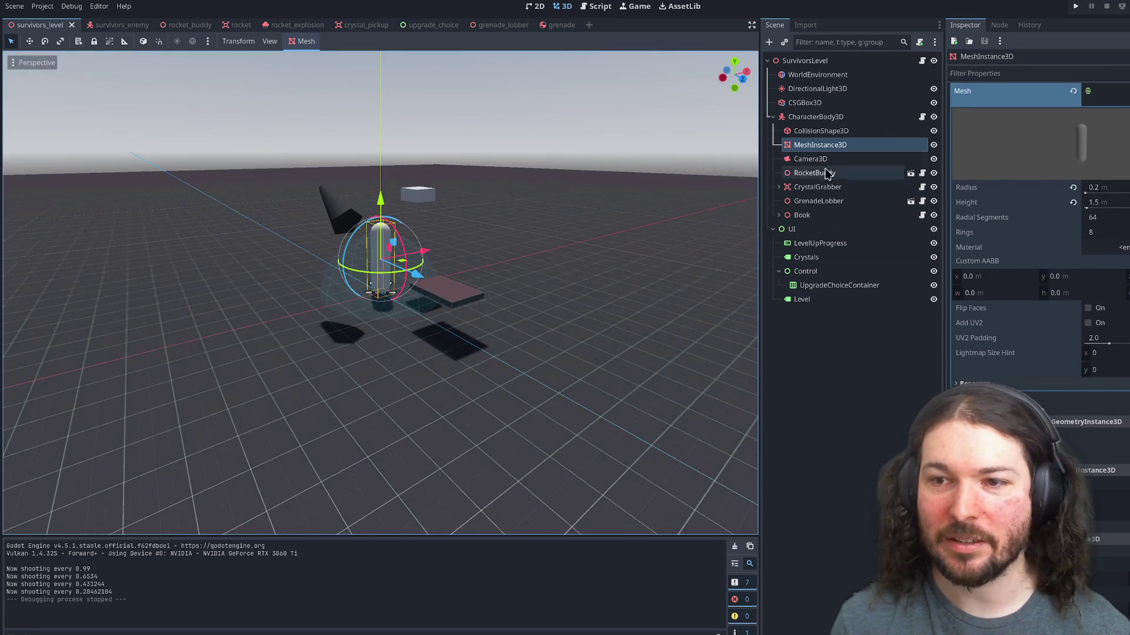
{"action": "left_click", "coordinate": [829, 130]}
{"action": "left_click", "coordinate": [820, 118]}
{"action": "left_click", "coordinate": [829, 145]}
{"action": "mouse_move", "coordinate": [706, 211]}
{"action": "left_mouse_down"}
{"action": "mouse_move", "coordinate": [637, 245]}
{"action": "mouse_move", "coordinate": [672, 259]}
{"action": "mouse_move", "coordinate": [623, 255]}
{"action": "mouse_move", "coordinate": [642, 257]}
{"action": "left_mouse_up"}
{"action": "scroll", "coordinate": [622, 255], "scroll_direction": "up", "scroll_amount": 5}
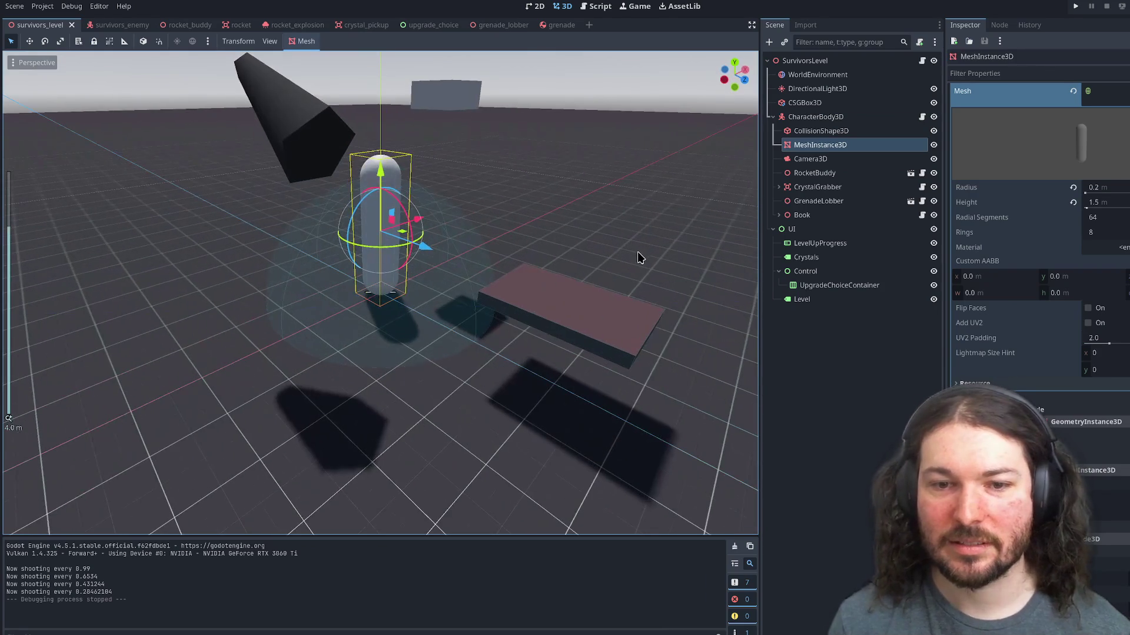
Step: Give the capsule mesh a new StandardMaterial3D override with albedo colour ff4040
{"action": "left_click", "coordinate": [1087, 442]}
{"action": "left_click", "coordinate": [1106, 464]}
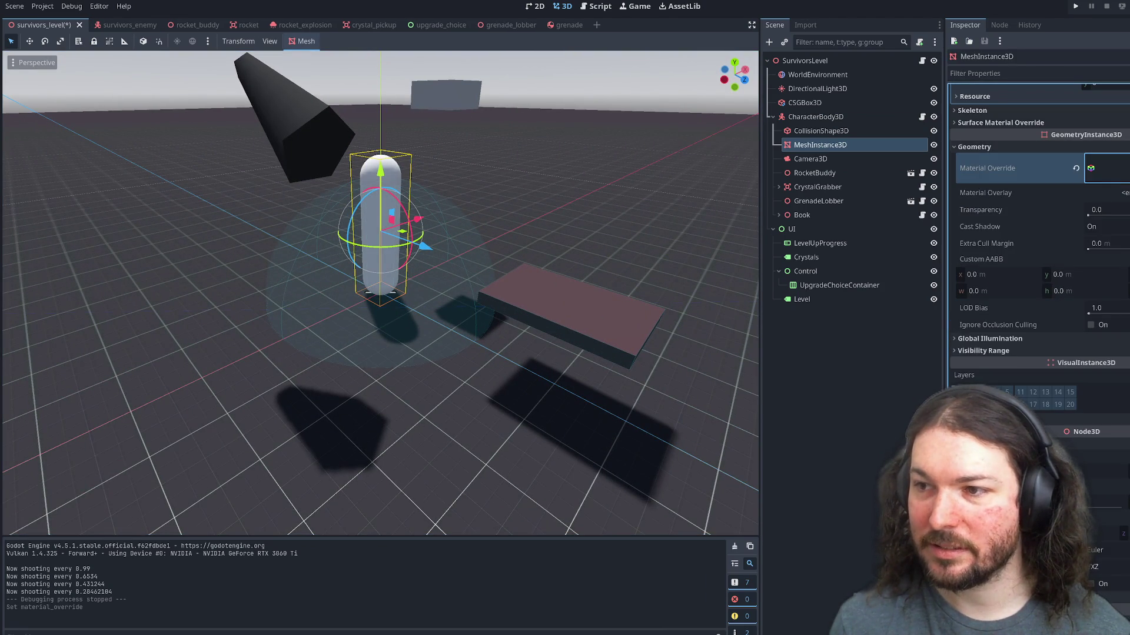
{"action": "left_click", "coordinate": [976, 330]}
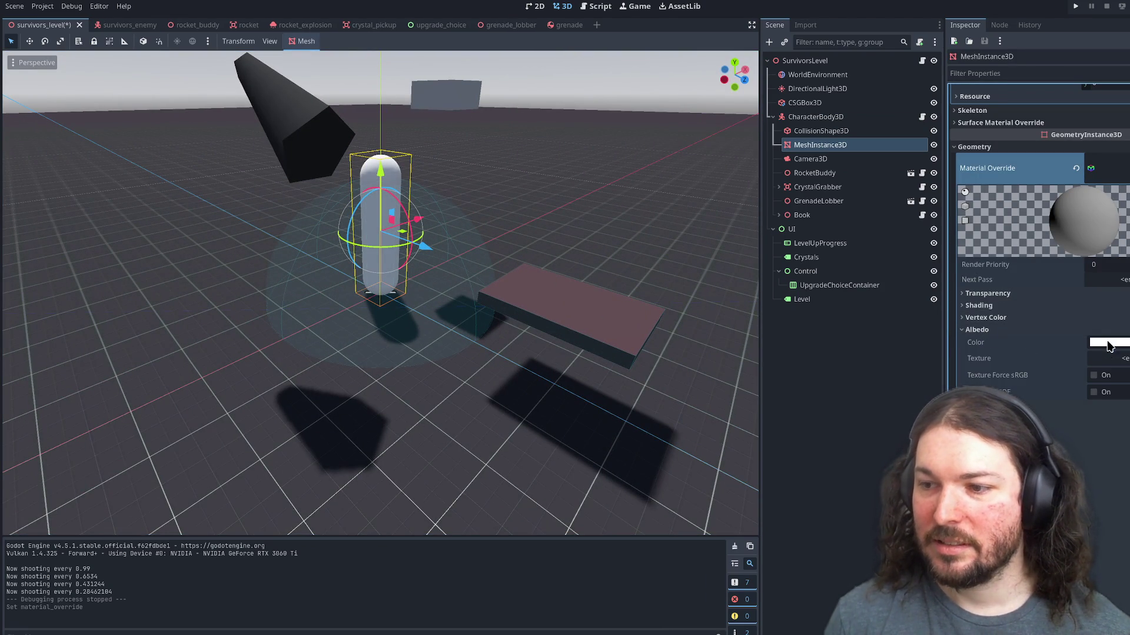
{"action": "left_click", "coordinate": [1107, 343]}
{"action": "type", "text": "ff4040"}
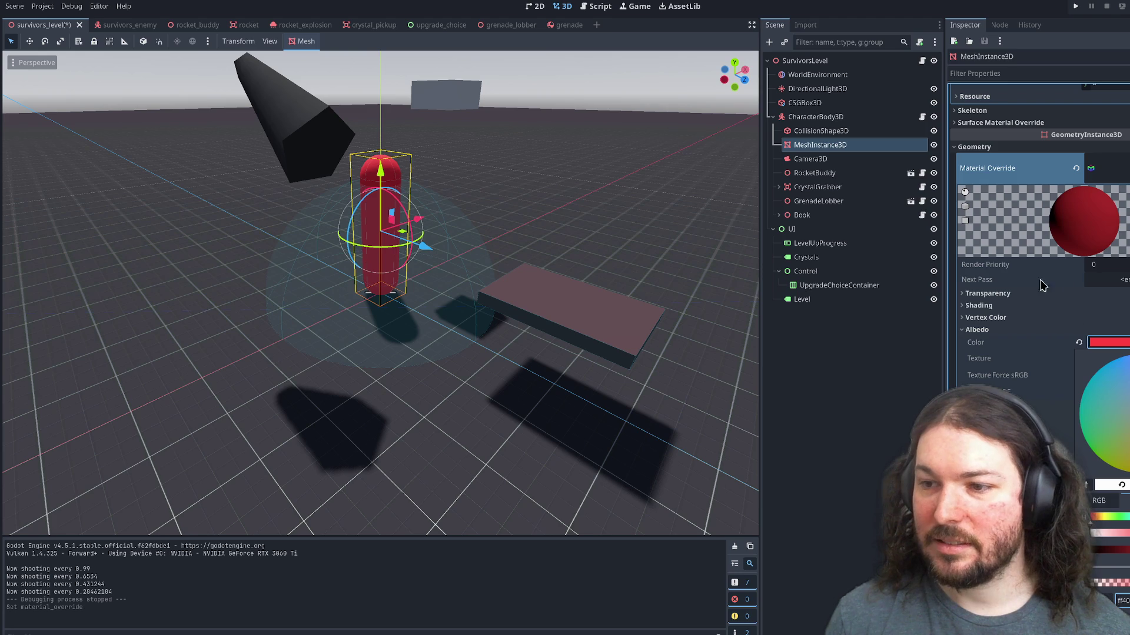
{"action": "left_click", "coordinate": [999, 311]}
Step: Look over the material's Shading and Transparency settings, then run the game with F5
{"action": "left_click", "coordinate": [998, 310]}
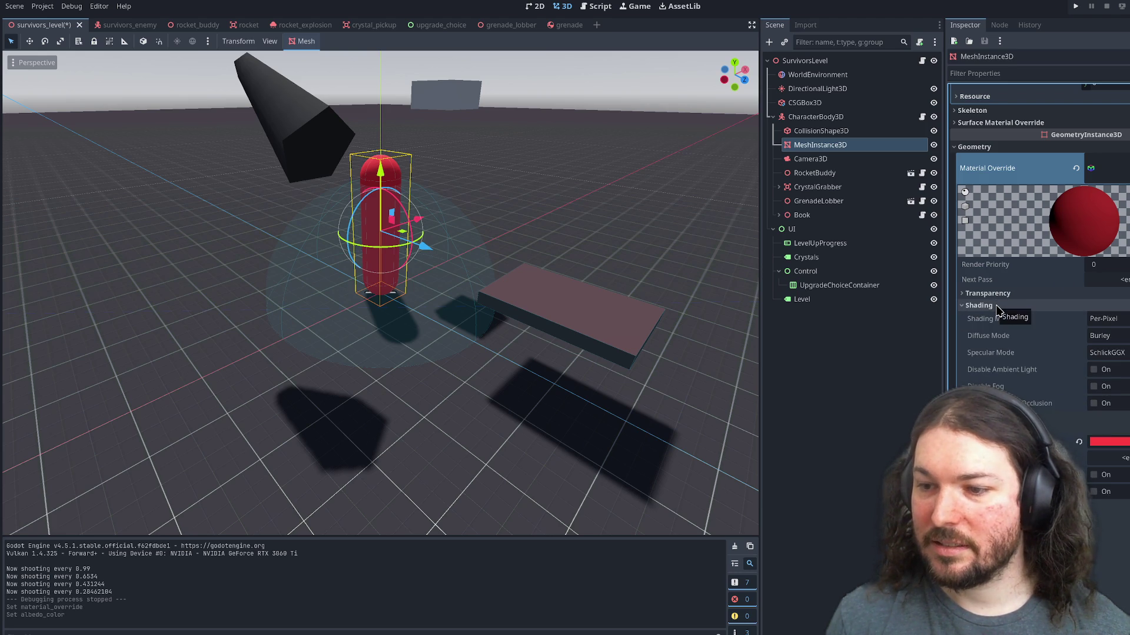
{"action": "left_click", "coordinate": [996, 307]}
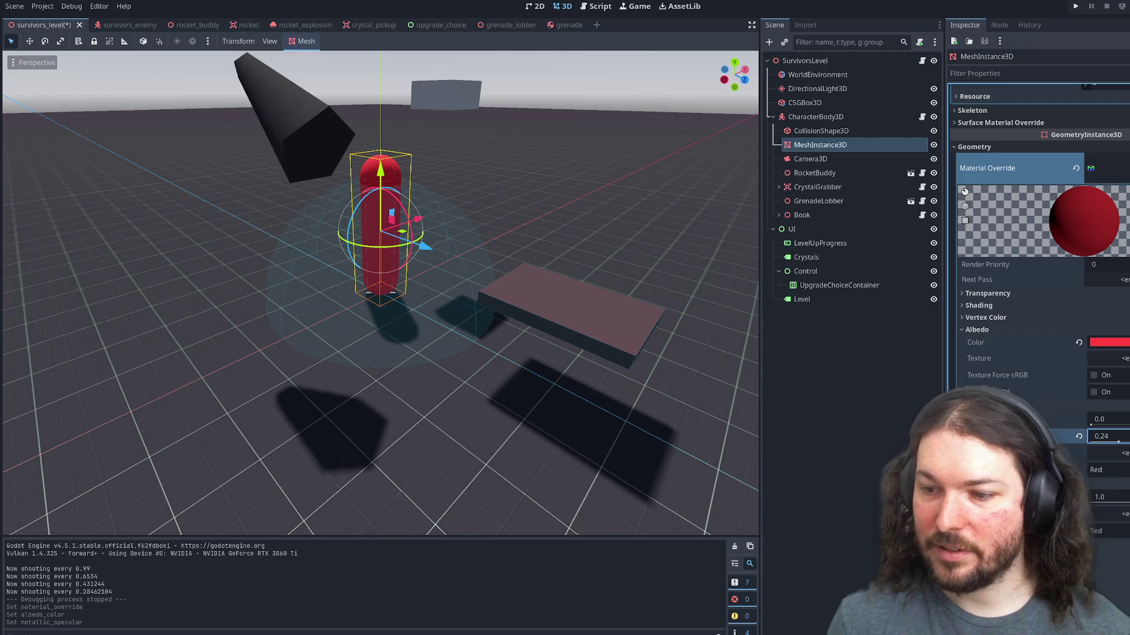
{"action": "left_click", "coordinate": [1000, 293]}
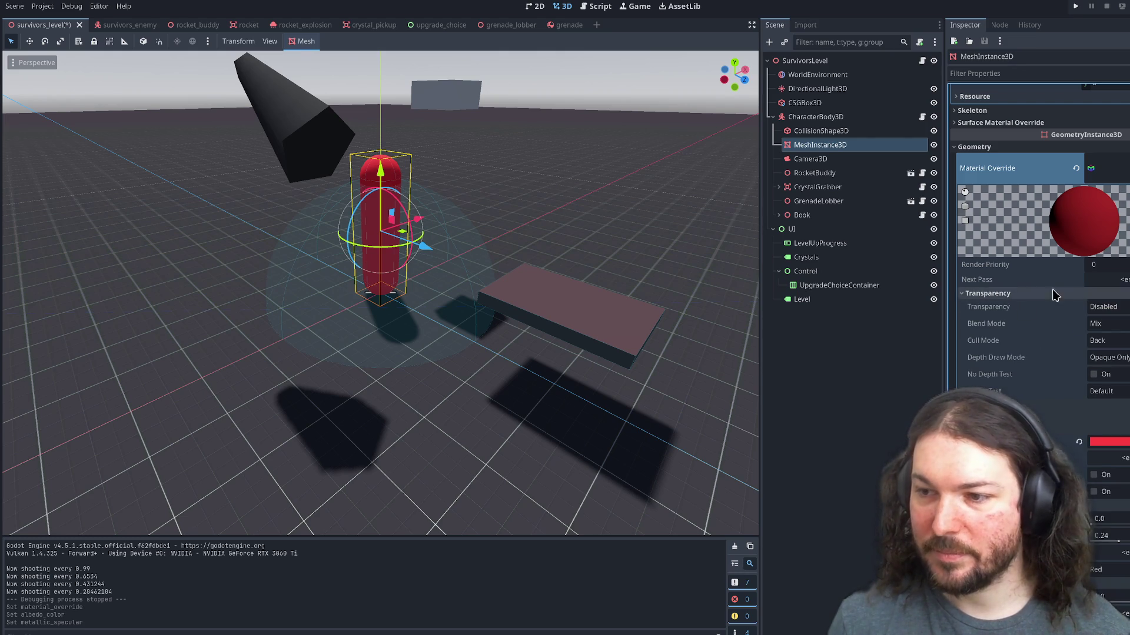
{"action": "scroll", "coordinate": [600, 196], "scroll_direction": "down", "scroll_amount": 5}
{"action": "scroll", "coordinate": [616, 180], "scroll_direction": "up", "scroll_amount": 3}
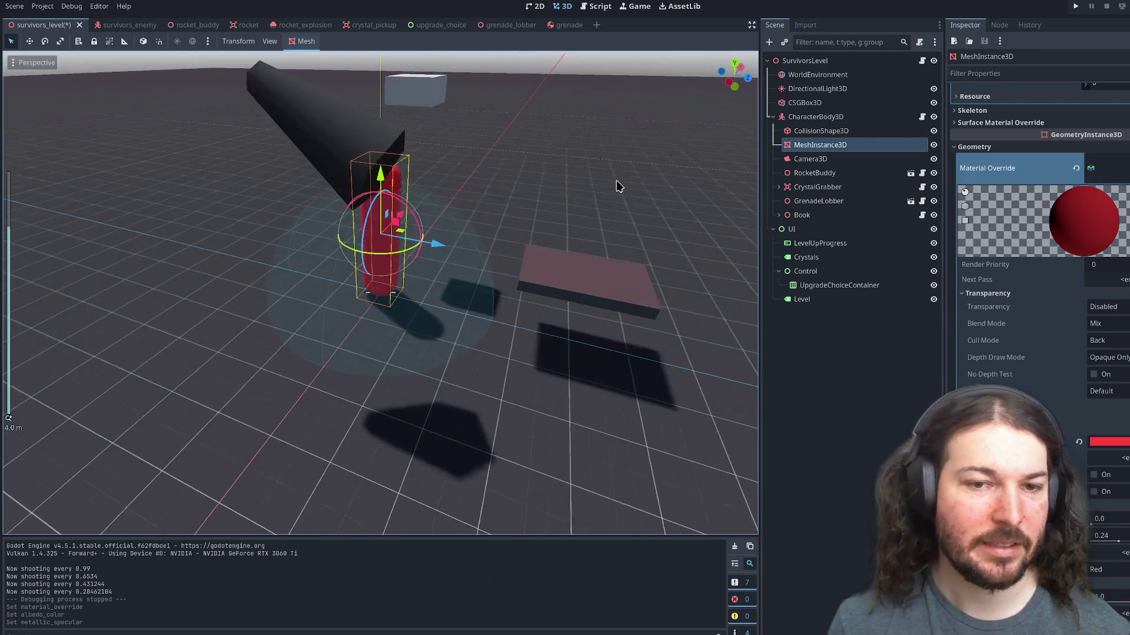
{"action": "key", "text": "F5"}
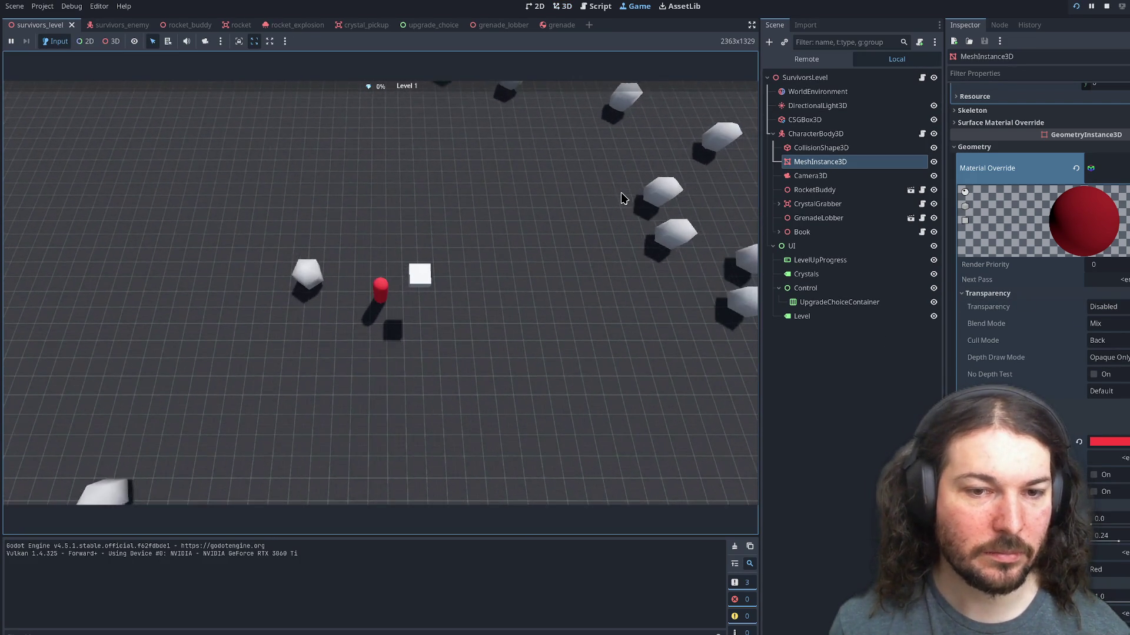
Step: Stop the game, clear the capsule's red material override, and save the scene
{"action": "left_click", "coordinate": [1106, 6]}
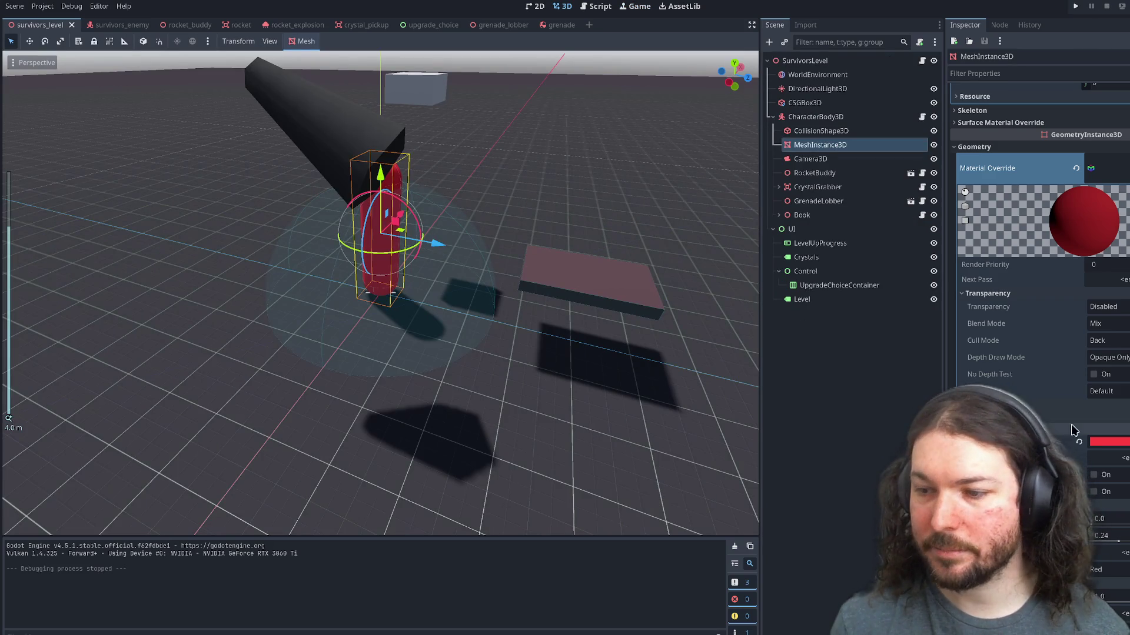
{"action": "left_click", "coordinate": [1076, 171]}
{"action": "key", "text": "ctrl+s"}
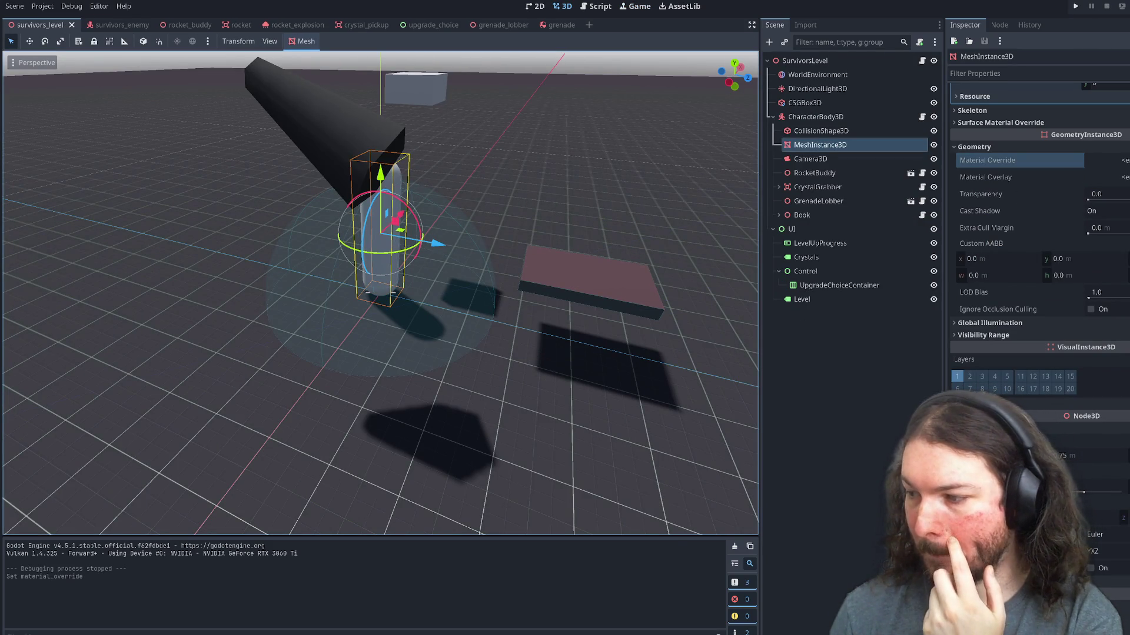
{"action": "mouse_move", "coordinate": [641, 252]}
{"action": "left_mouse_down"}
{"action": "mouse_move", "coordinate": [575, 244]}
{"action": "mouse_move", "coordinate": [595, 258]}
{"action": "left_mouse_up"}
{"action": "scroll", "coordinate": [595, 259], "scroll_direction": "down", "scroll_amount": 5}
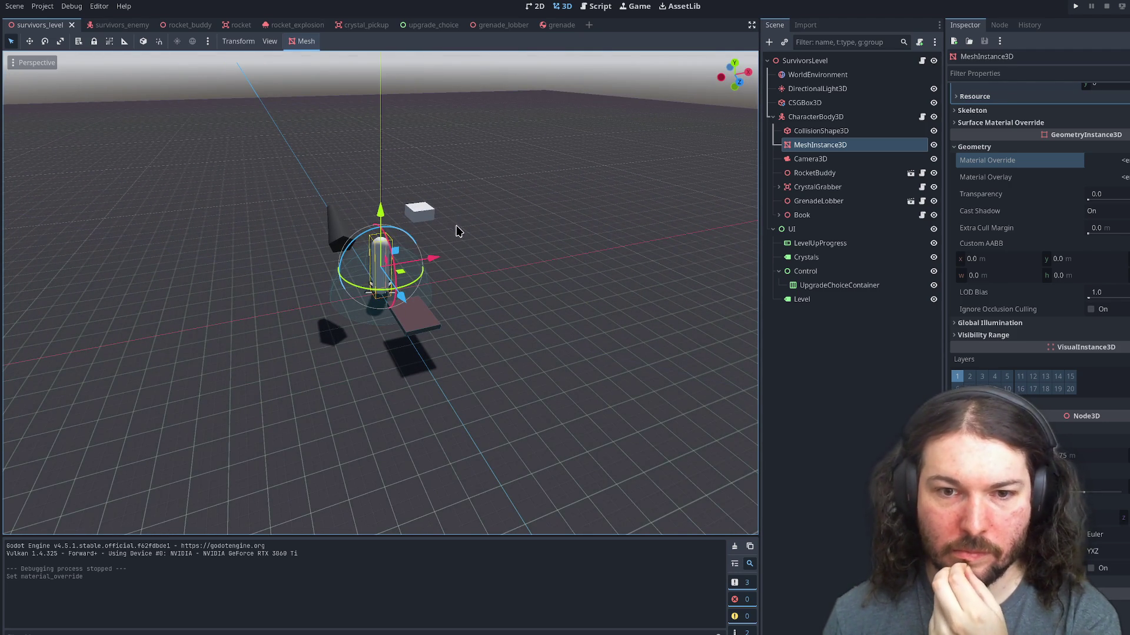
Step: Deselect the capsule, orbit and zoom around the level, then switch to the Script workspace
{"action": "left_click", "coordinate": [425, 77]}
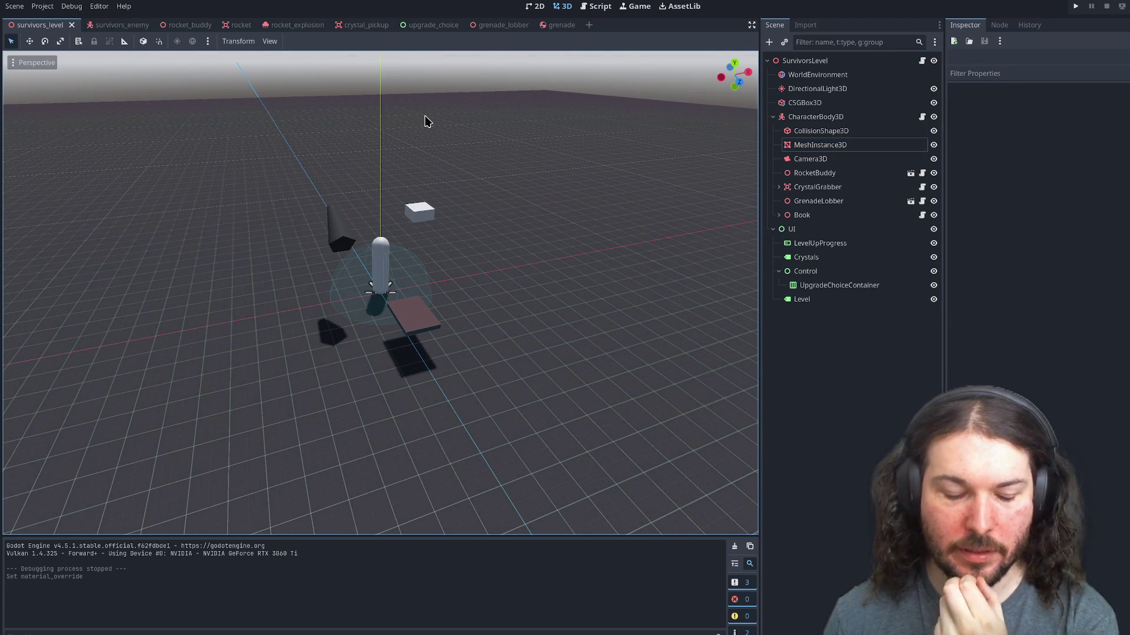
{"action": "mouse_move", "coordinate": [423, 116]}
{"action": "left_mouse_down"}
{"action": "mouse_move", "coordinate": [480, 121]}
{"action": "mouse_move", "coordinate": [507, 184]}
{"action": "mouse_move", "coordinate": [545, 147]}
{"action": "mouse_move", "coordinate": [479, 178]}
{"action": "mouse_move", "coordinate": [637, 112]}
{"action": "mouse_move", "coordinate": [547, 141]}
{"action": "mouse_move", "coordinate": [624, 160]}
{"action": "mouse_move", "coordinate": [535, 212]}
{"action": "mouse_move", "coordinate": [539, 197]}
{"action": "mouse_move", "coordinate": [592, 210]}
{"action": "mouse_move", "coordinate": [443, 178]}
{"action": "left_mouse_up"}
{"action": "scroll", "coordinate": [502, 176], "scroll_direction": "down", "scroll_amount": 5}
{"action": "scroll", "coordinate": [502, 174], "scroll_direction": "up", "scroll_amount": 6}
{"action": "scroll", "coordinate": [545, 147], "scroll_direction": "down", "scroll_amount": 4}
{"action": "scroll", "coordinate": [637, 112], "scroll_direction": "up", "scroll_amount": 4}
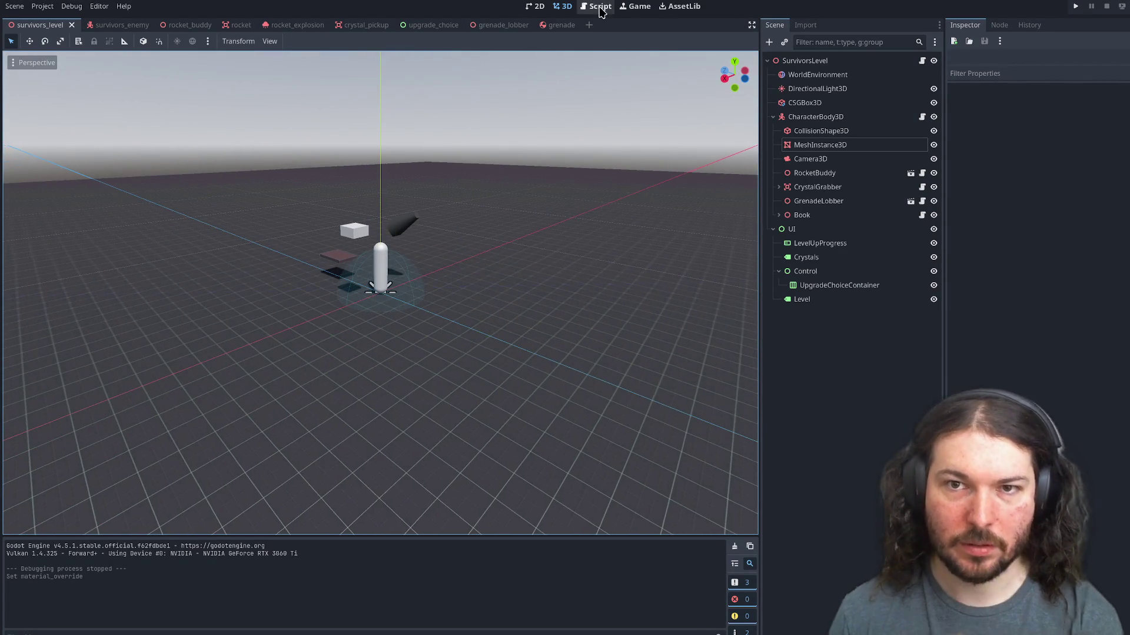
{"action": "left_click", "coordinate": [596, 6]}
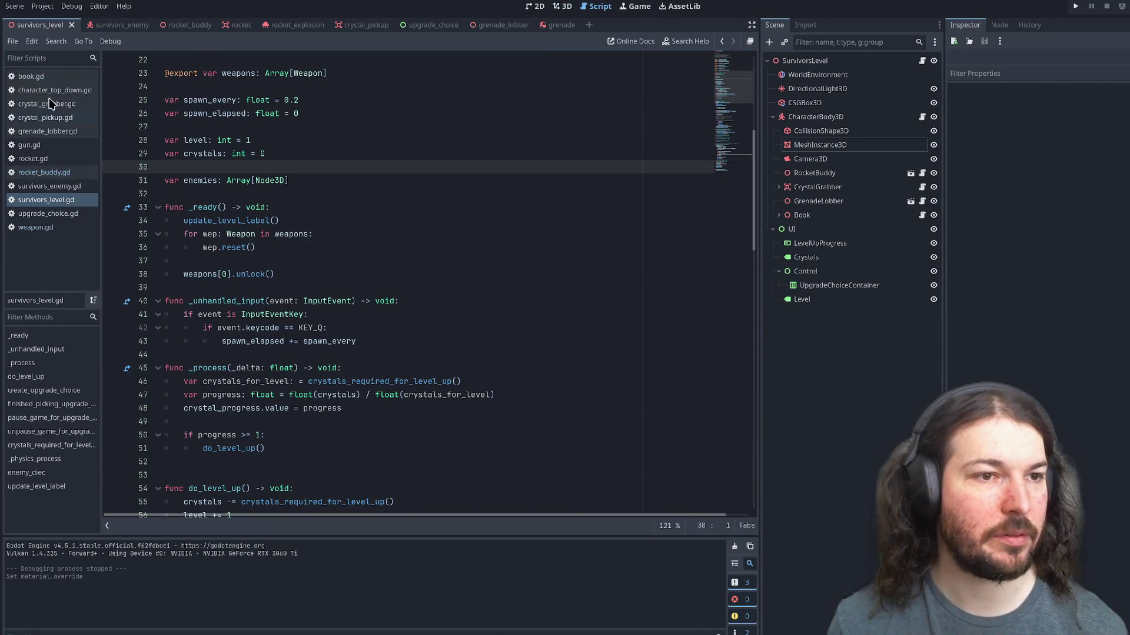
Step: Browse grenade_lobber.gd's shoot_every value and line 14 of book.gd
{"action": "left_click", "coordinate": [45, 131]}
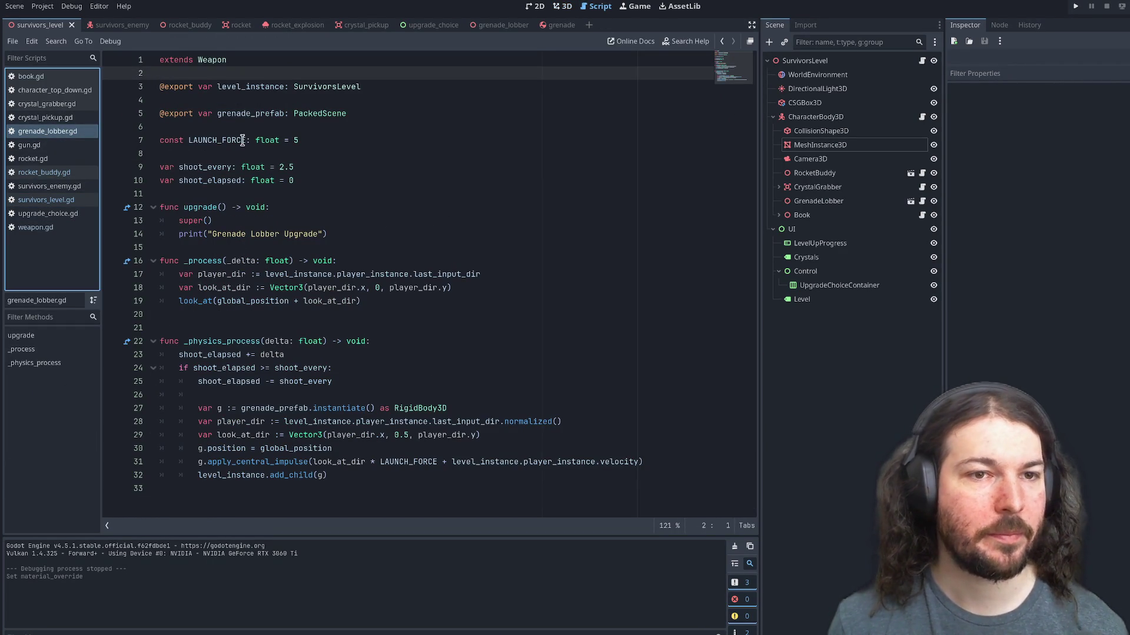
{"action": "left_click", "coordinate": [352, 274]}
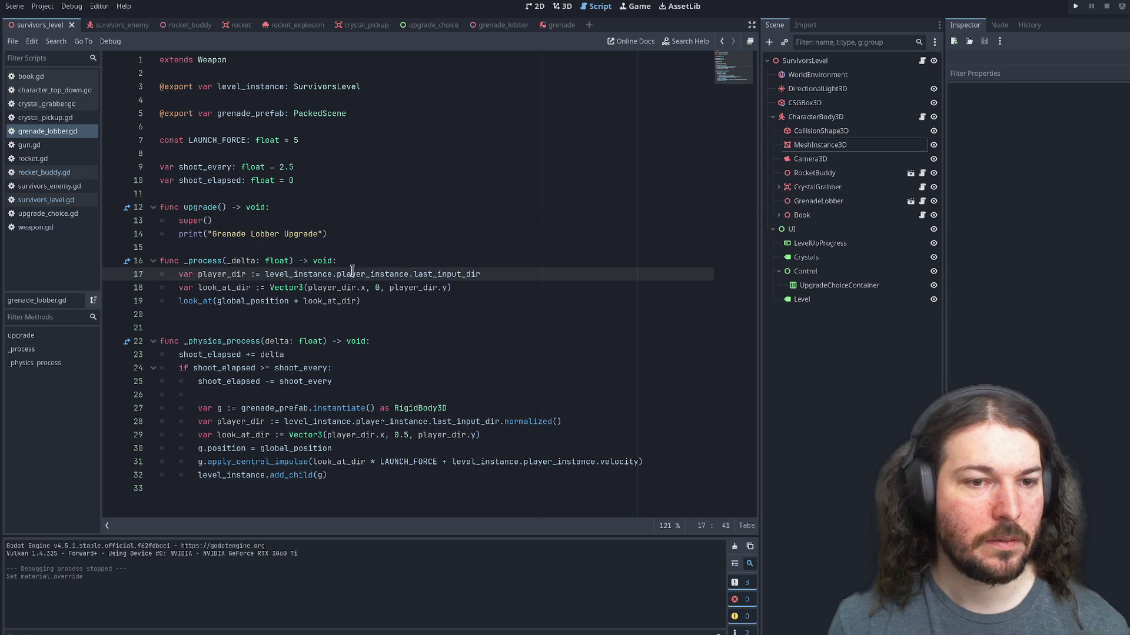
{"action": "left_click", "coordinate": [280, 167]}
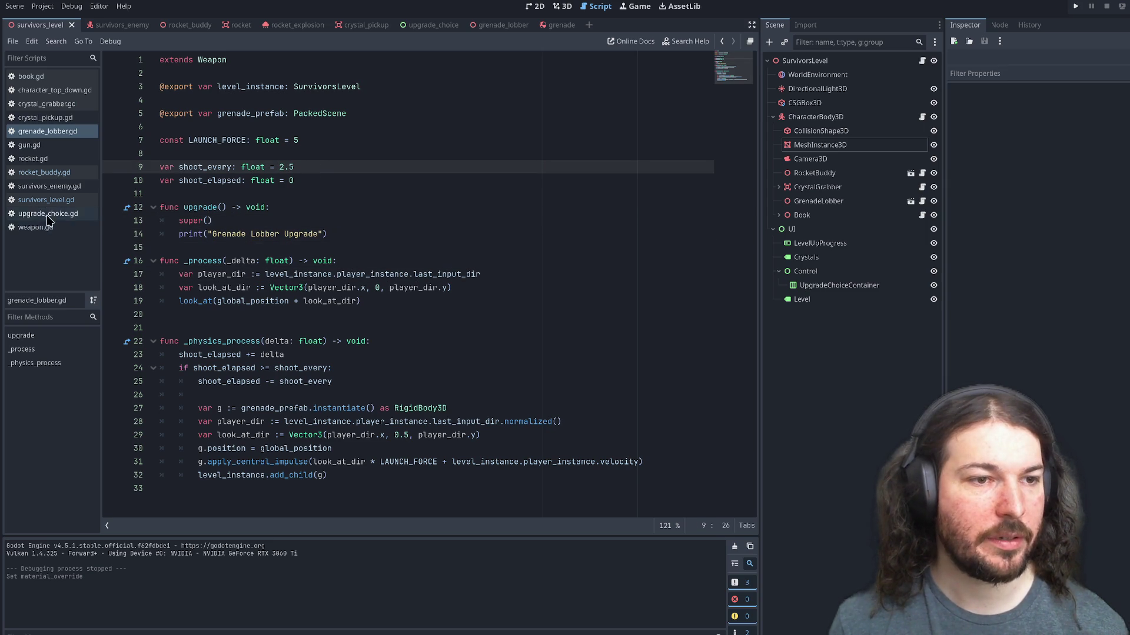
{"action": "left_click", "coordinate": [48, 78]}
{"action": "left_click", "coordinate": [360, 238]}
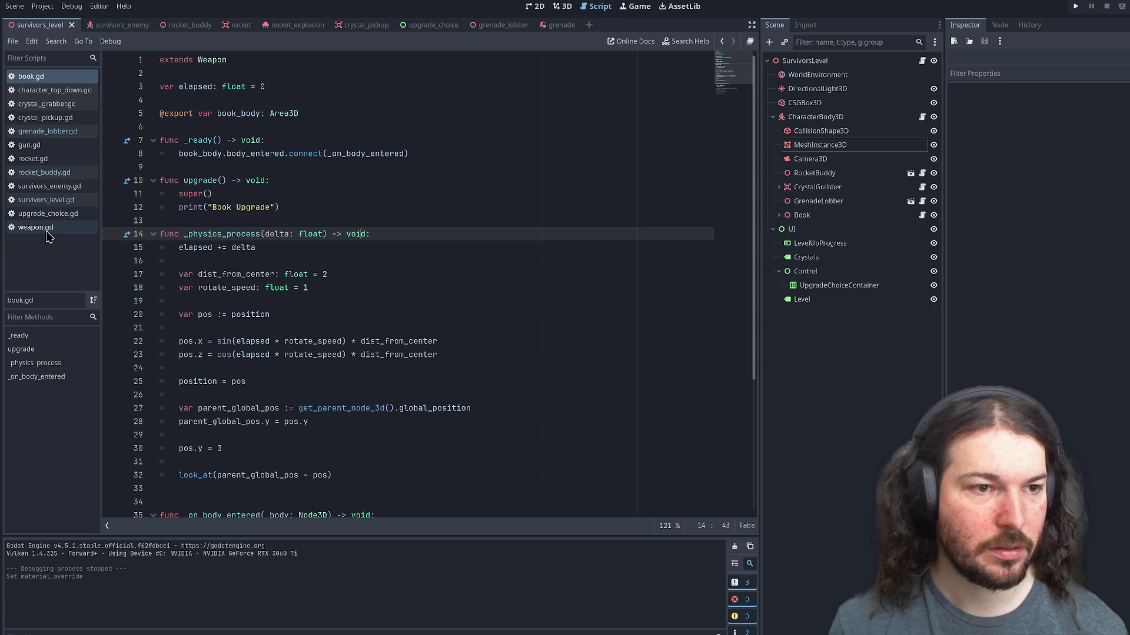
Step: In rocket_buddy.gd, add and then remove a blank line below the upgrade function
{"action": "left_click", "coordinate": [44, 172]}
{"action": "left_click", "coordinate": [409, 220]}
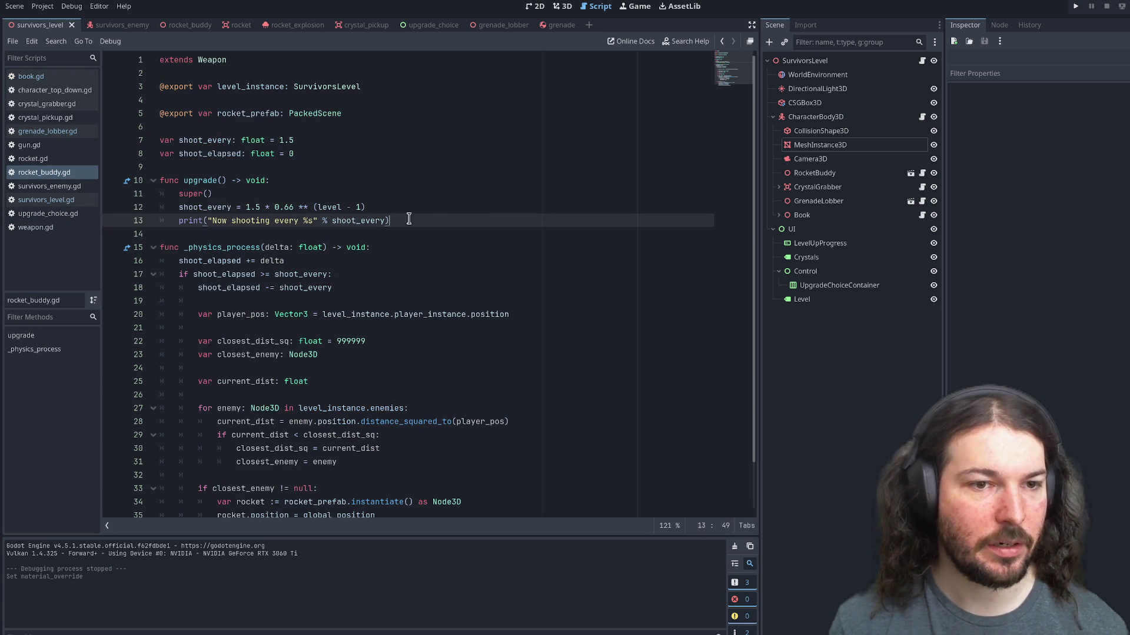
{"action": "left_click", "coordinate": [367, 233]}
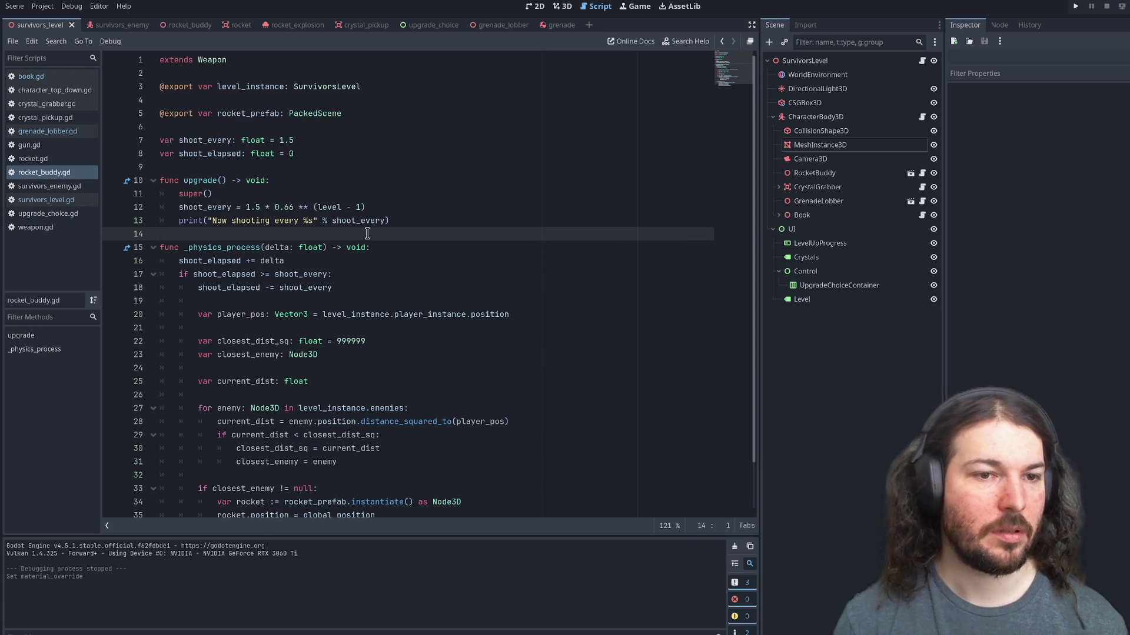
{"action": "key", "text": "Return"}
{"action": "key", "text": "Return"}
{"action": "key", "text": "Up"}
{"action": "type", "text": "f"}
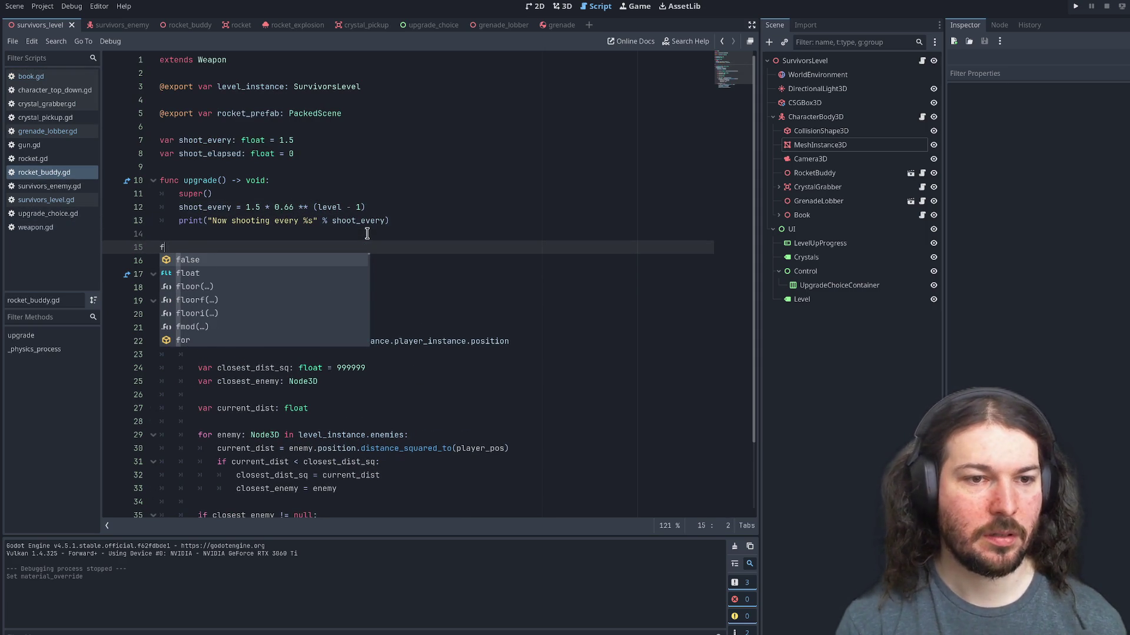
{"action": "key", "text": "BackSpace"}
{"action": "key", "text": "BackSpace"}
{"action": "key", "text": "Up"}
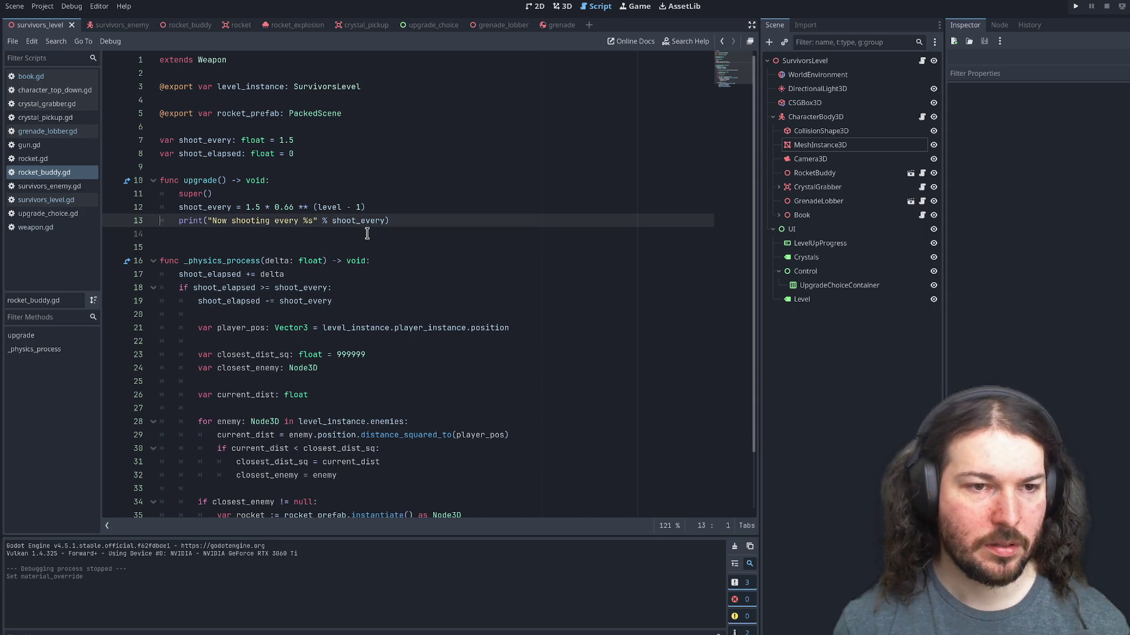
Step: Delete the shooting-rate print line, copy the shoot_every formula line, and save rocket_buddy.gd
{"action": "key", "text": "ctrl+shift+k"}
{"action": "key", "text": "Up"}
{"action": "key", "text": "End"}
{"action": "key", "text": "shift+Home"}
{"action": "key", "text": "ctrl+c"}
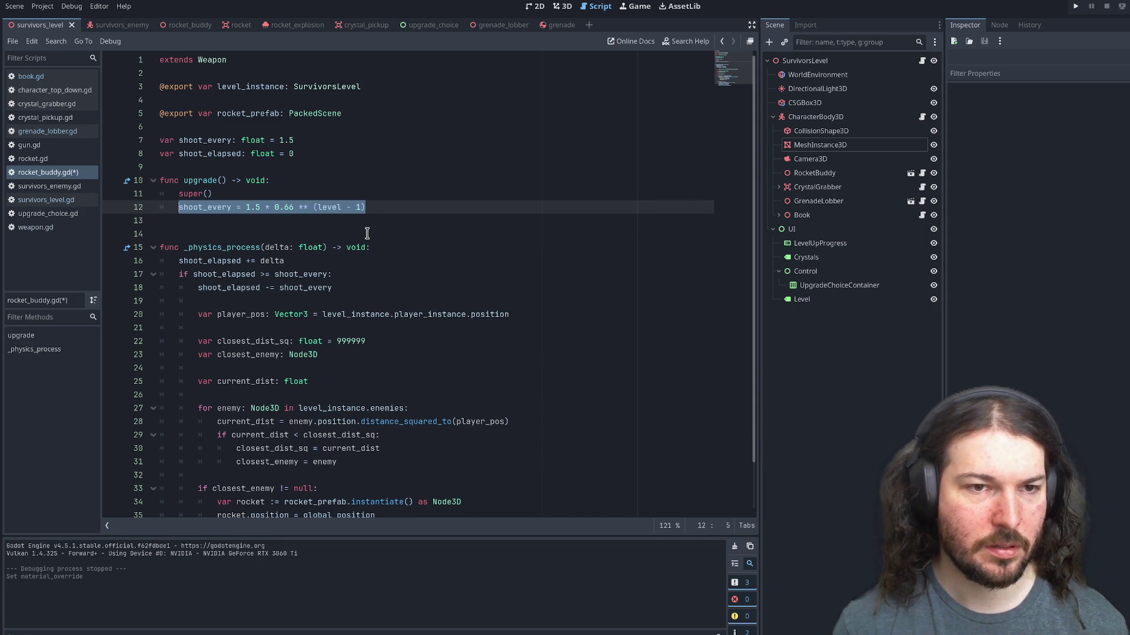
{"action": "key", "text": "ctrl+s"}
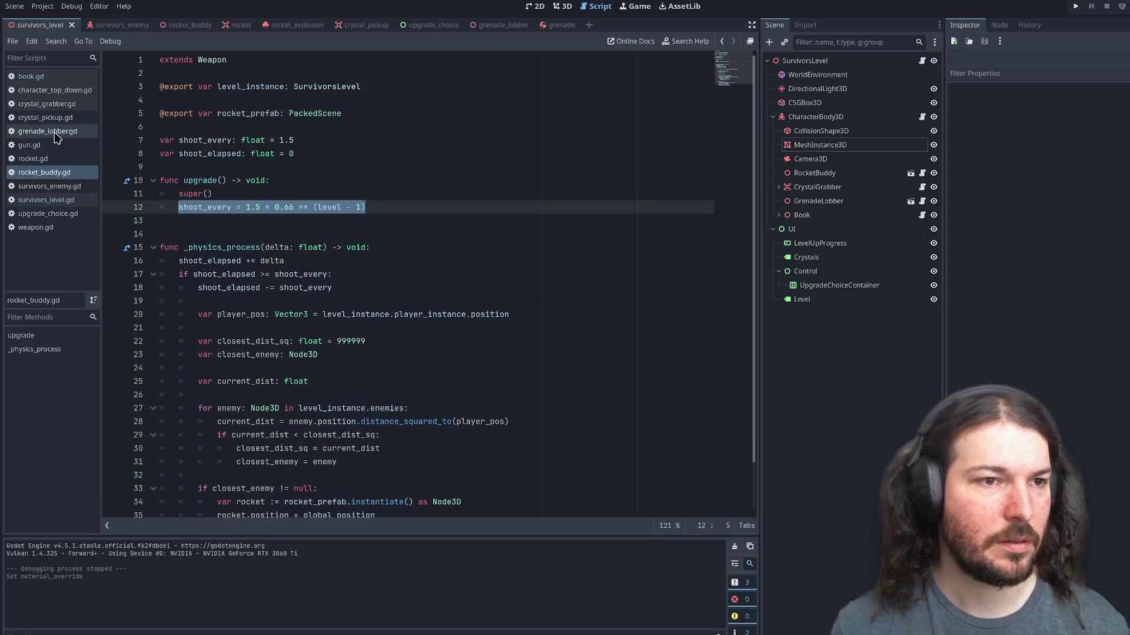
Step: In grenade_lobber.gd, paste the shoot_every formula under super() and delete the upgrade print line
{"action": "left_click", "coordinate": [57, 131]}
{"action": "key", "text": "Down"}
{"action": "key", "text": "Down"}
{"action": "key", "text": "Down"}
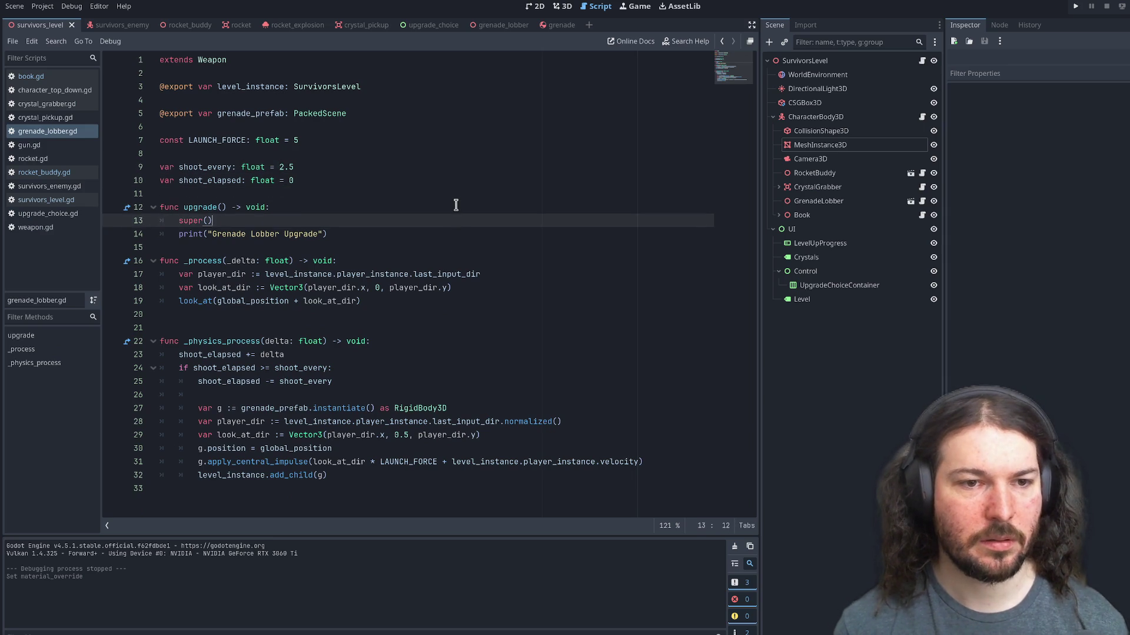
{"action": "key", "text": "End"}
{"action": "key", "text": "Return"}
{"action": "key", "text": "ctrl+v"}
{"action": "key", "text": "Down"}
{"action": "key", "text": "ctrl+shift+k"}
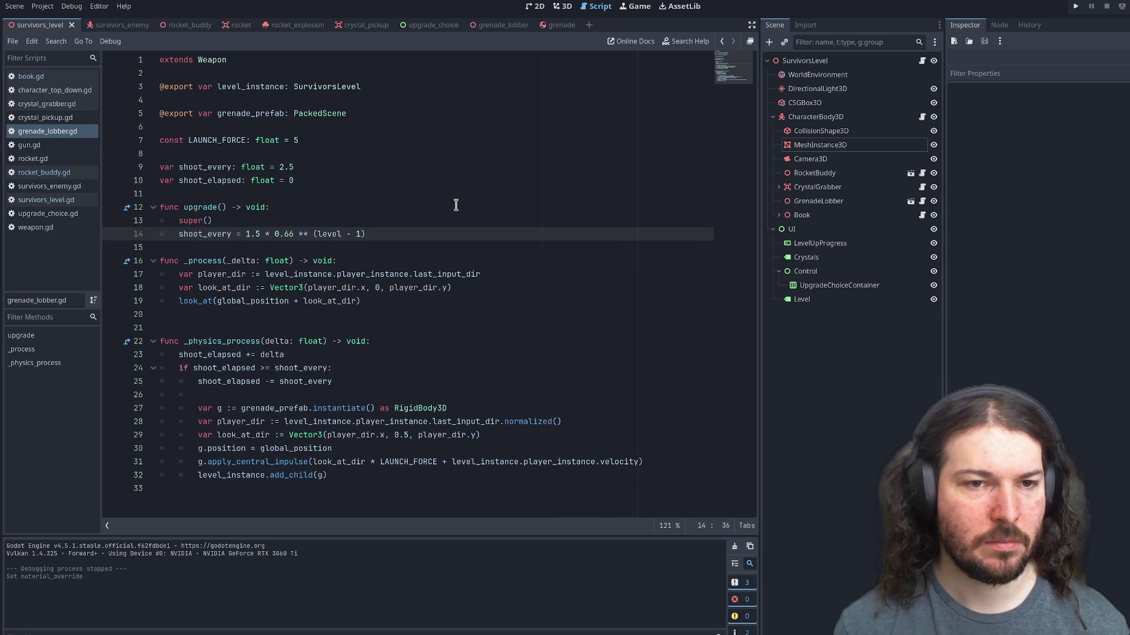
Step: Change the formula's base value from 1.5 to 2.5 and run the game
{"action": "key", "text": "Up"}
{"action": "key", "text": "End"}
{"action": "key", "text": "Left"}
{"action": "key", "text": "Left"}
{"action": "key", "text": "Left"}
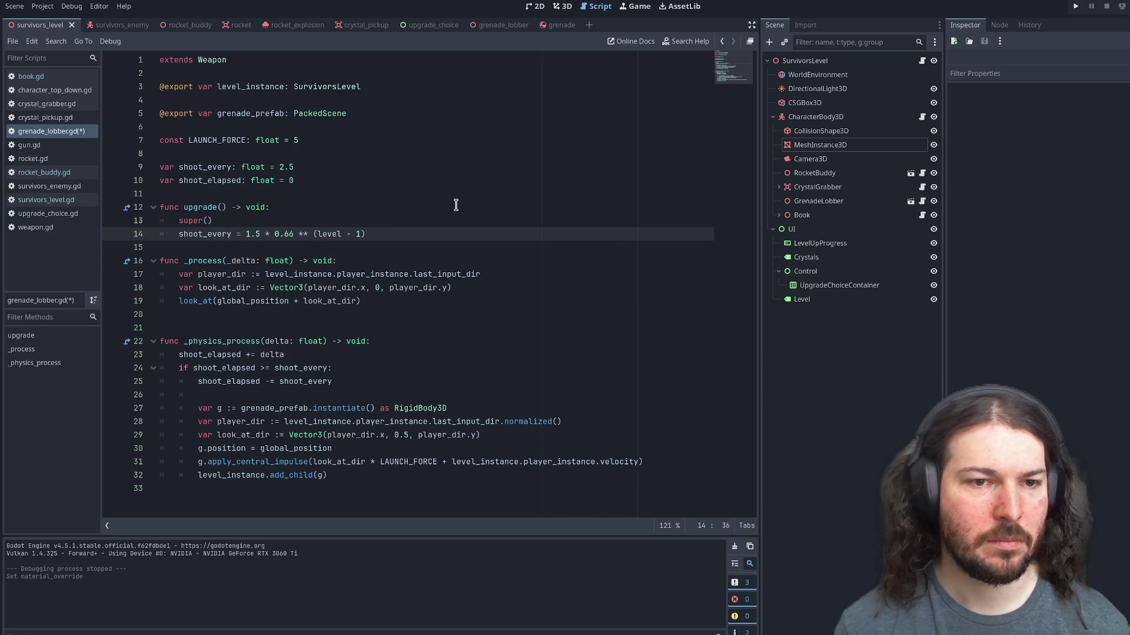
{"action": "key", "text": "shift+Left"}
{"action": "key", "text": "shift+Left"}
{"action": "key", "text": "shift+Left"}
{"action": "type", "text": "2.5"}
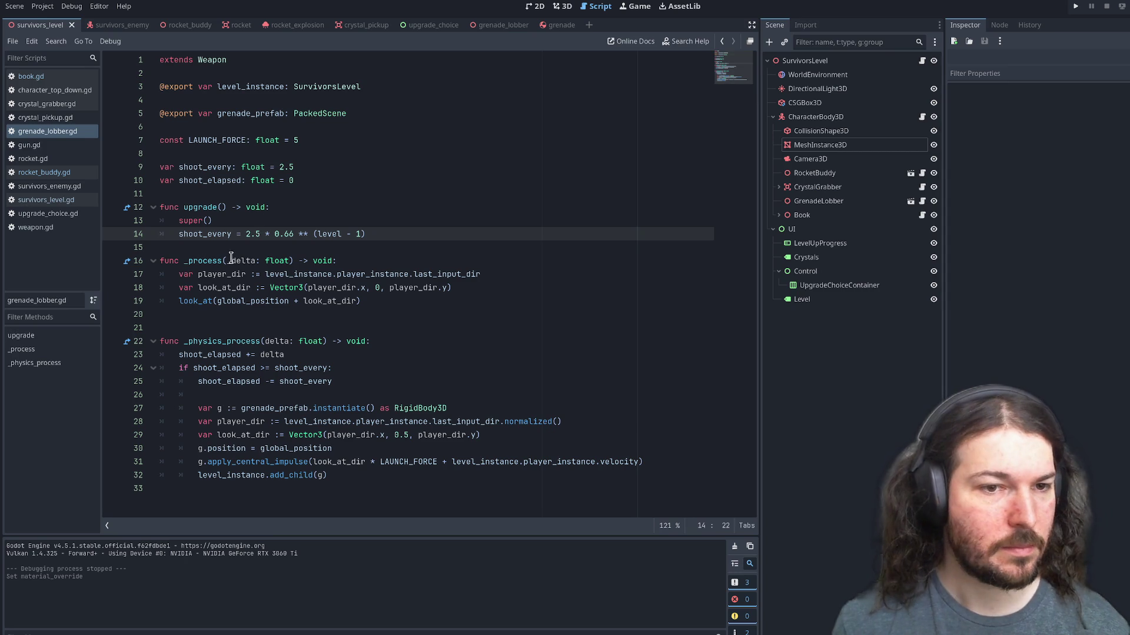
{"action": "left_click", "coordinate": [177, 194]}
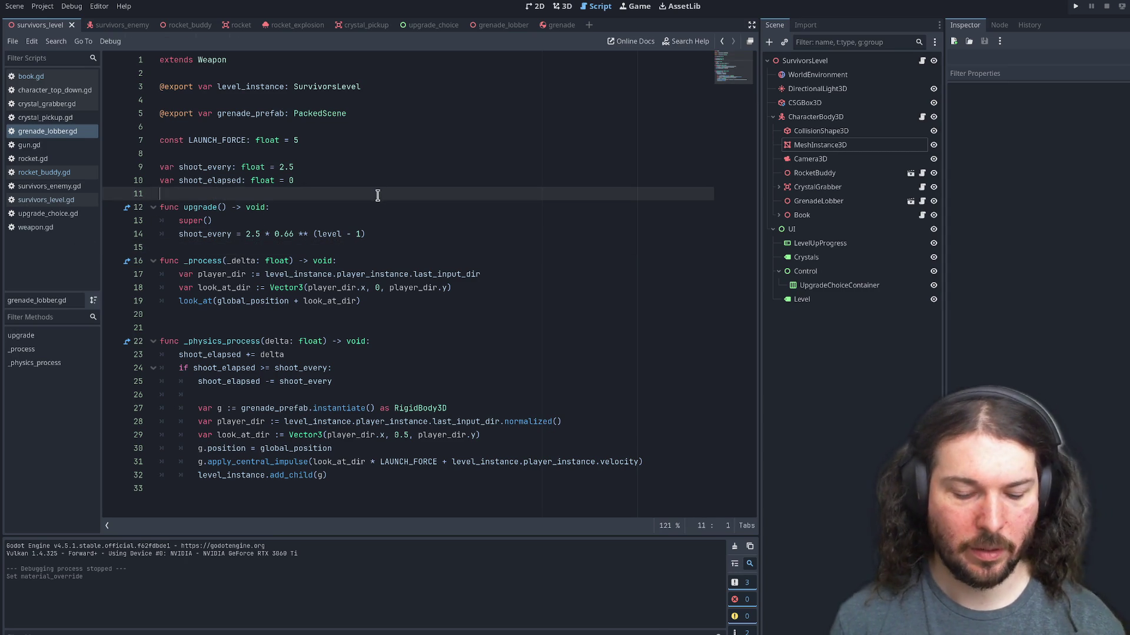
{"action": "key", "text": "F5"}
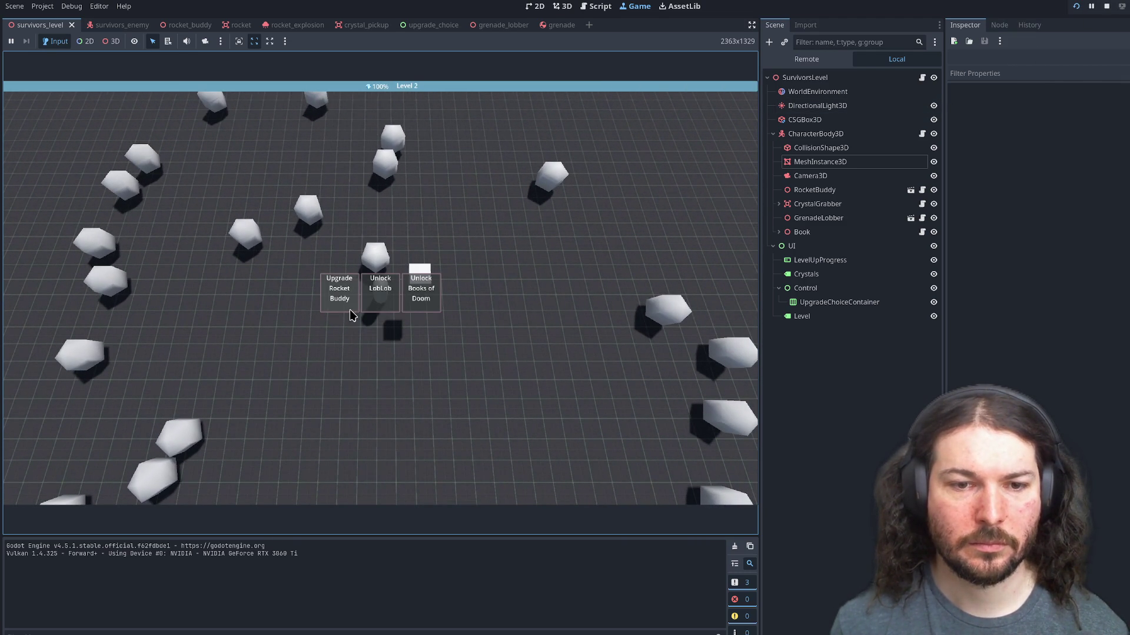
Step: Choose an upgrade in the running level, play a moment, then stop with F8
{"action": "left_click", "coordinate": [391, 306]}
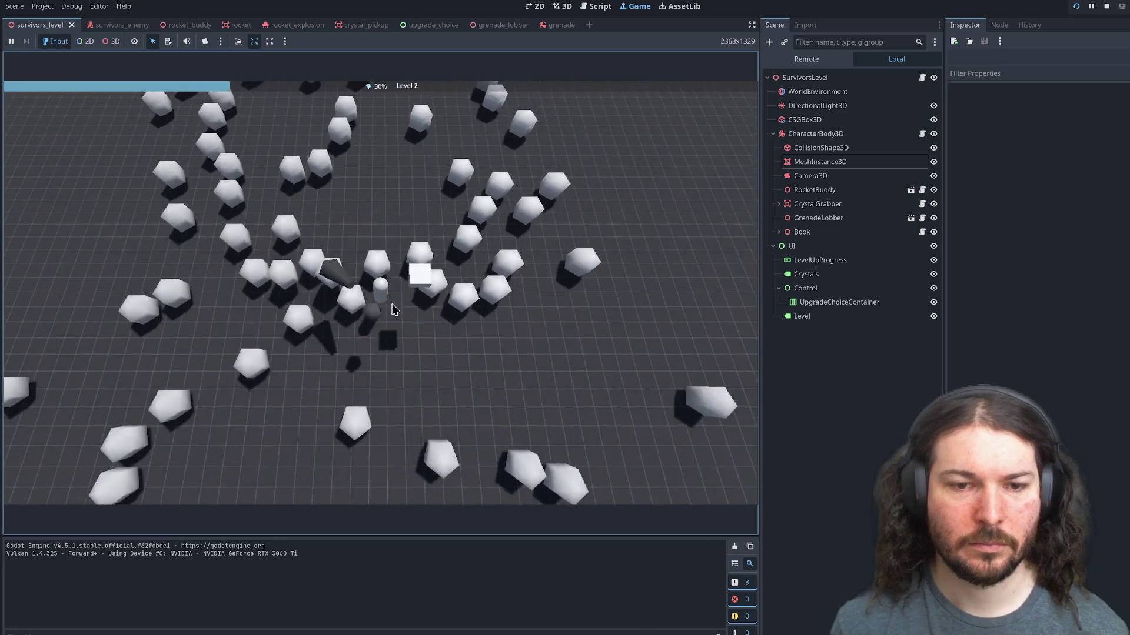
{"action": "key", "text": "F8"}
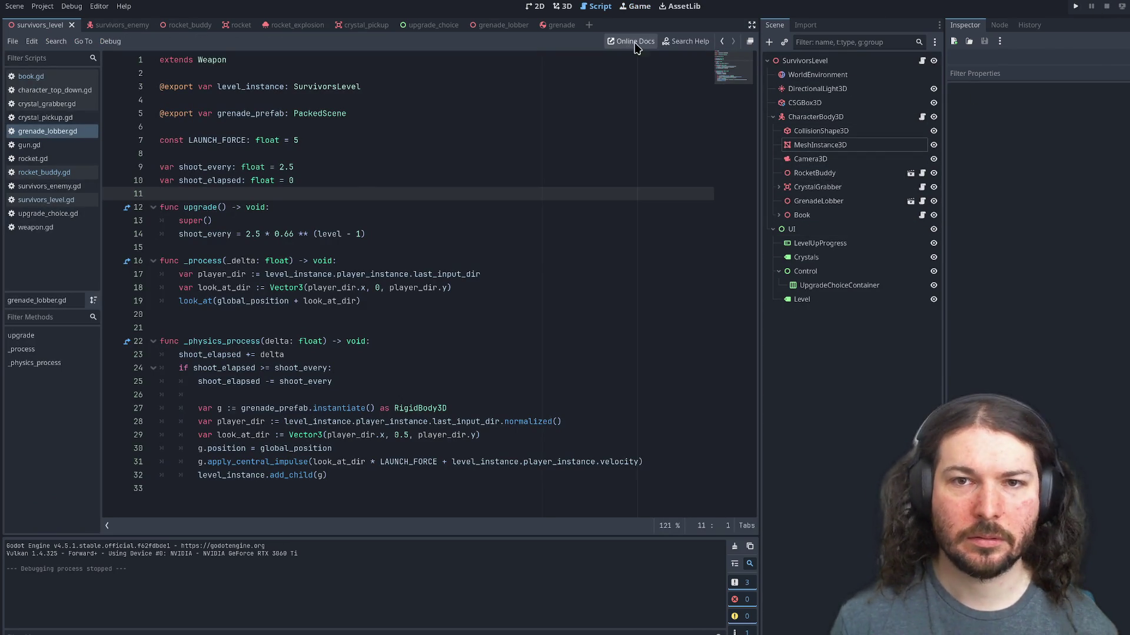
Step: Open the grenade scene, trying a collision layer change and then undoing it
{"action": "left_click", "coordinate": [562, 26]}
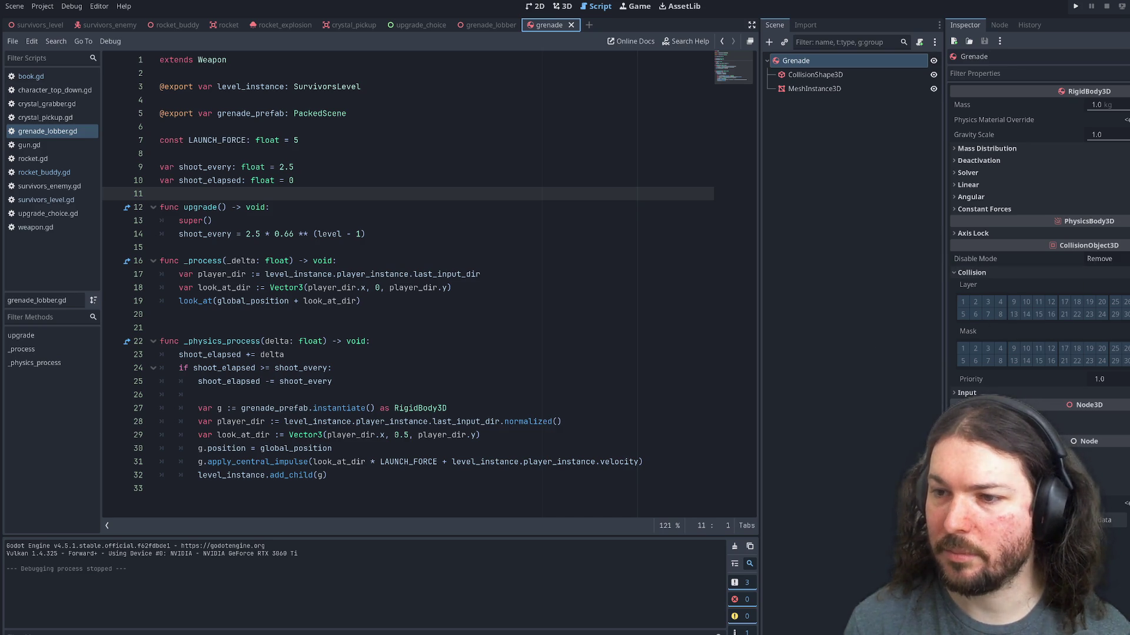
{"action": "left_click", "coordinate": [974, 301]}
{"action": "key", "text": "ctrl+z"}
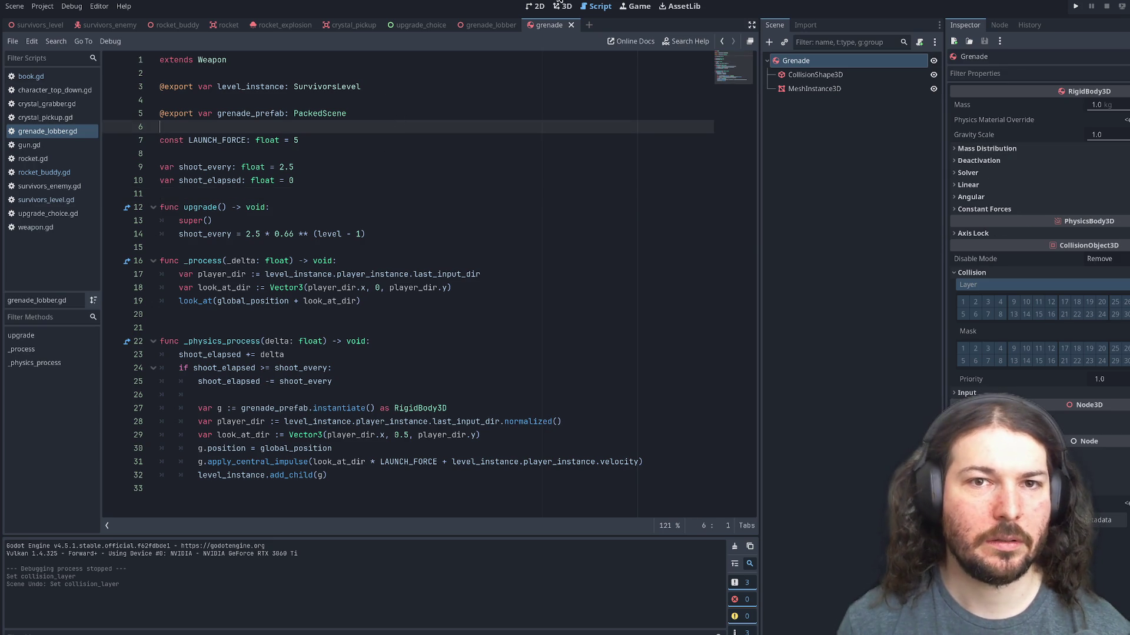
Step: Open survivors_level.gd and select the Physics Layers comment block
{"action": "left_click", "coordinate": [636, 6]}
{"action": "left_click", "coordinate": [605, 8]}
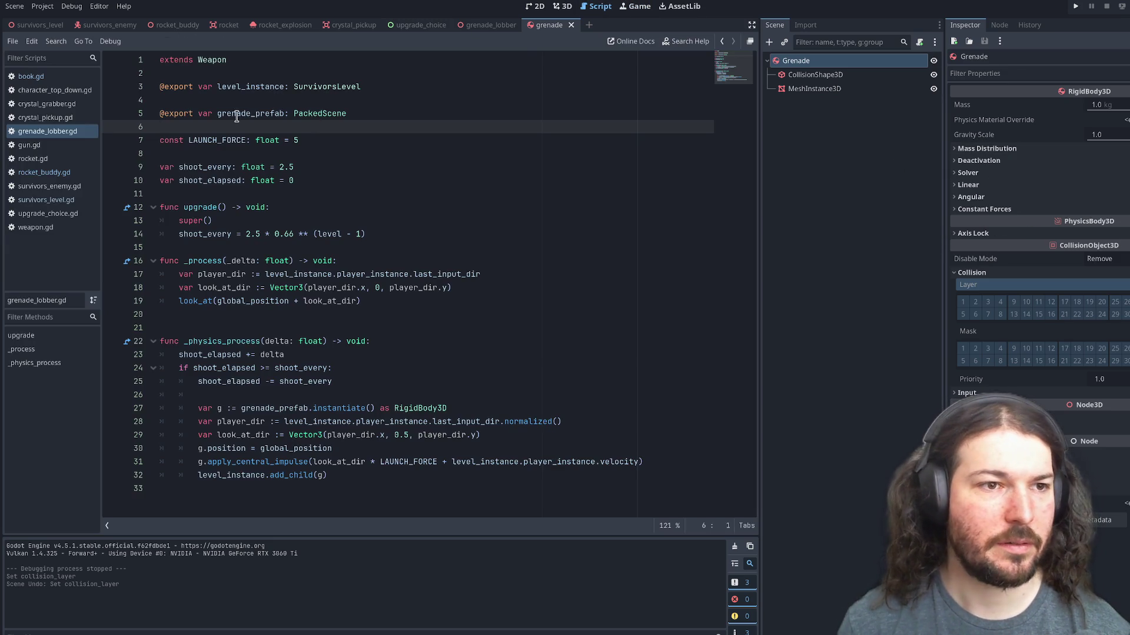
{"action": "left_click", "coordinate": [53, 200]}
{"action": "scroll", "coordinate": [241, 128], "scroll_direction": "up", "scroll_amount": 1}
{"action": "scroll", "coordinate": [241, 129], "scroll_direction": "up", "scroll_amount": 6}
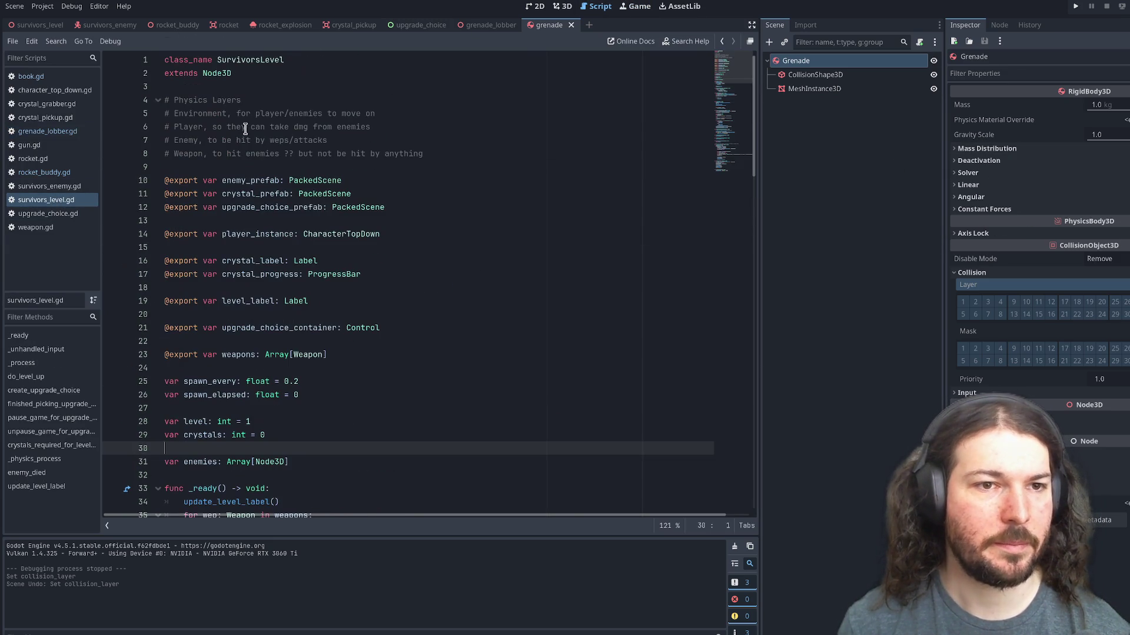
{"action": "left_click", "coordinate": [421, 139]}
{"action": "mouse_move", "coordinate": [460, 159]}
{"action": "left_mouse_down"}
{"action": "mouse_move", "coordinate": [168, 64]}
{"action": "mouse_move", "coordinate": [154, 99]}
{"action": "left_mouse_up"}
{"action": "key", "text": "ctrl+c"}
Step: Launch KWrite from the application launcher by searching 'note'
{"action": "key", "text": "super"}
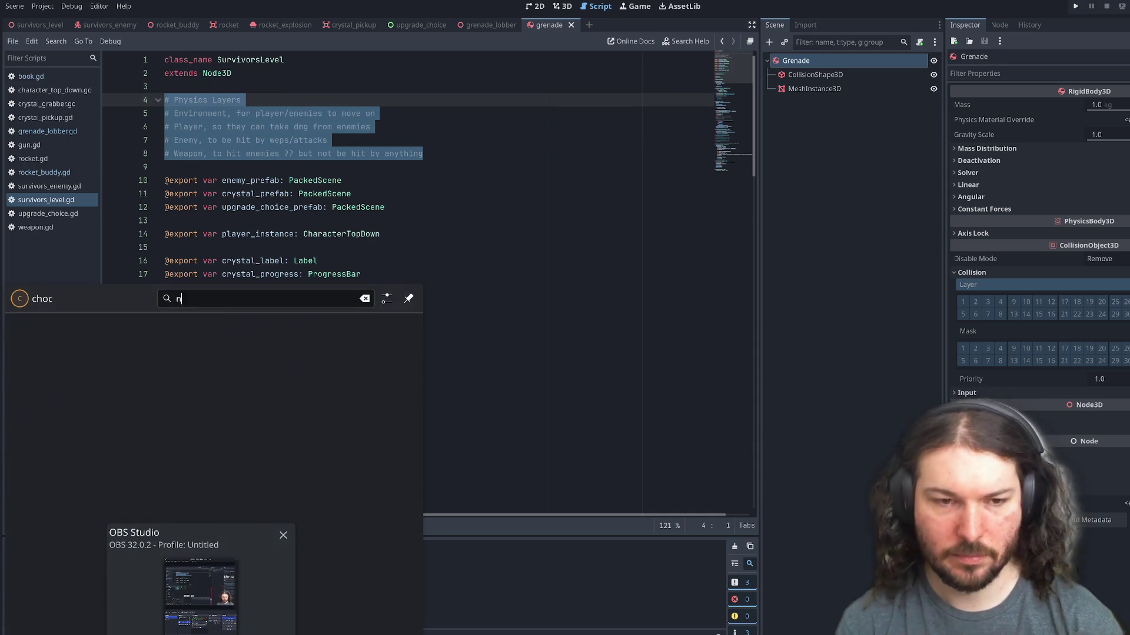
{"action": "type", "text": "note"}
{"action": "key", "text": "Return"}
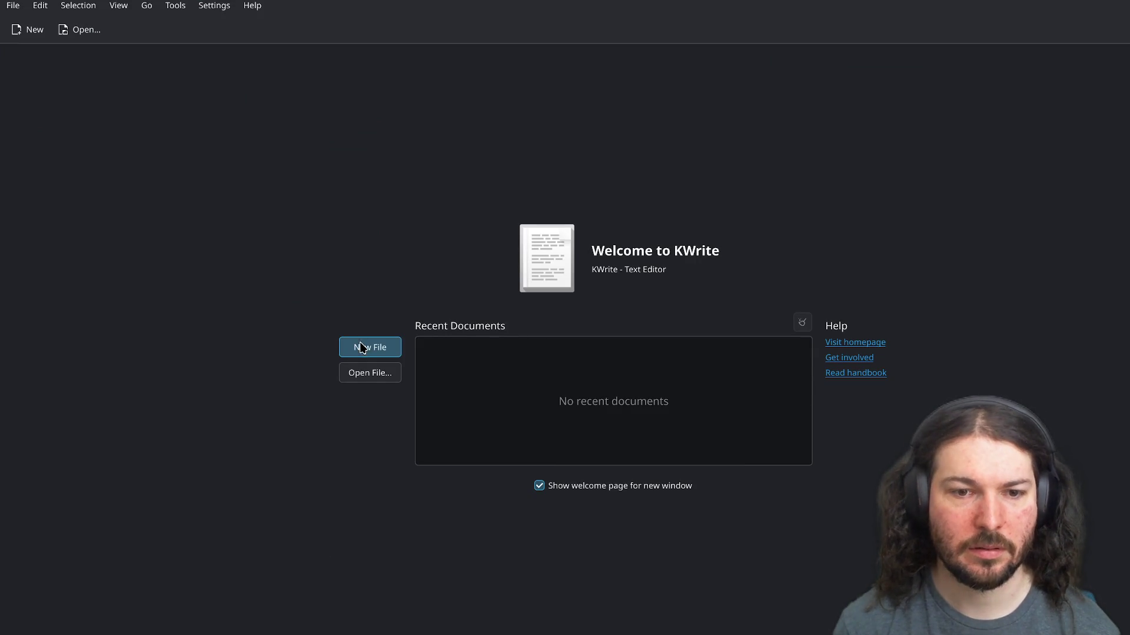
Step: Paste the Physics Layers comments into a new, resized KWrite document, then switch back to Godot
{"action": "left_click", "coordinate": [365, 347]}
{"action": "mouse_move", "coordinate": [366, 347]}
{"action": "left_mouse_down"}
{"action": "mouse_move", "coordinate": [760, 203]}
{"action": "mouse_move", "coordinate": [1000, 316]}
{"action": "mouse_move", "coordinate": [703, 203]}
{"action": "mouse_move", "coordinate": [631, 115]}
{"action": "left_mouse_up"}
{"action": "mouse_move", "coordinate": [477, 442]}
{"action": "left_mouse_down"}
{"action": "mouse_move", "coordinate": [492, 466]}
{"action": "mouse_move", "coordinate": [683, 555]}
{"action": "left_mouse_up"}
{"action": "key", "text": "ctrl+v"}
{"action": "left_click_drag", "start_coordinate": [825, 25], "coordinate": [837, 29]}
{"action": "key", "text": "alt+Tab"}
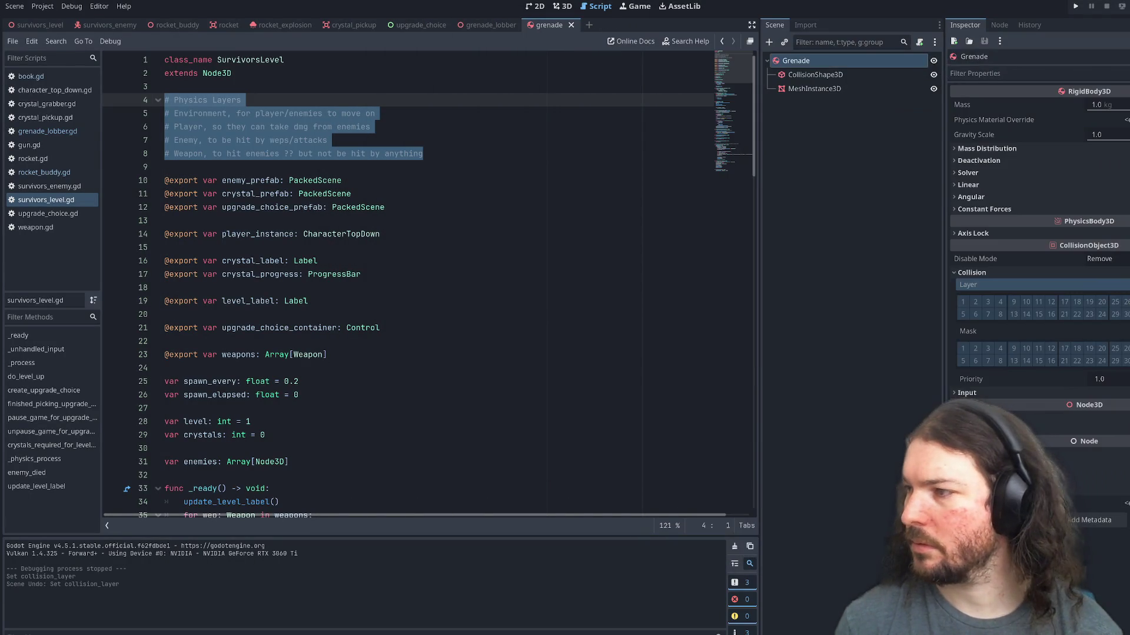
Step: Delete the Physics Layers comment block from survivors_level.gd and open Project Settings
{"action": "mouse_move", "coordinate": [454, 167]}
{"action": "left_mouse_down"}
{"action": "mouse_move", "coordinate": [454, 154]}
{"action": "mouse_move", "coordinate": [165, 87]}
{"action": "left_mouse_up"}
{"action": "key", "text": "BackSpace"}
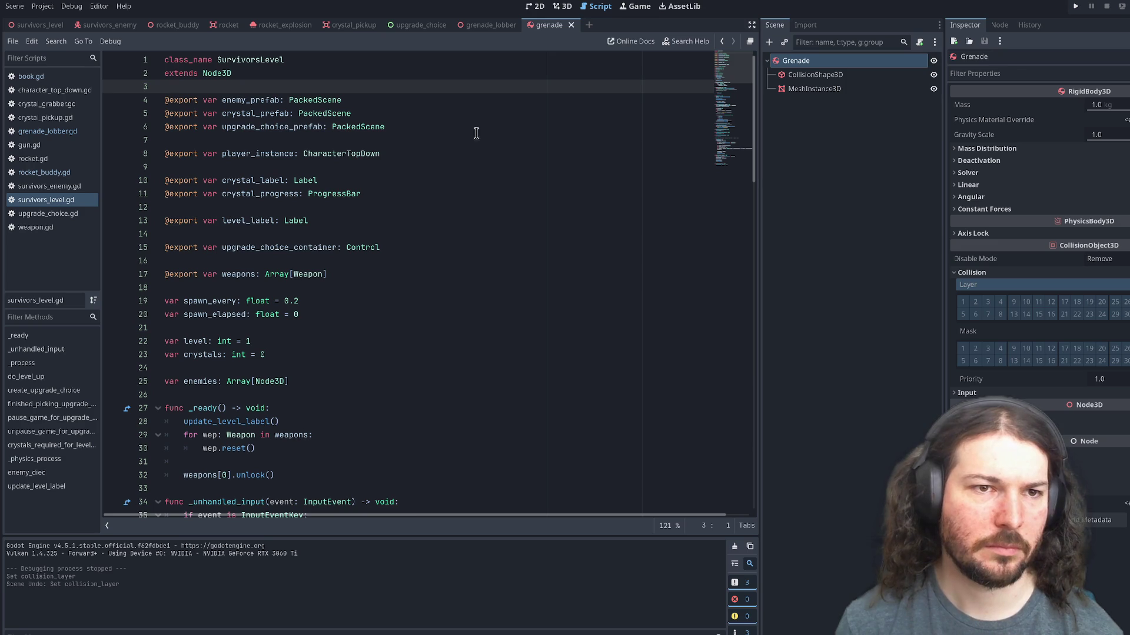
{"action": "left_click", "coordinate": [43, 6]}
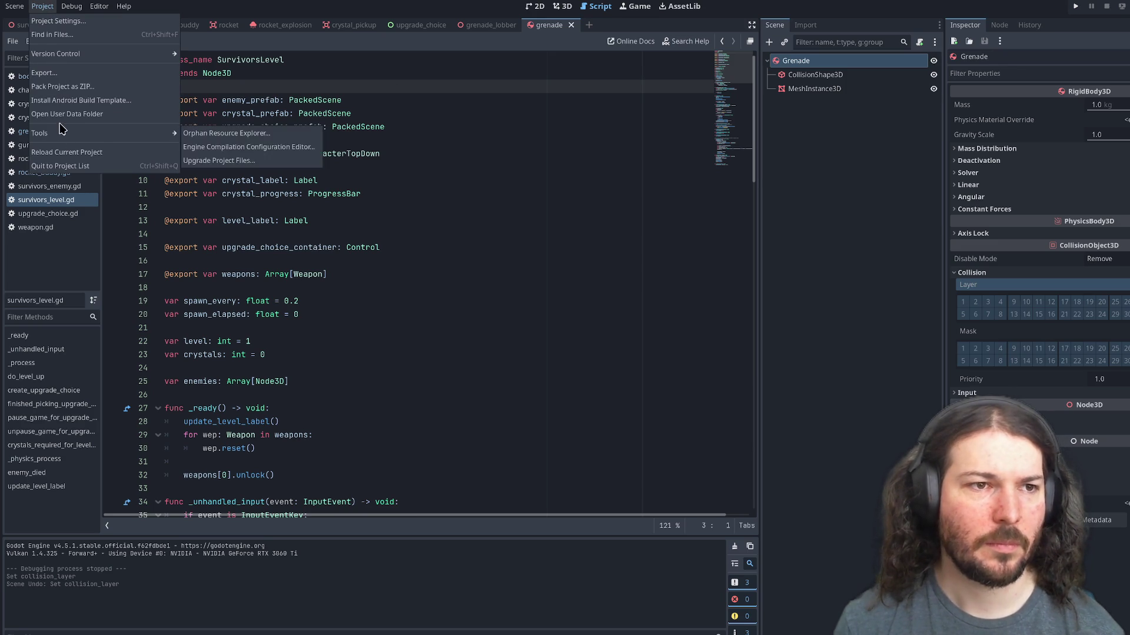
{"action": "mouse_move", "coordinate": [15, 5]}
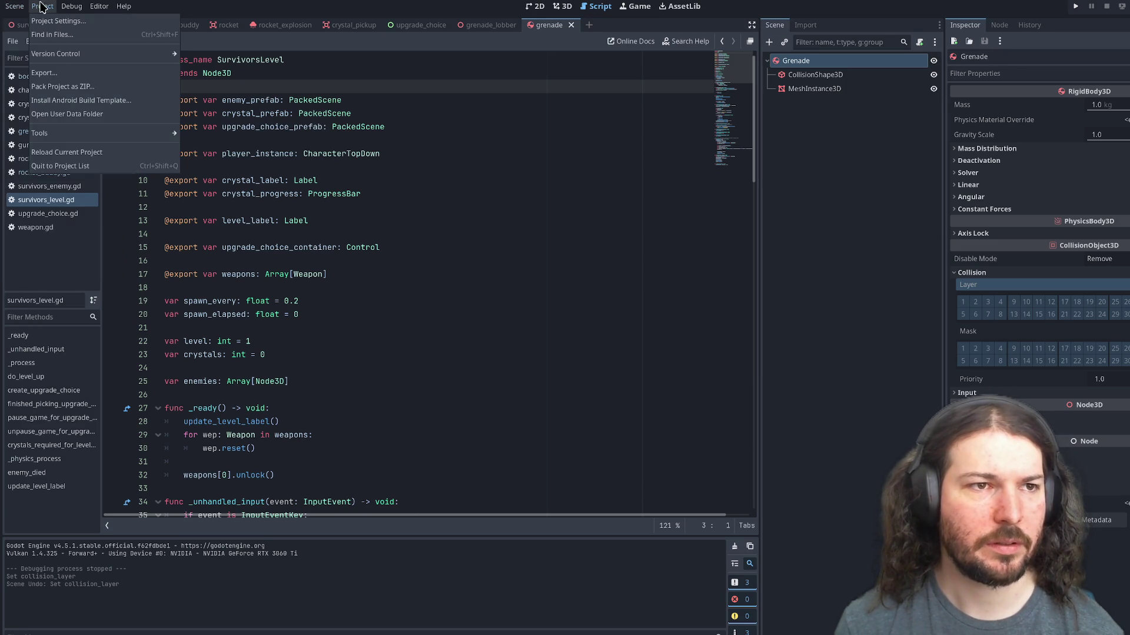
{"action": "left_click", "coordinate": [65, 20]}
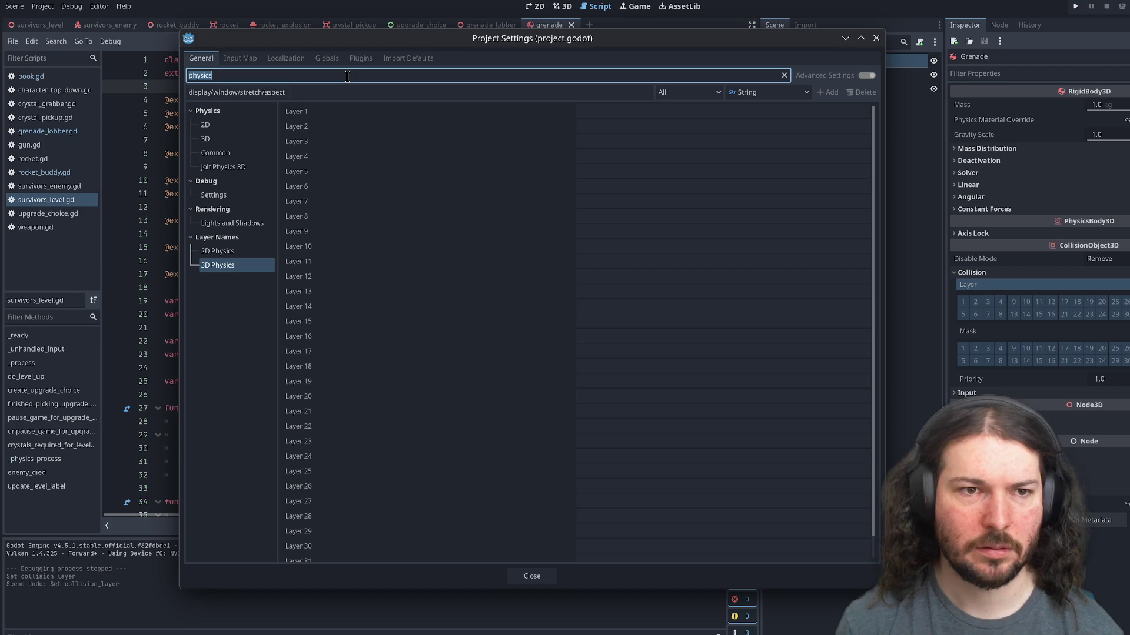
{"action": "left_click_drag", "start_coordinate": [473, 38], "coordinate": [416, 17]}
Step: Enter Environment, Player, Enemy and Weapon as names for 3D physics layers 1–4
{"action": "left_click", "coordinate": [615, 94]}
{"action": "type", "text": "Environment"}
{"action": "key", "text": "Tab"}
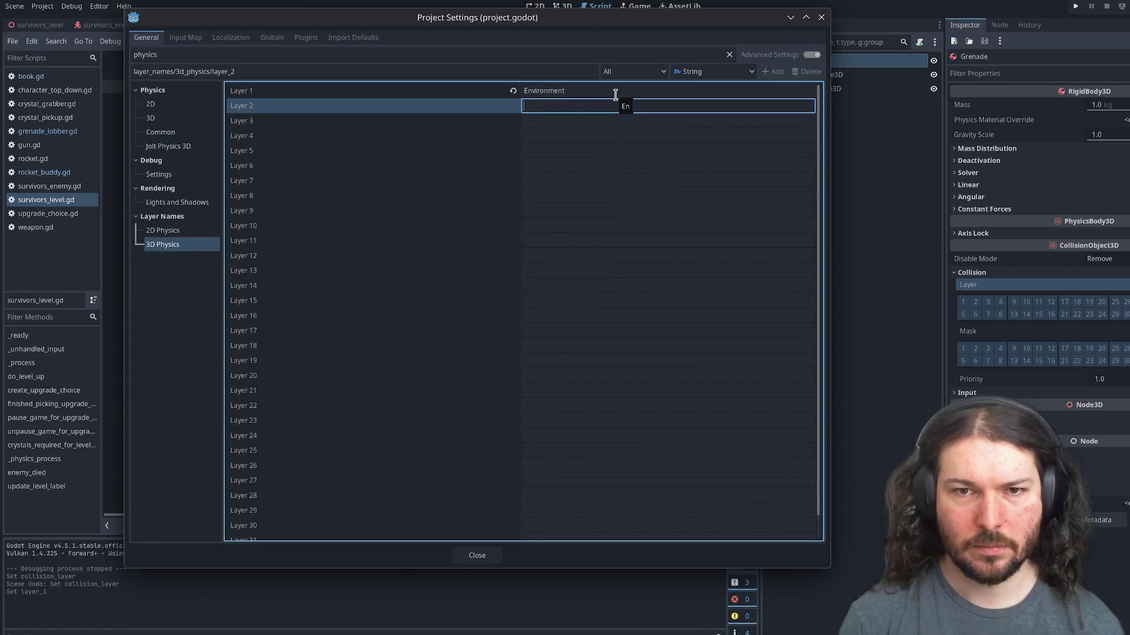
{"action": "type", "text": "r"}
{"action": "key", "text": "Tab"}
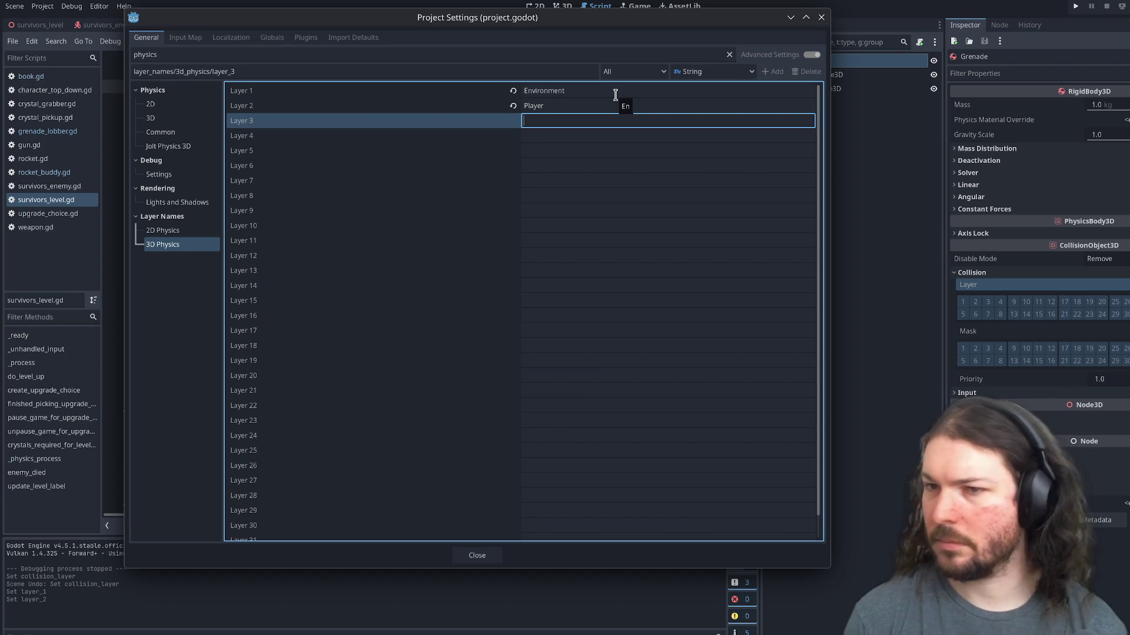
{"action": "type", "text": "my"}
{"action": "key", "text": "Tab"}
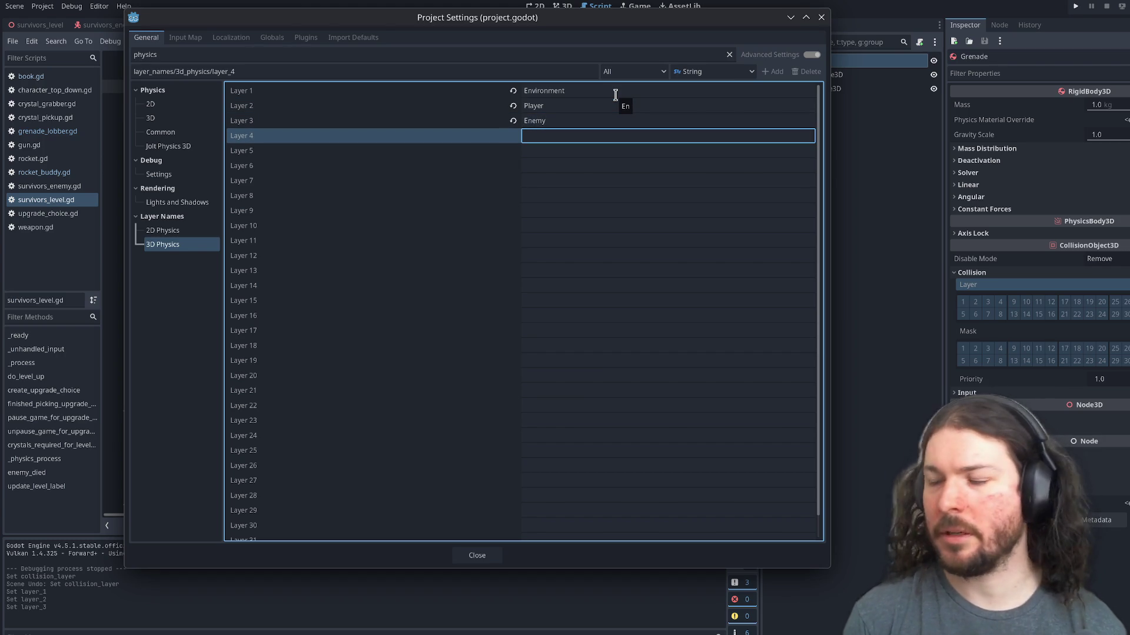
{"action": "type", "text": "eapon"}
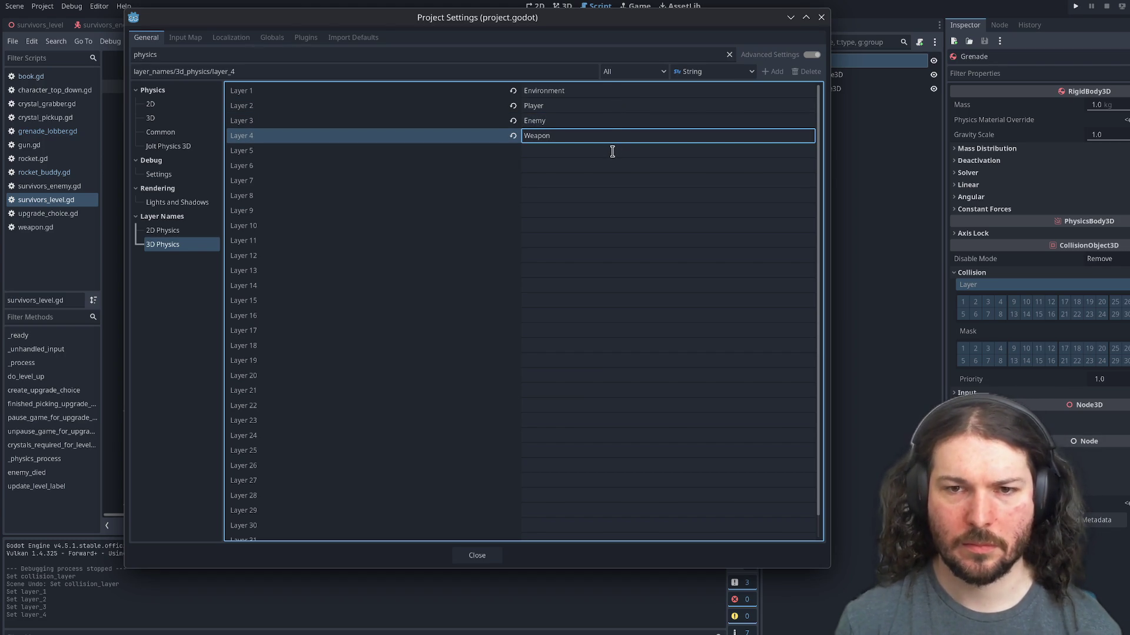
Step: Retype layer 4's name as Weapon, commit it, and close Project Settings
{"action": "key", "text": "ctrl+a"}
{"action": "key", "text": "End"}
{"action": "key", "text": "ctrl+a"}
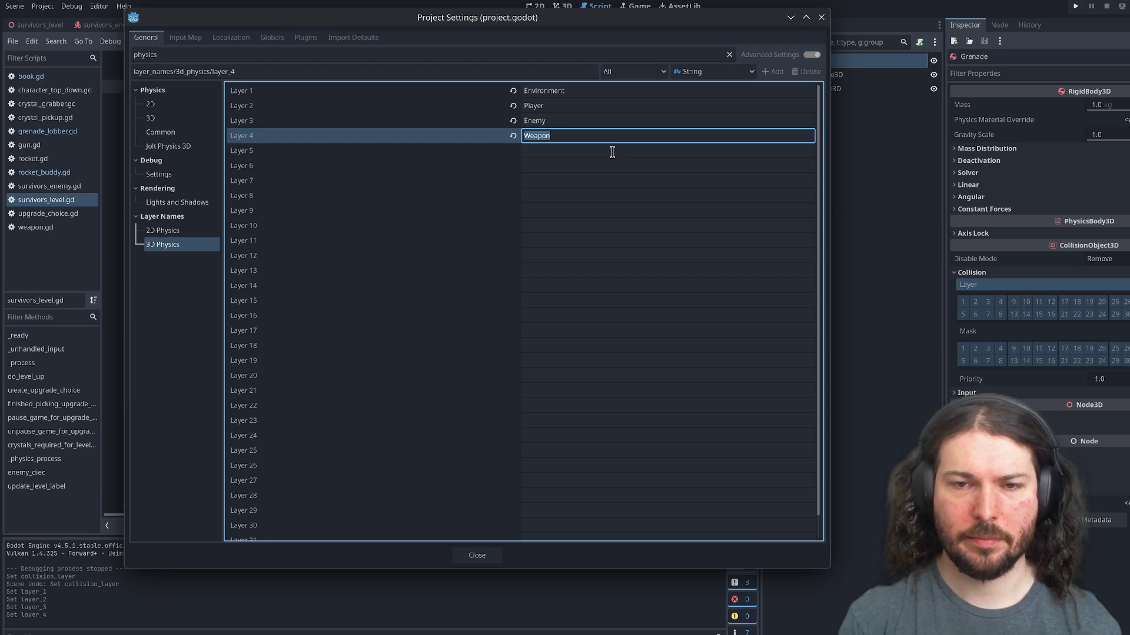
{"action": "type", "text": "Player"}
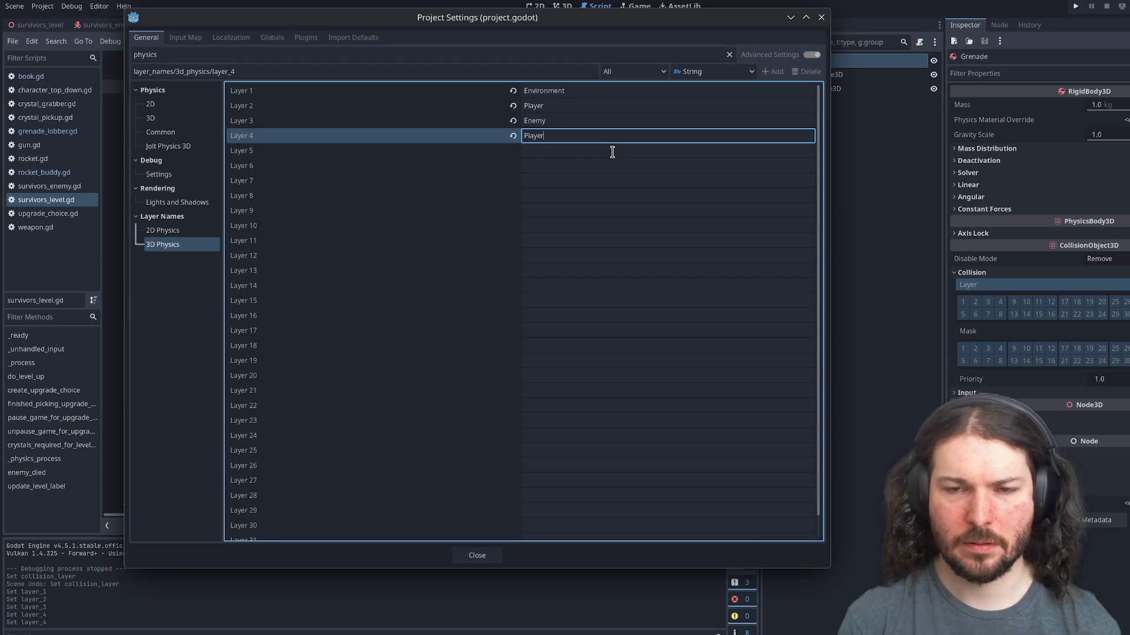
{"action": "key", "text": "ctrl+a"}
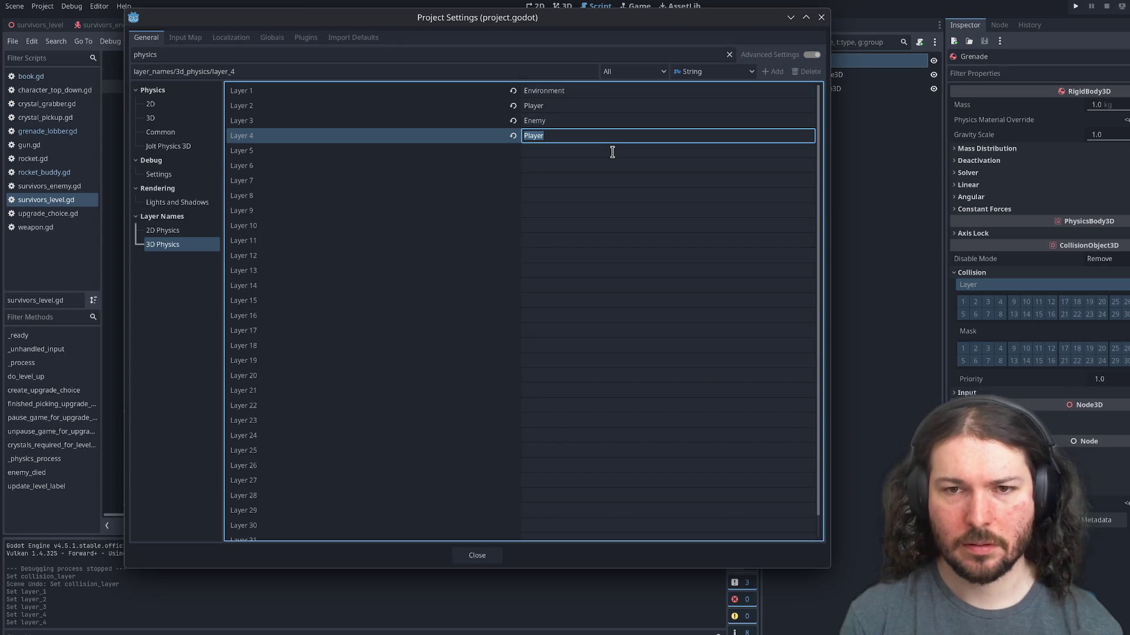
{"action": "type", "text": "Pl"}
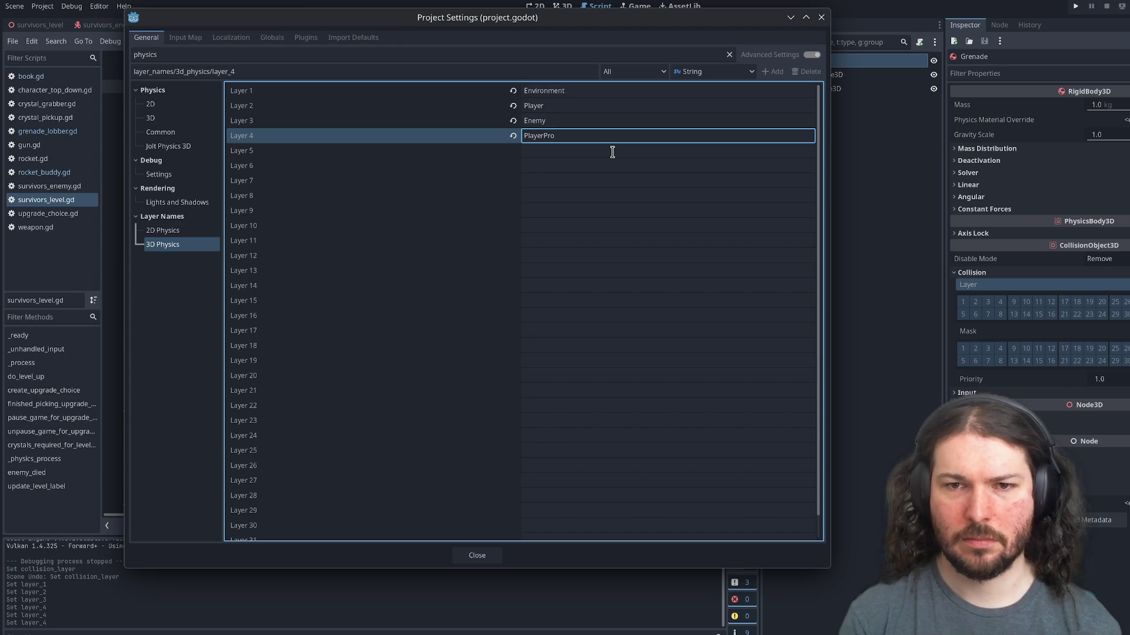
{"action": "key", "text": "ctrl+a"}
{"action": "type", "text": "P"}
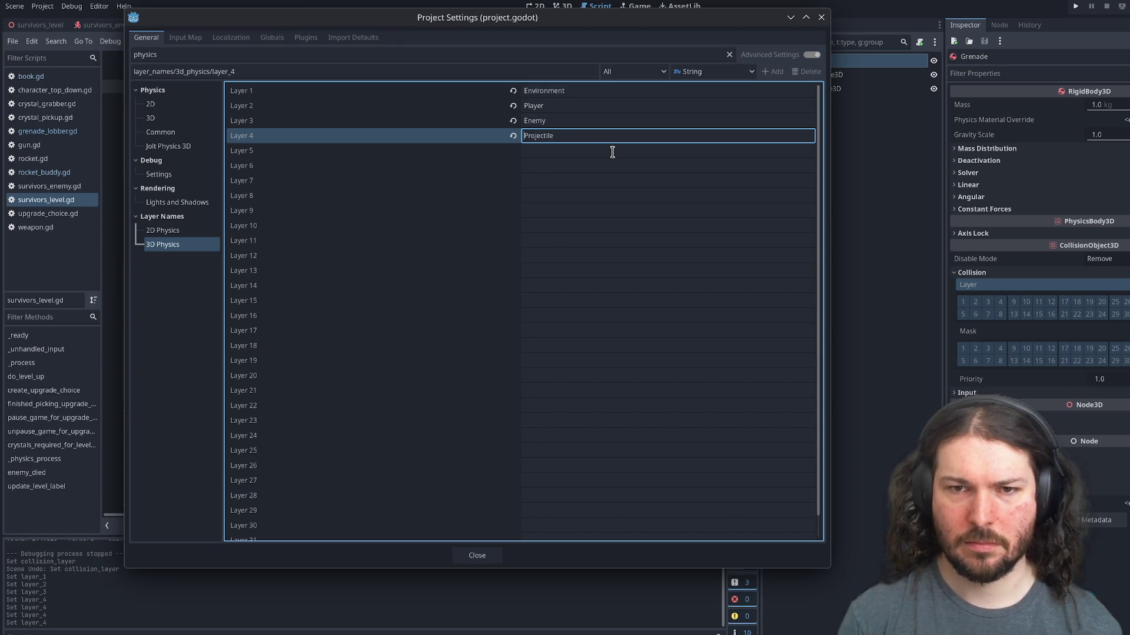
{"action": "key", "text": "ctrl+a"}
{"action": "type", "text": "Weapon"}
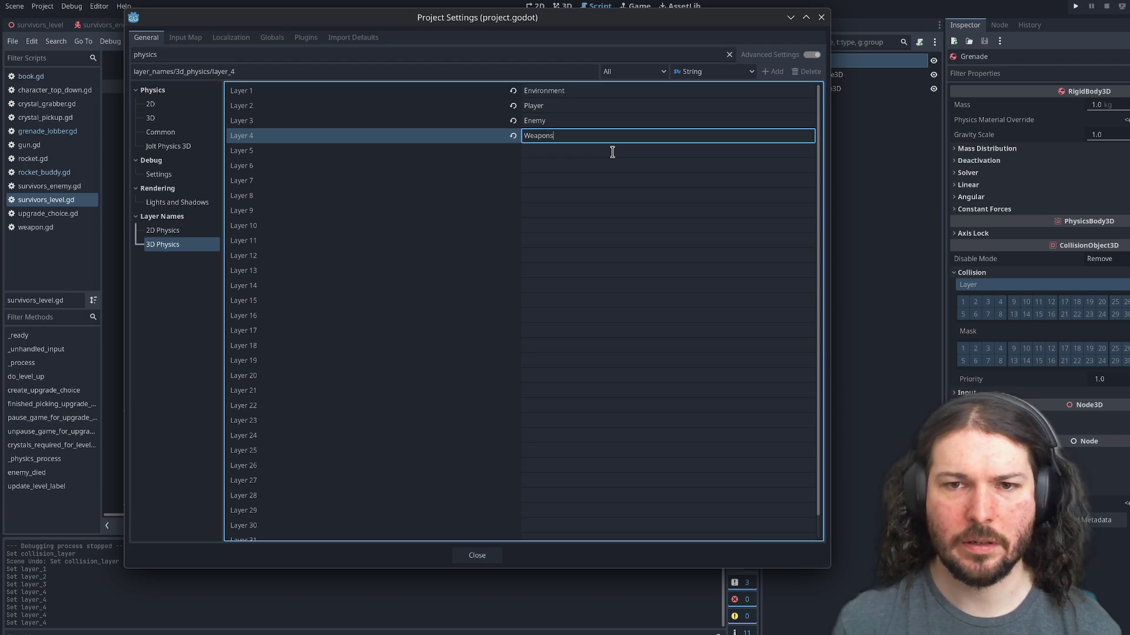
{"action": "left_click", "coordinate": [613, 151]}
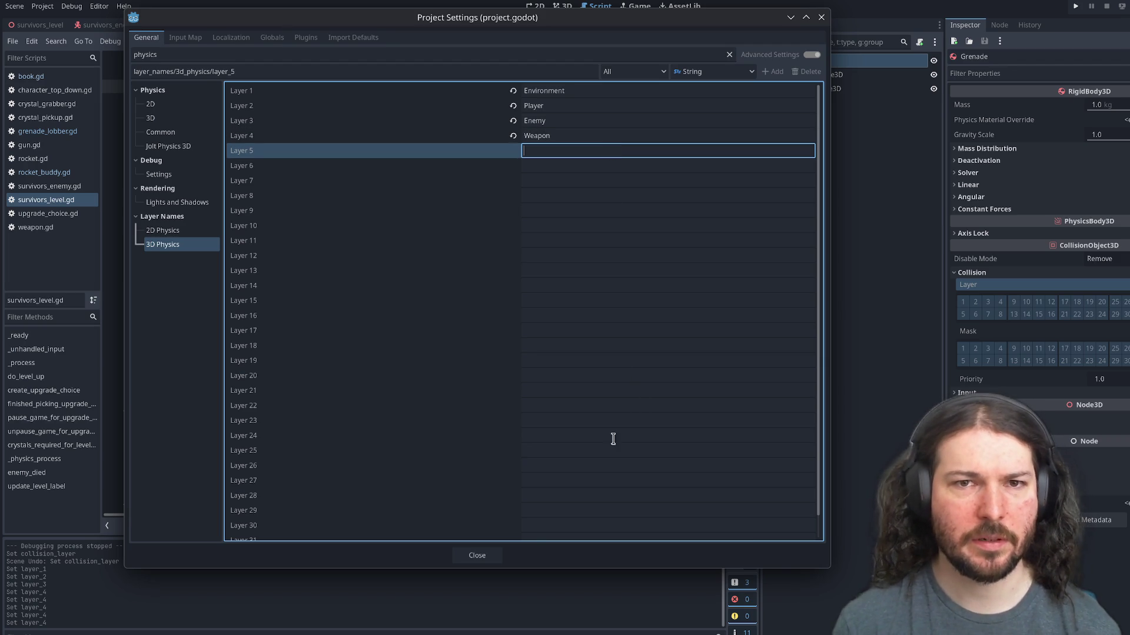
{"action": "left_click", "coordinate": [478, 555]}
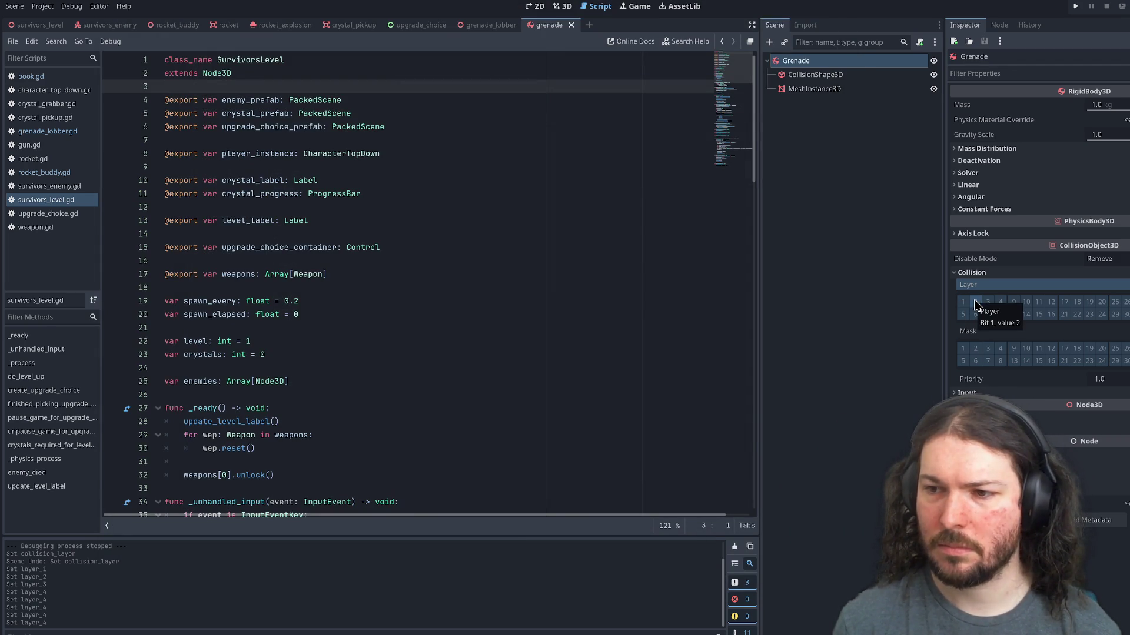
Step: Move the Grenade RigidBody3D onto collision layer 4, Weapon, then open the Project menu
{"action": "left_click", "coordinate": [406, 221]}
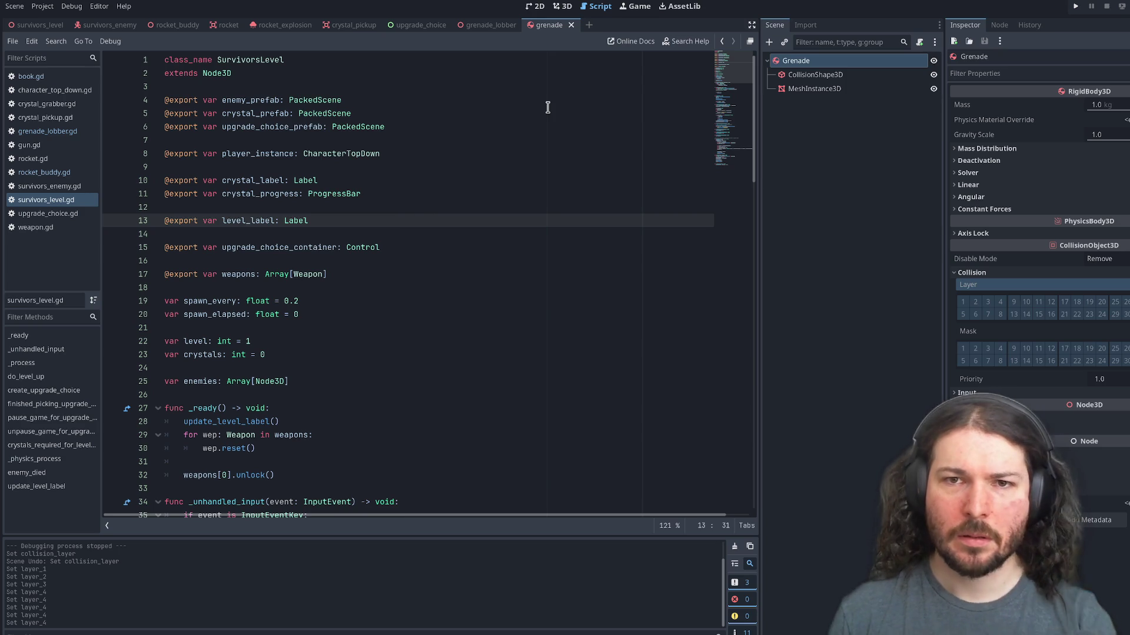
{"action": "left_click", "coordinate": [1000, 303]}
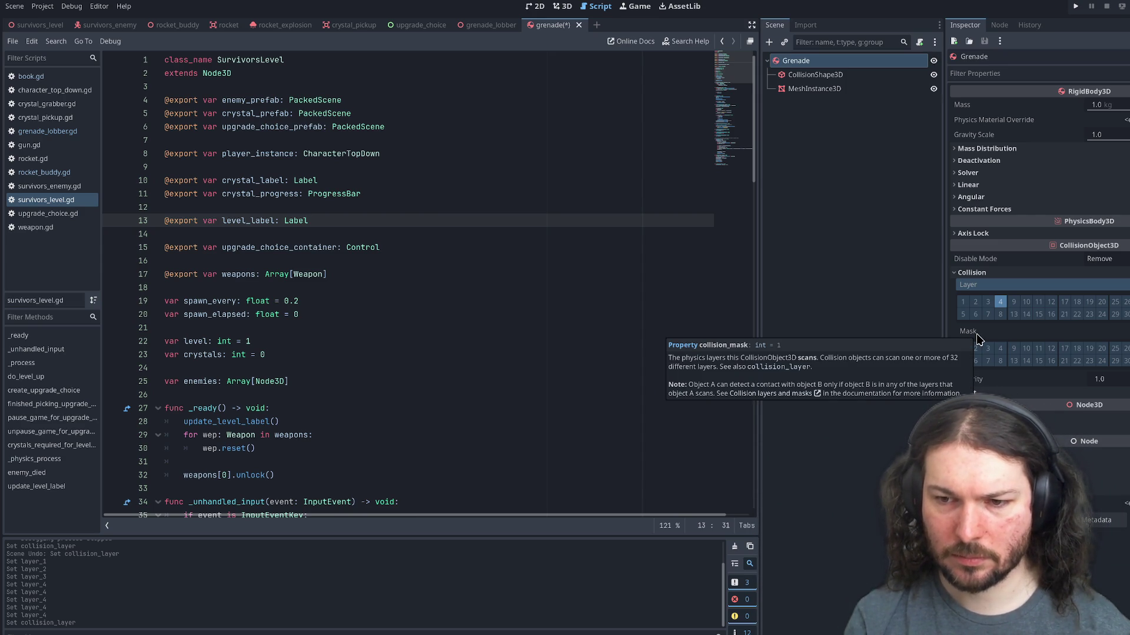
{"action": "left_click", "coordinate": [217, 113]}
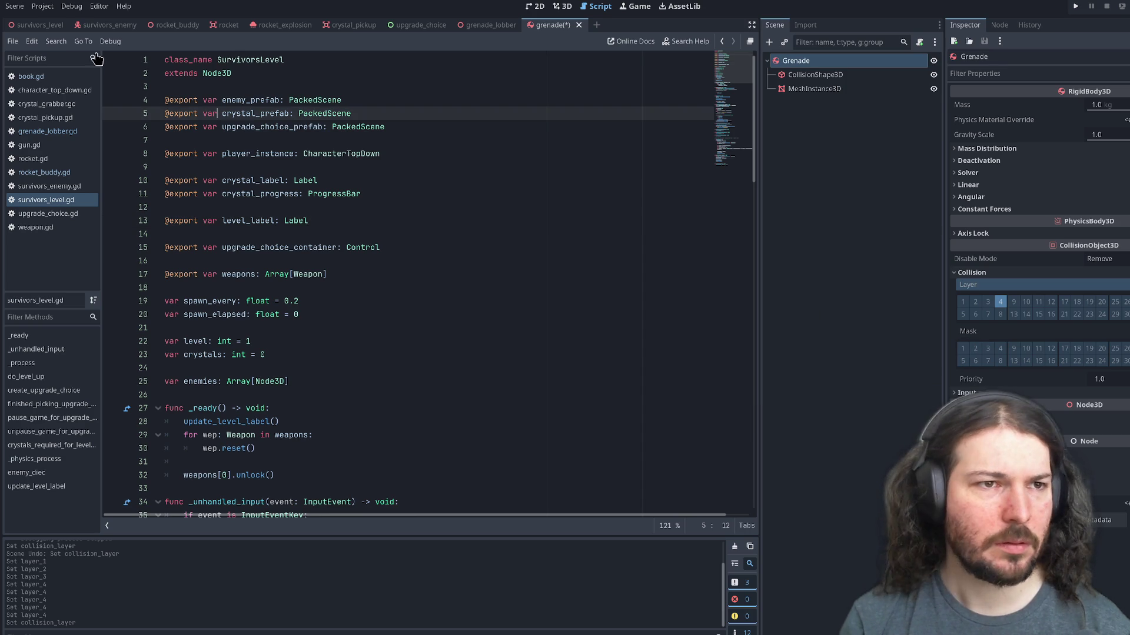
{"action": "left_click", "coordinate": [43, 5]}
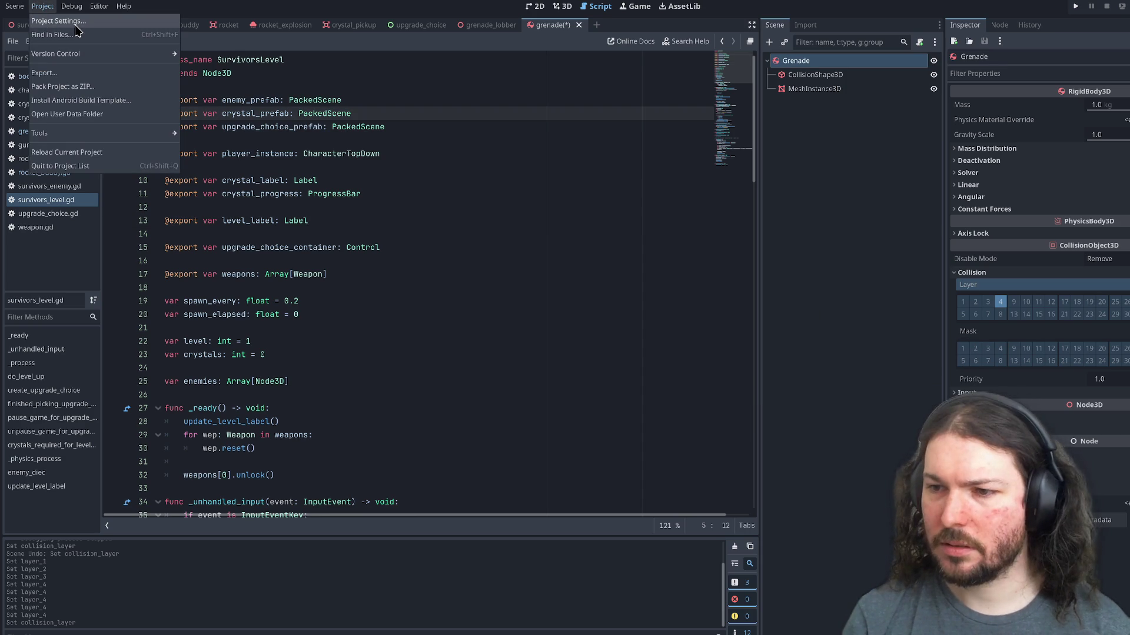
{"action": "left_click", "coordinate": [75, 22]}
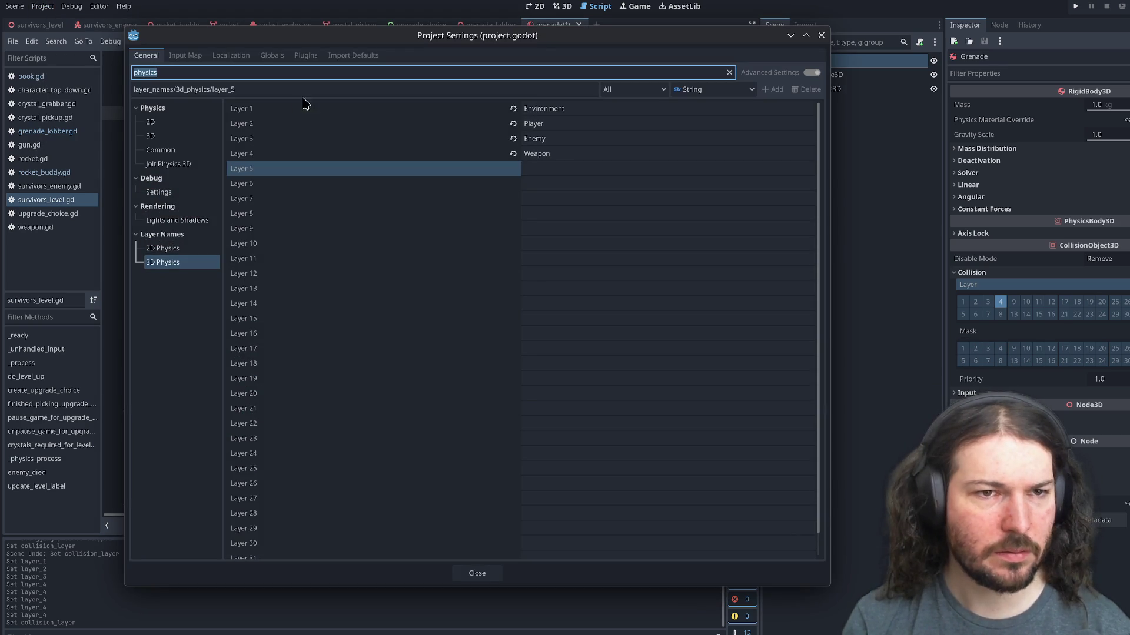
{"action": "key", "text": "BackSpace"}
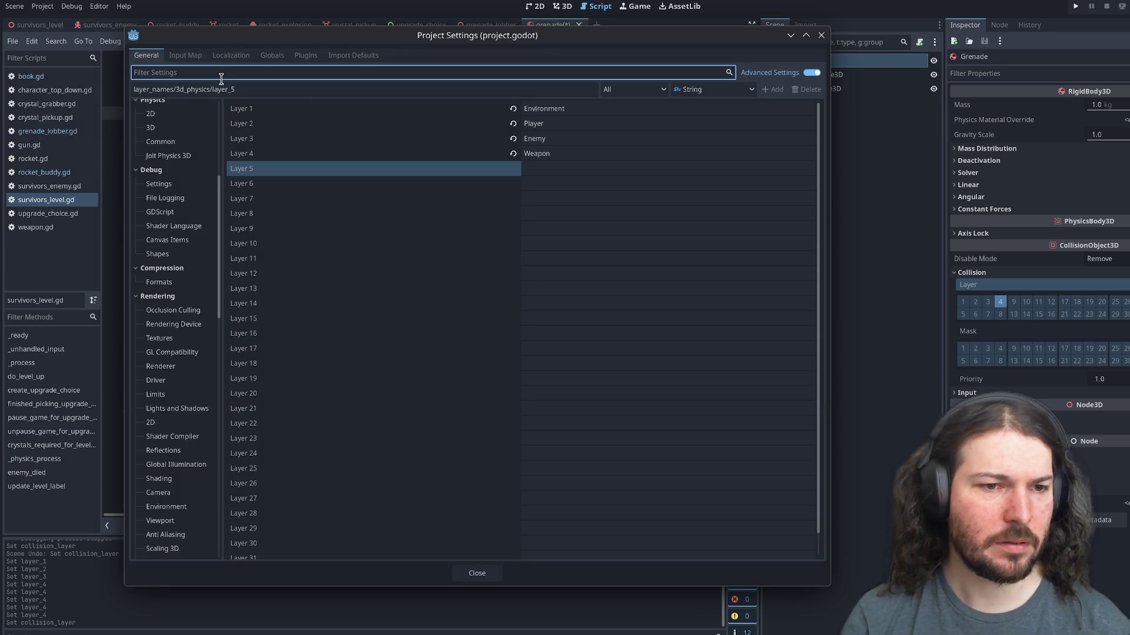
{"action": "scroll", "coordinate": [179, 176], "scroll_direction": "up", "scroll_amount": 1}
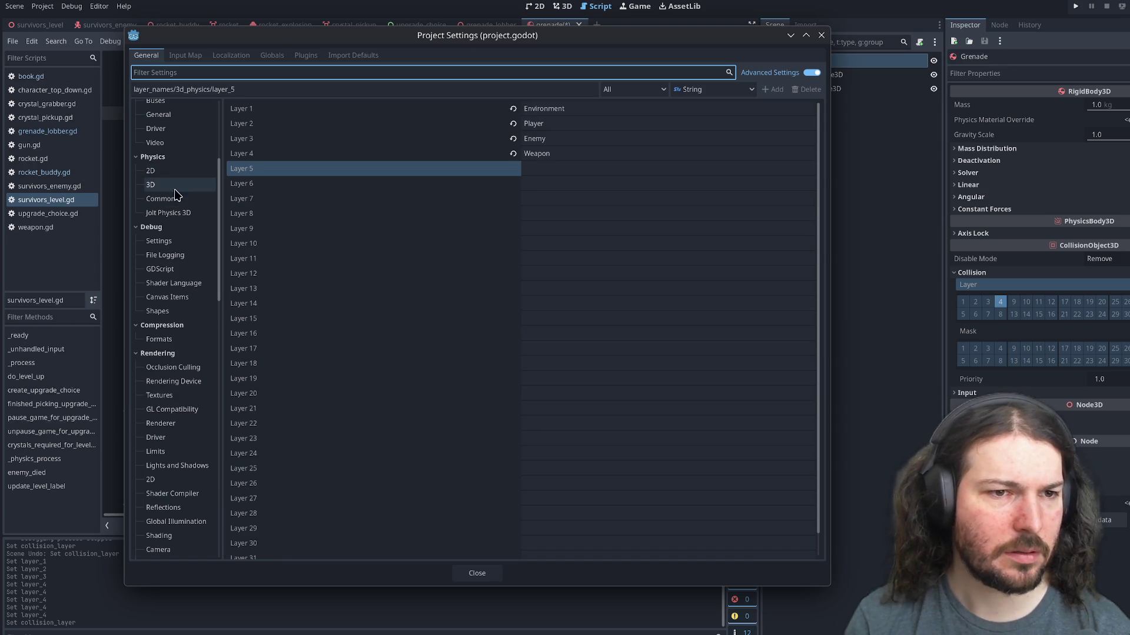
{"action": "left_click", "coordinate": [177, 212]}
{"action": "left_click", "coordinate": [177, 198]}
{"action": "left_click", "coordinate": [181, 212]}
{"action": "left_click", "coordinate": [170, 185]}
{"action": "left_click", "coordinate": [177, 171]}
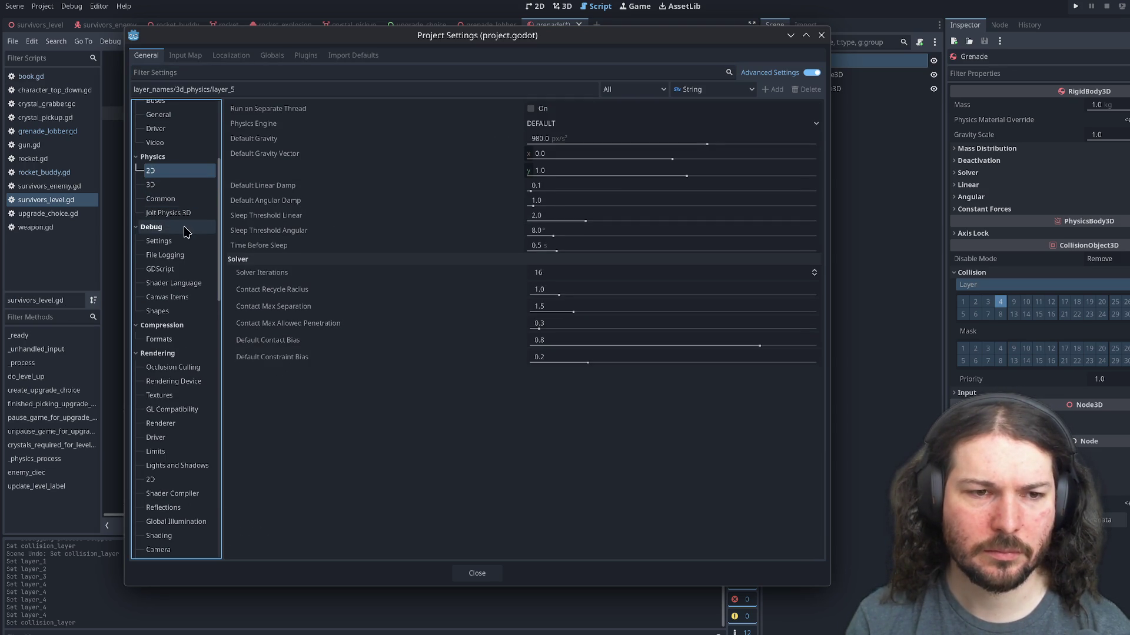
{"action": "scroll", "coordinate": [192, 261], "scroll_direction": "down", "scroll_amount": 10}
{"action": "scroll", "coordinate": [189, 271], "scroll_direction": "down", "scroll_amount": 10}
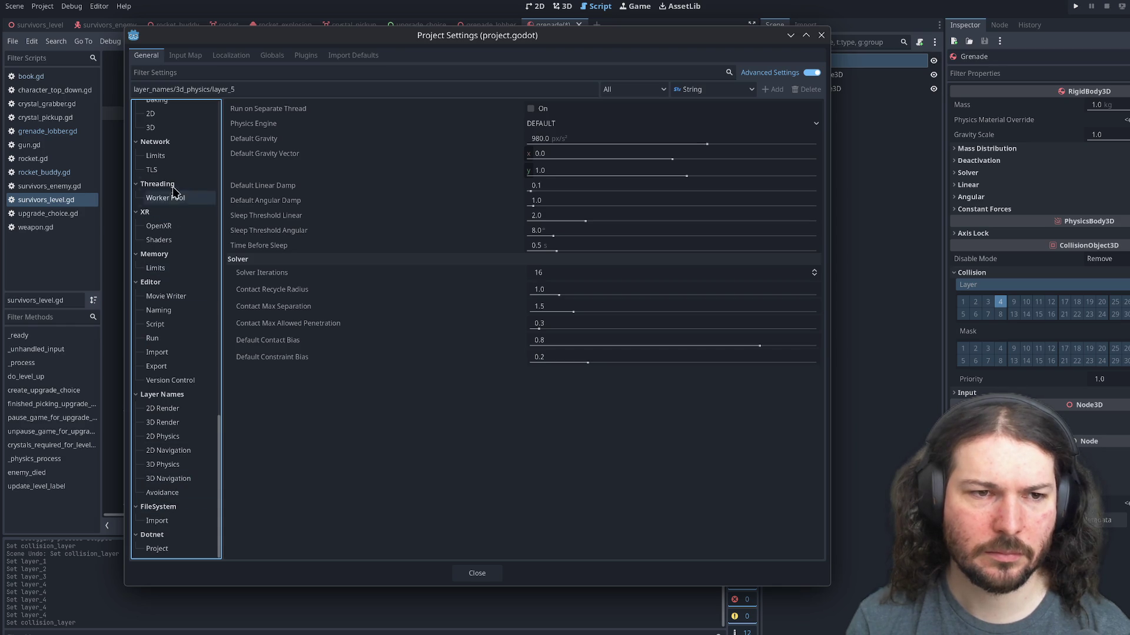
{"action": "left_click", "coordinate": [183, 469]}
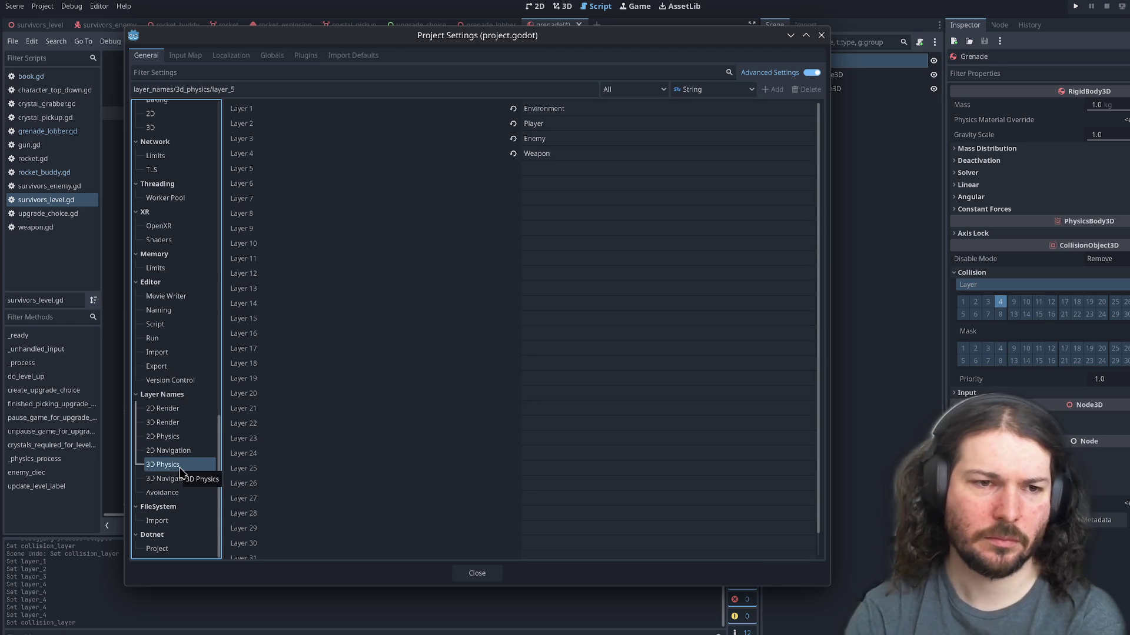
{"action": "scroll", "coordinate": [182, 472], "scroll_direction": "up", "scroll_amount": 10}
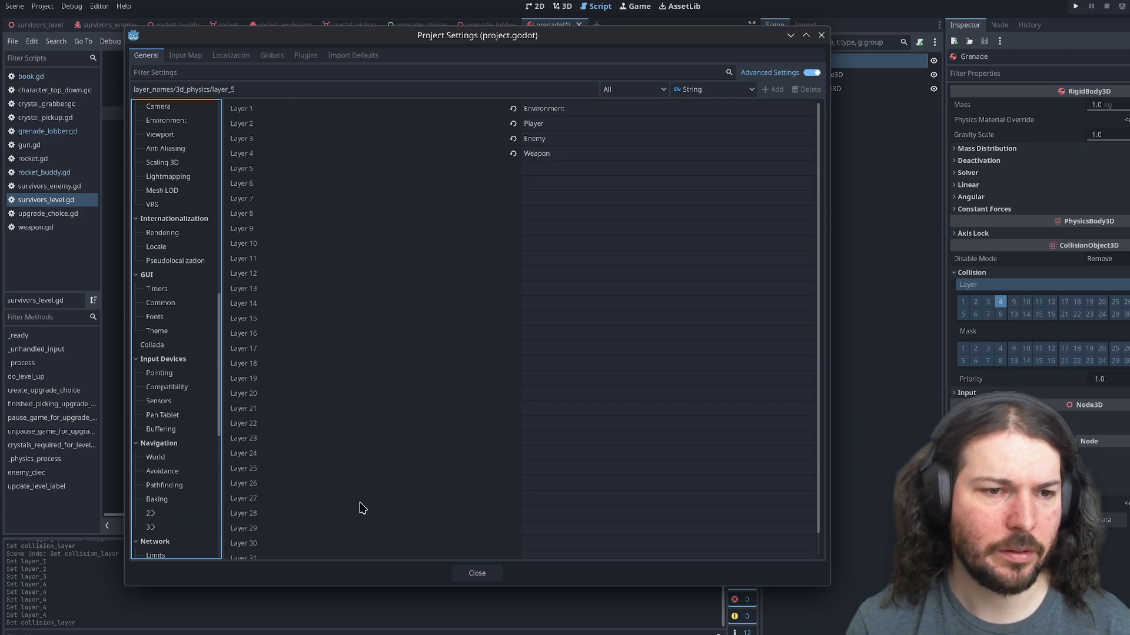
{"action": "left_click", "coordinate": [476, 574]}
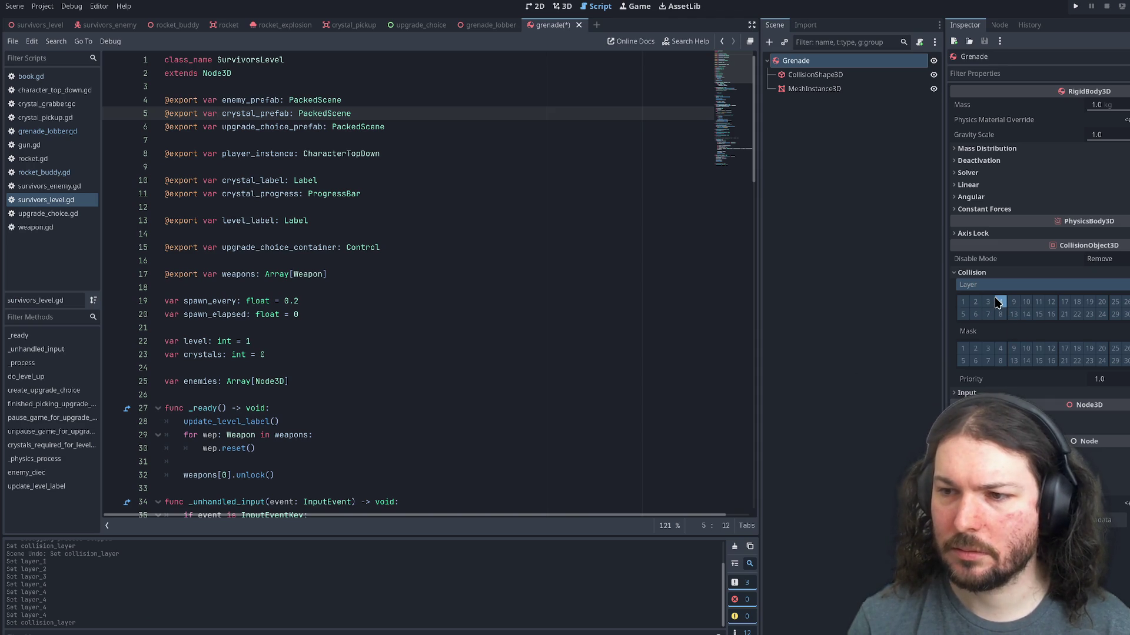
Step: Enable collision mask bits 3 and 1 on the Grenade, save the scene, and open grenade_lobber.gd
{"action": "left_click", "coordinate": [989, 348]}
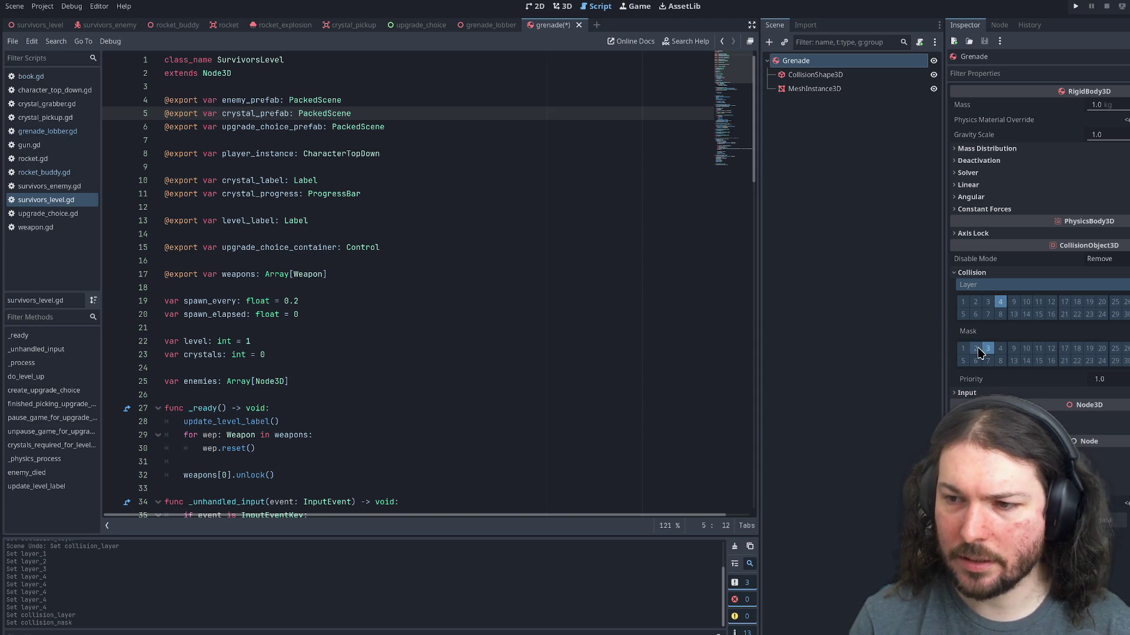
{"action": "left_click", "coordinate": [964, 347]}
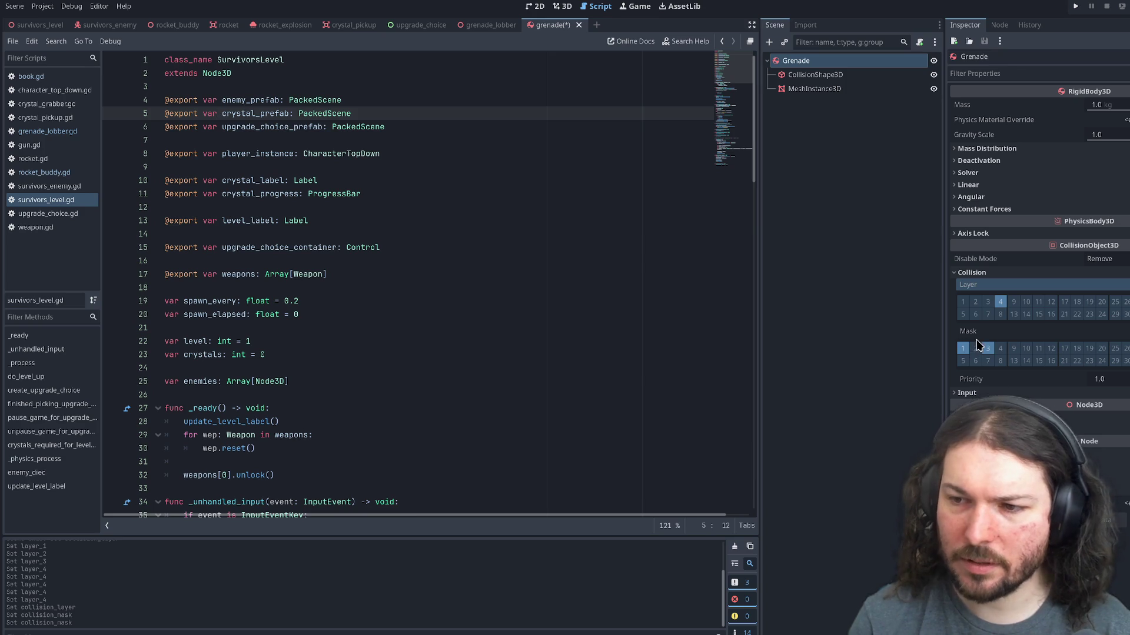
{"action": "left_click", "coordinate": [416, 300]}
{"action": "key", "text": "ctrl+s"}
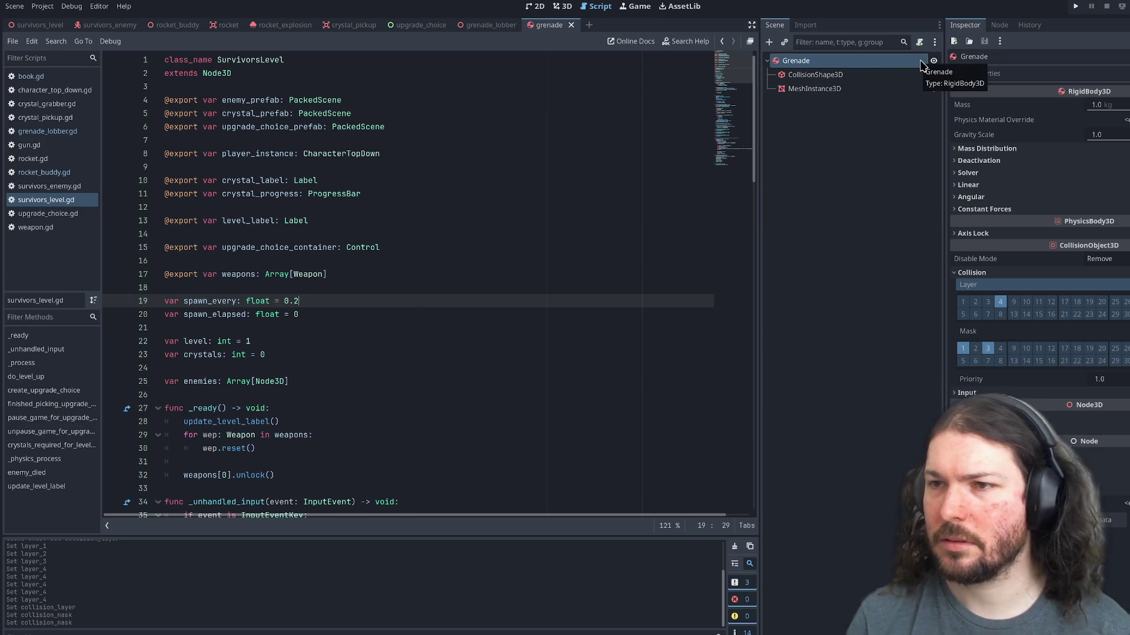
{"action": "left_click", "coordinate": [373, 210]}
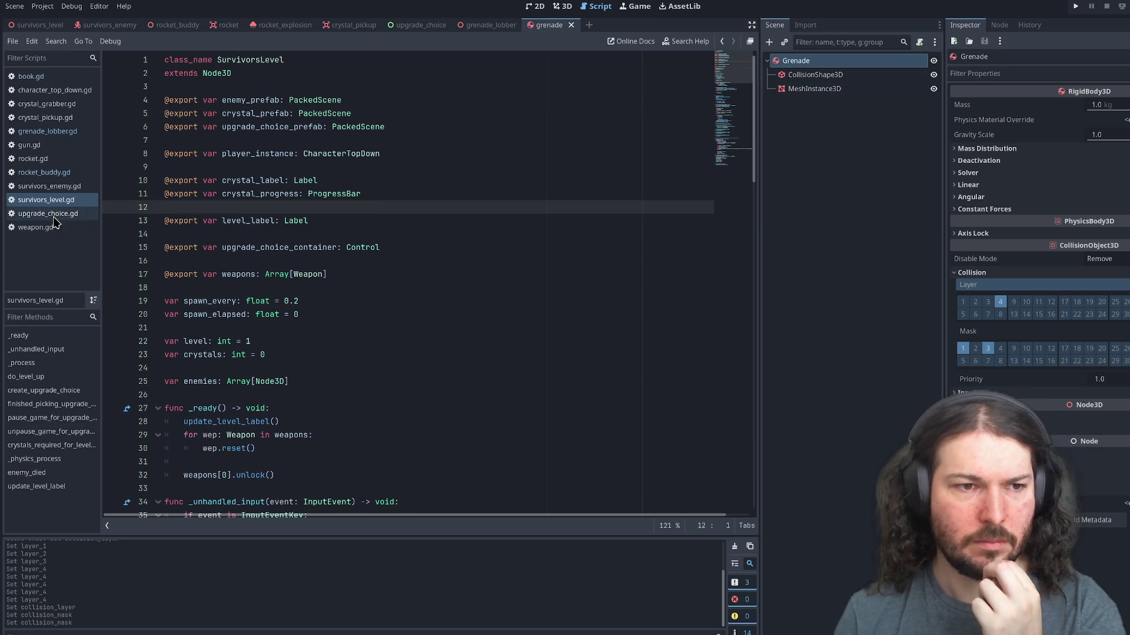
{"action": "left_click", "coordinate": [63, 130]}
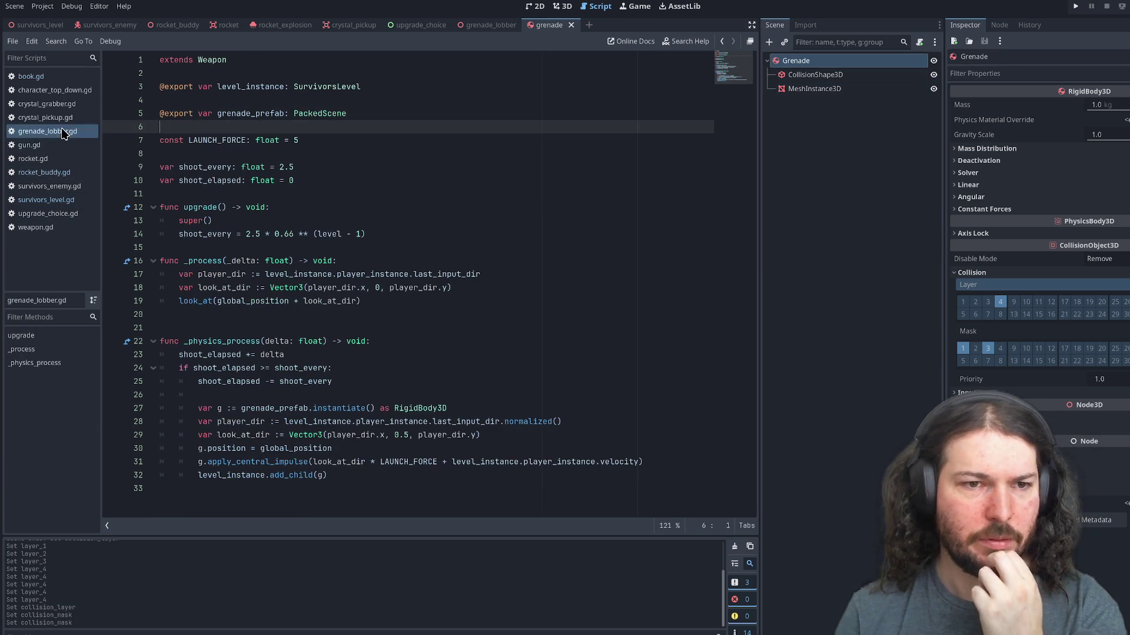
Step: Run the project with F5 to test the grenade lobber weapon in game
{"action": "left_click", "coordinate": [371, 395]}
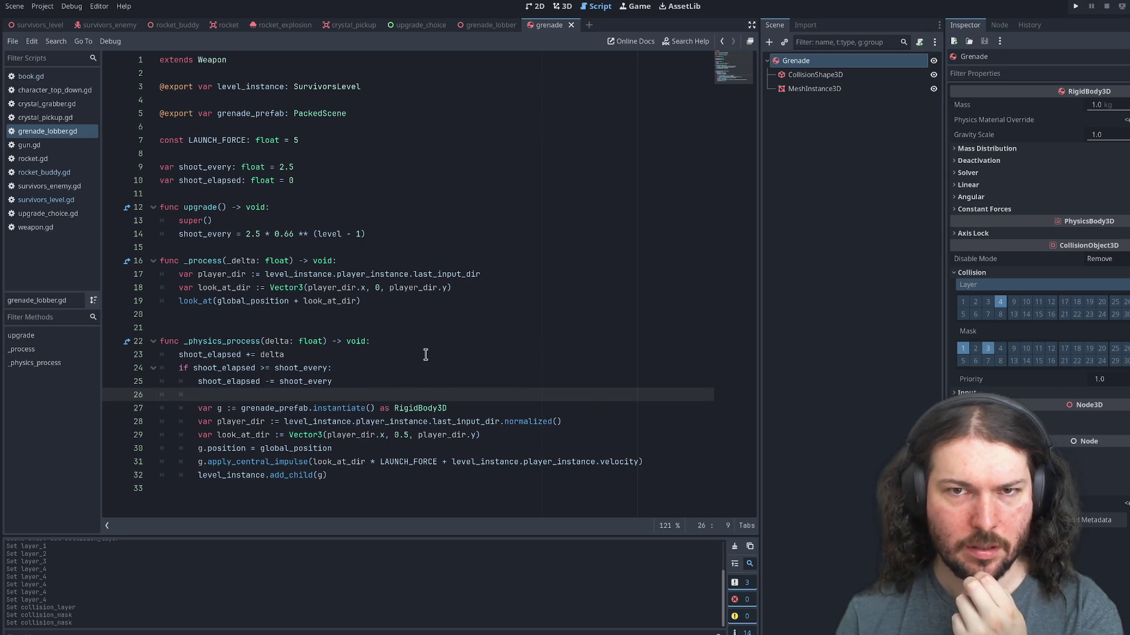
{"action": "mouse_move", "coordinate": [460, 274]}
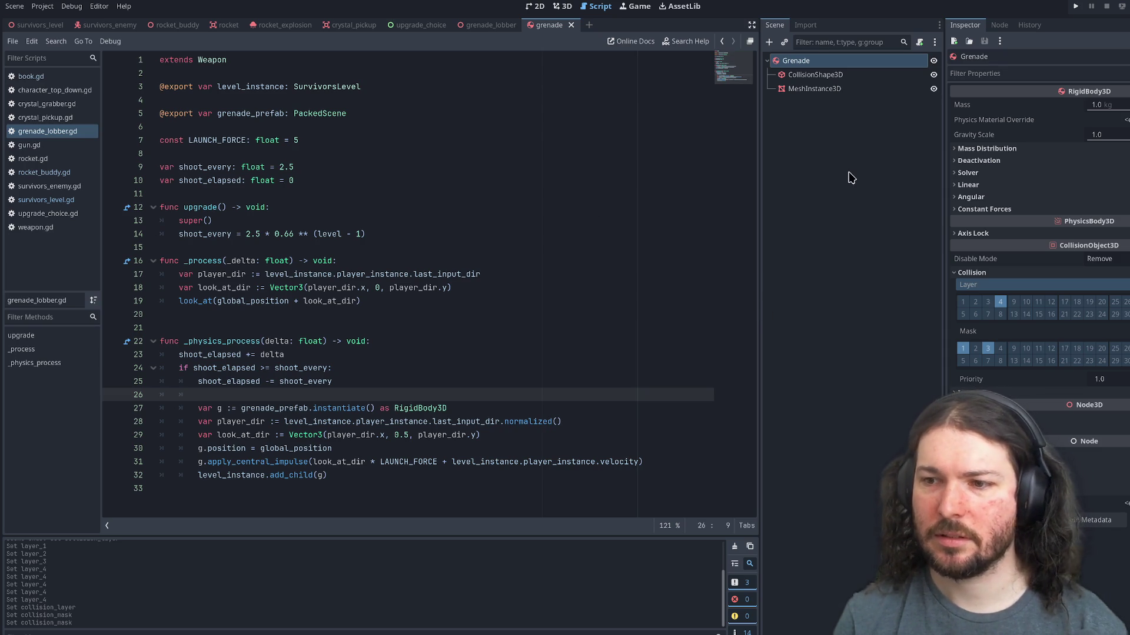
{"action": "key", "text": "F5"}
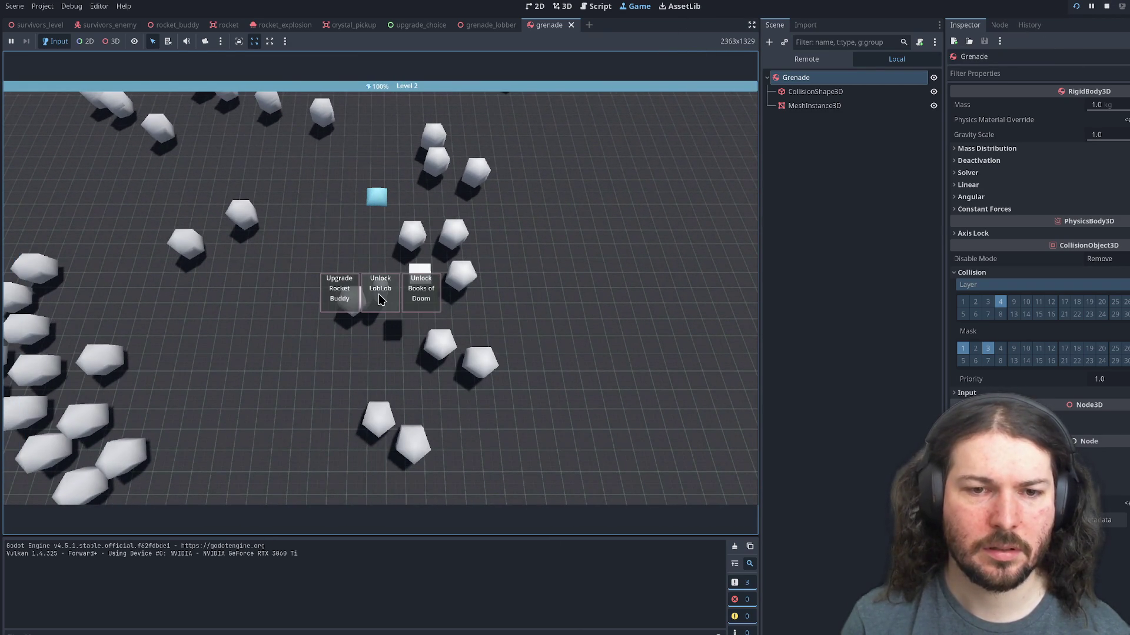
Step: Choose an upgrade on the level-up screen, watch the grenades, then stop the running game
{"action": "left_click", "coordinate": [379, 294]}
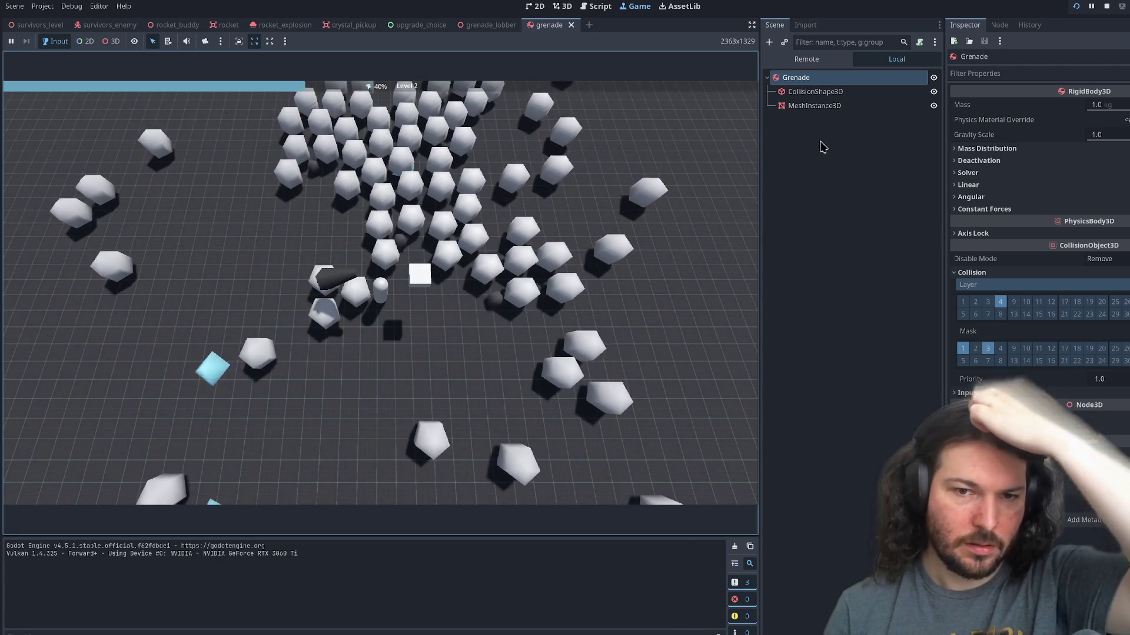
{"action": "left_click", "coordinate": [1107, 7]}
{"action": "left_click", "coordinate": [382, 325]}
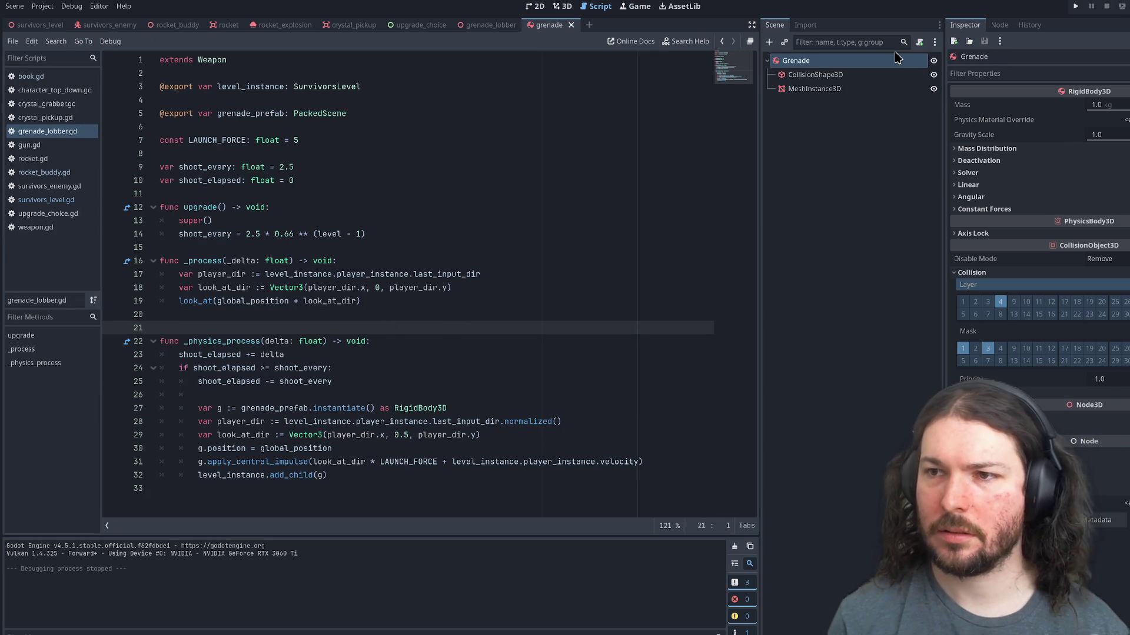
Step: Show the Grenade node's signals and open rocket.gd for review
{"action": "left_click", "coordinate": [998, 24]}
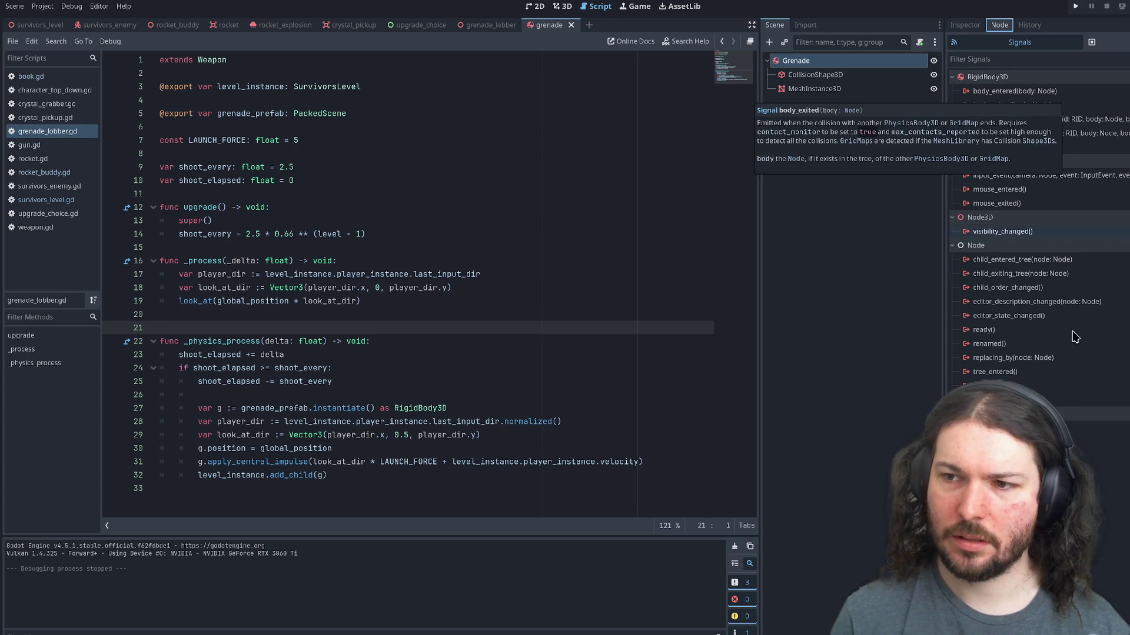
{"action": "left_click", "coordinate": [353, 181]}
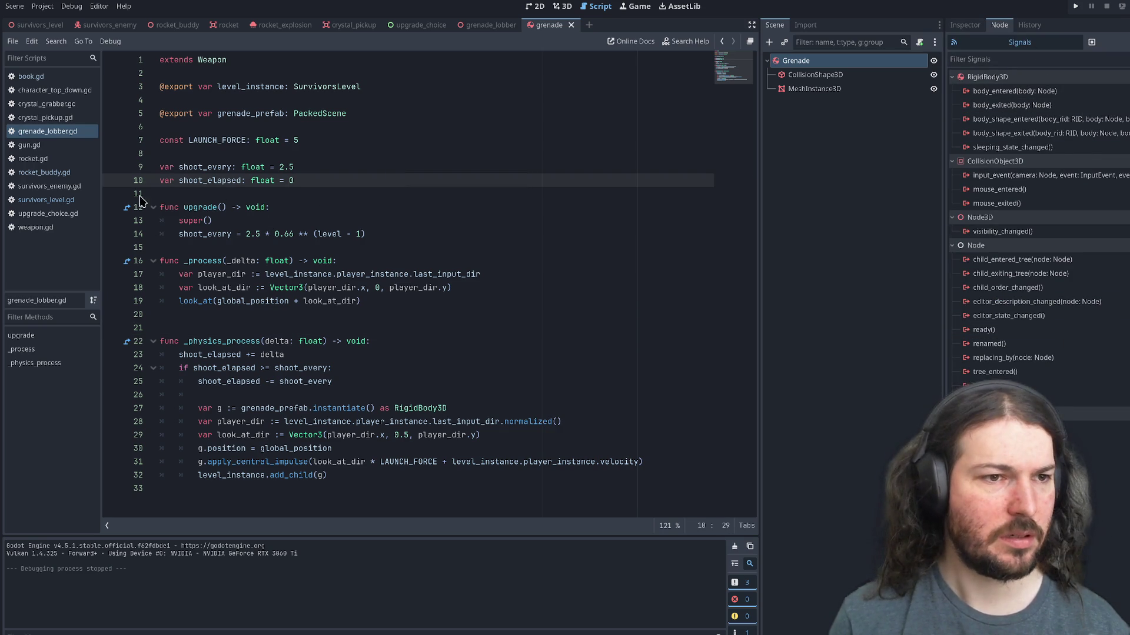
{"action": "left_click", "coordinate": [35, 159]}
{"action": "left_click", "coordinate": [481, 325]}
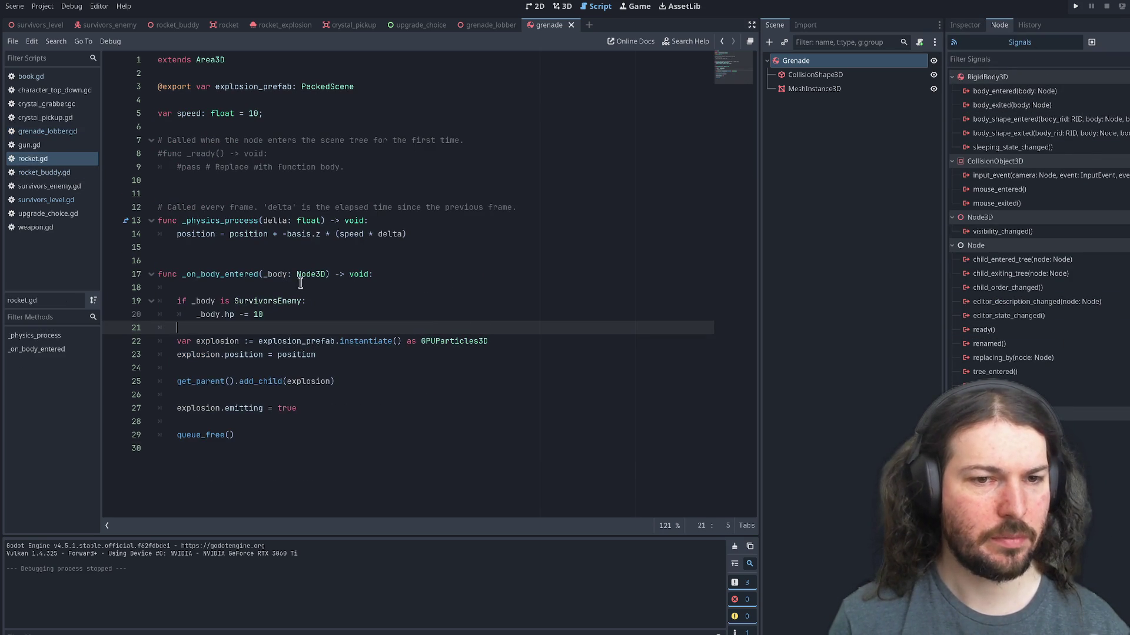
Step: Review rocket_buddy.gd, check the rocket scene's signals, then return to the grenade scene
{"action": "left_click", "coordinate": [35, 174]}
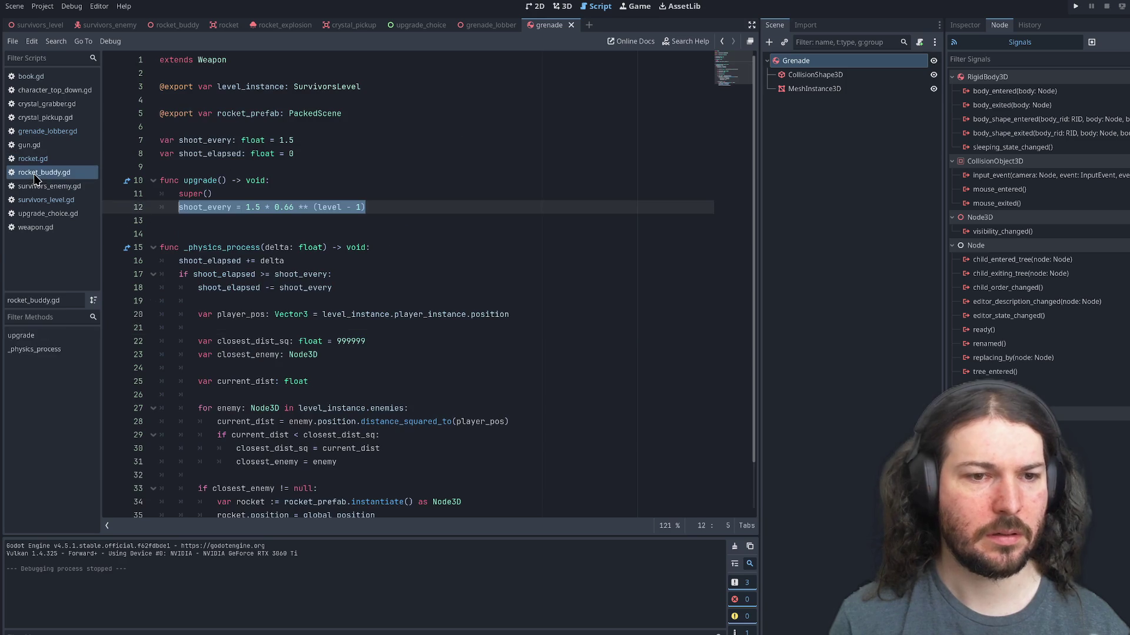
{"action": "scroll", "coordinate": [426, 265], "scroll_direction": "down", "scroll_amount": 2}
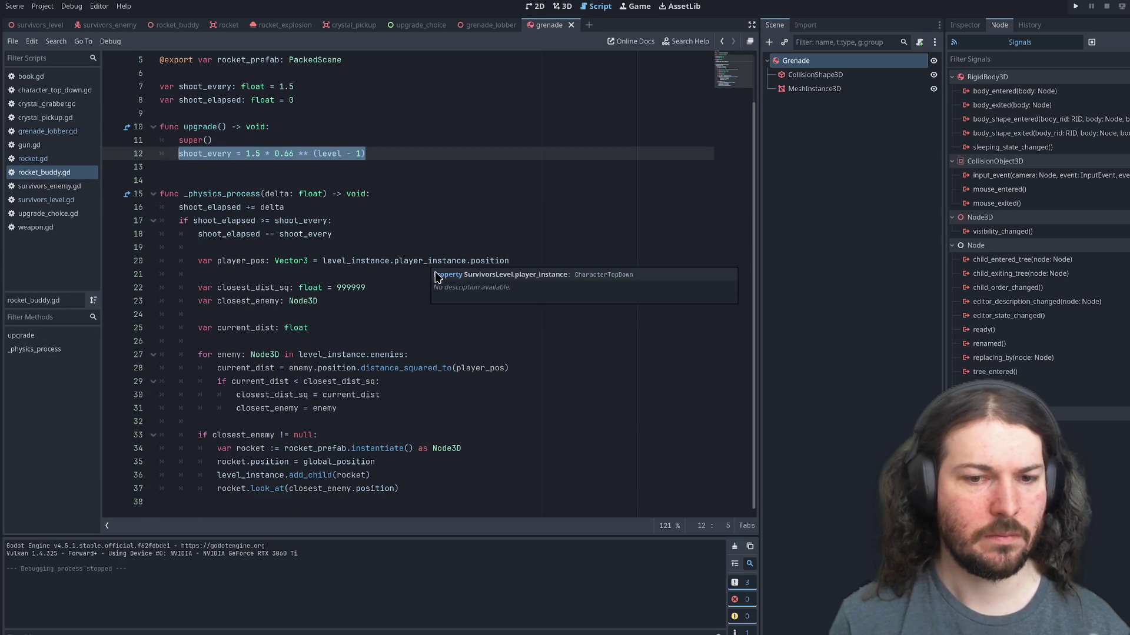
{"action": "left_click", "coordinate": [453, 424]}
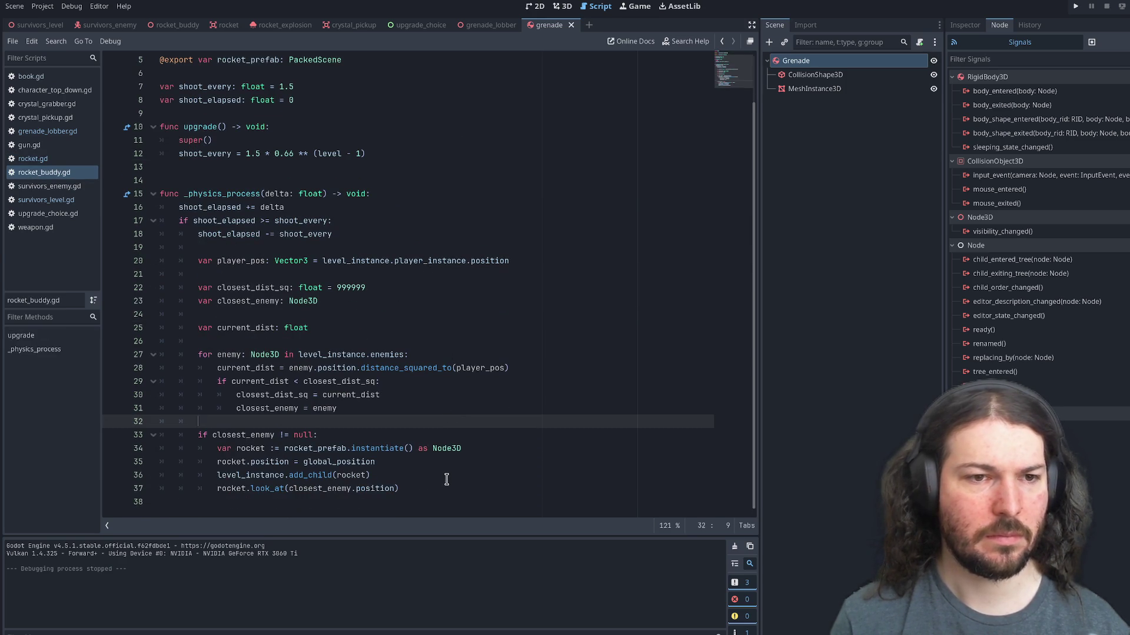
{"action": "left_click", "coordinate": [353, 207]}
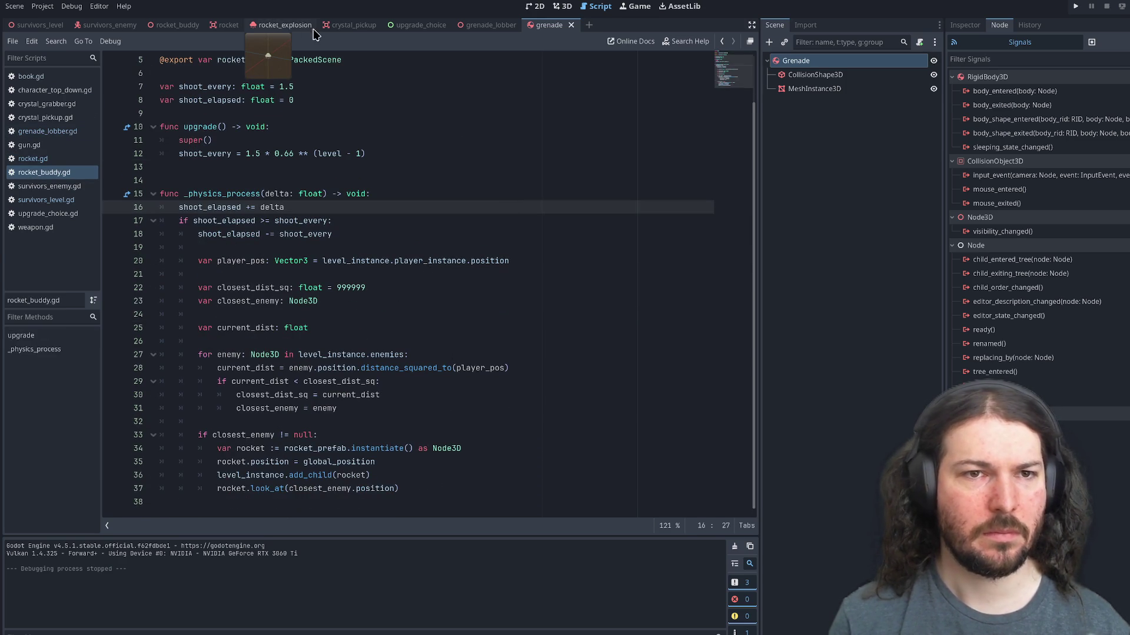
{"action": "left_click", "coordinate": [227, 25]}
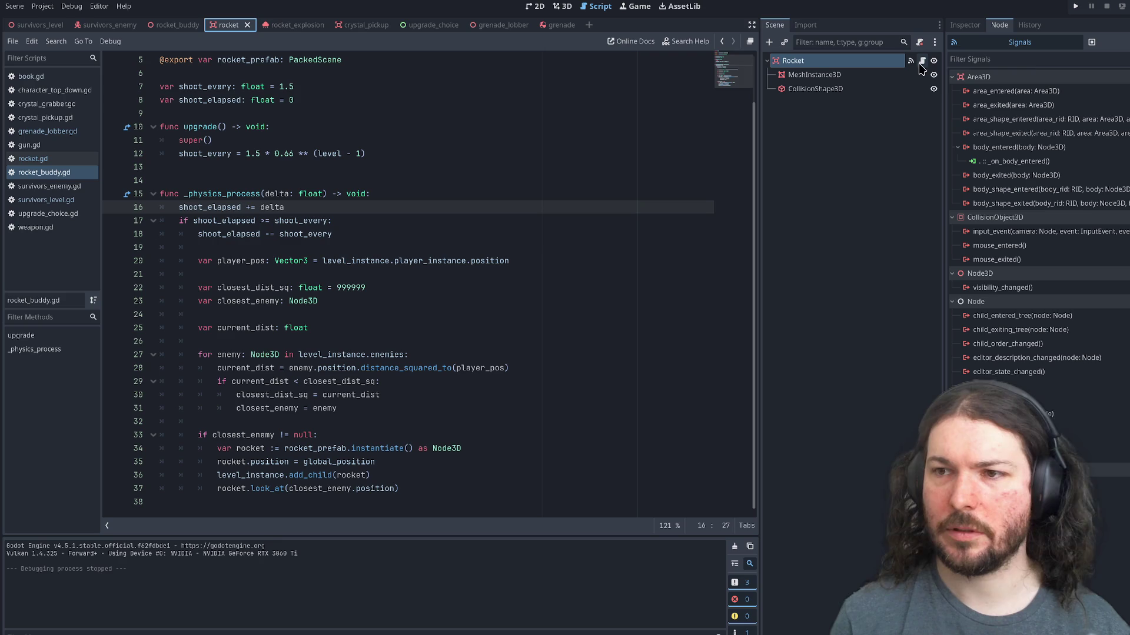
{"action": "left_click", "coordinate": [492, 180]}
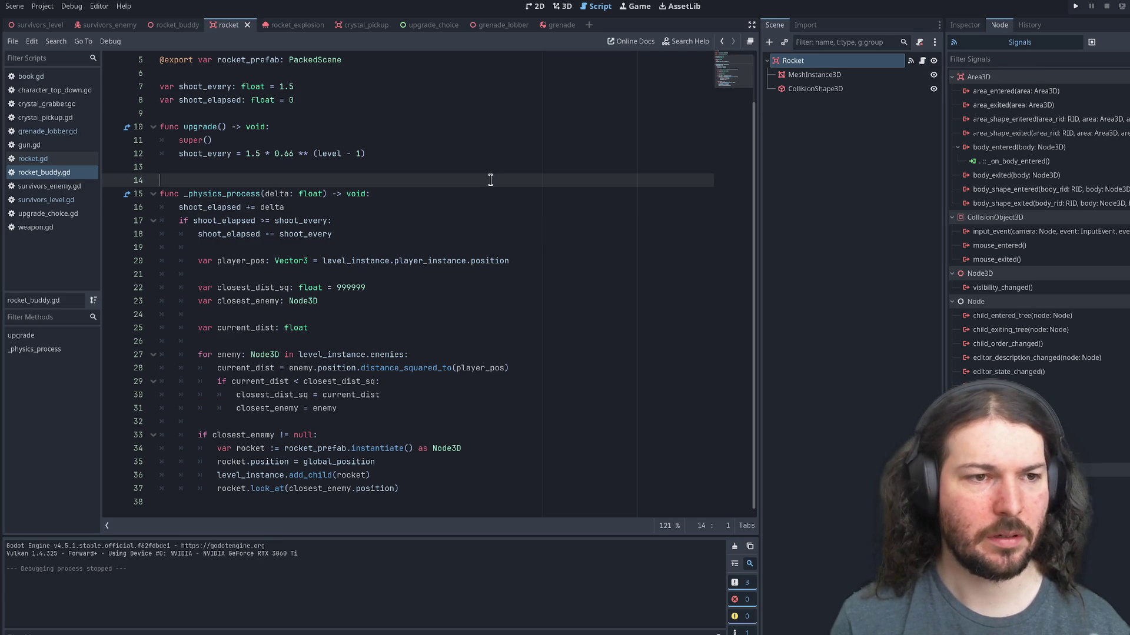
{"action": "left_click", "coordinate": [559, 24]}
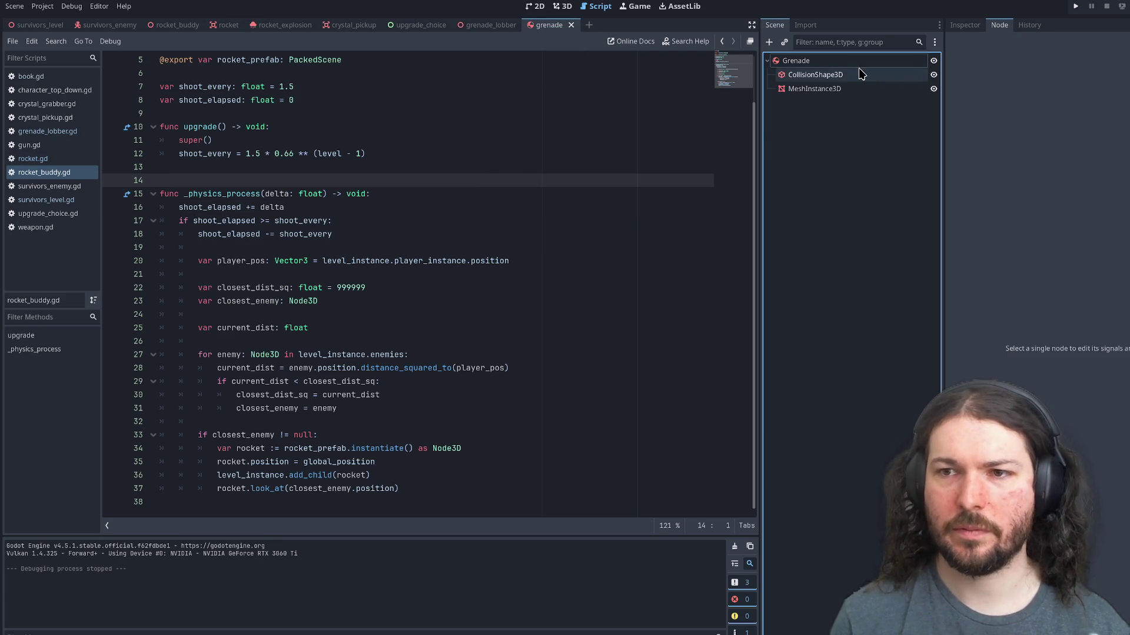
Step: Attach a new script to the Grenade node, saved as res://scripts/grenade.gd
{"action": "right_click", "coordinate": [857, 62]}
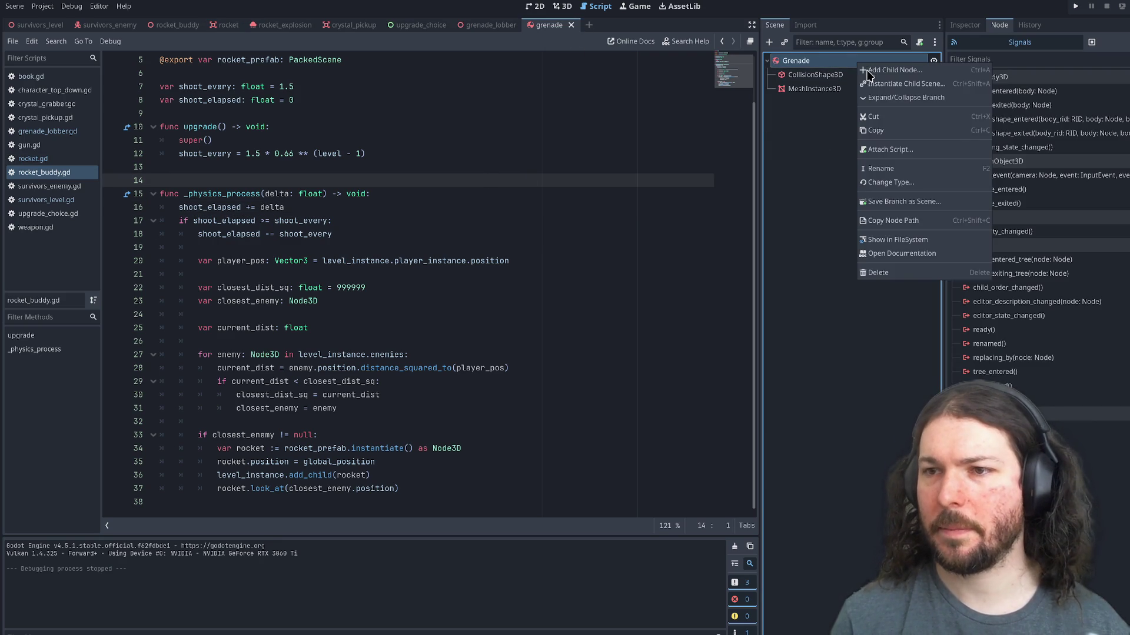
{"action": "left_click", "coordinate": [792, 276]}
{"action": "left_click", "coordinate": [968, 25]}
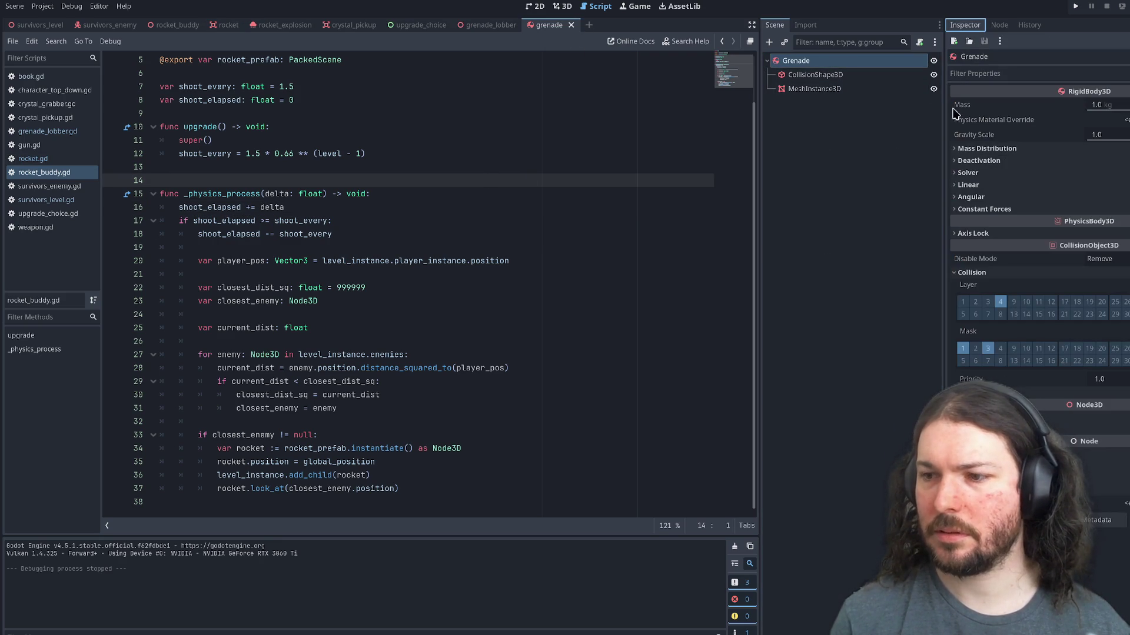
{"action": "right_click", "coordinate": [777, 61]}
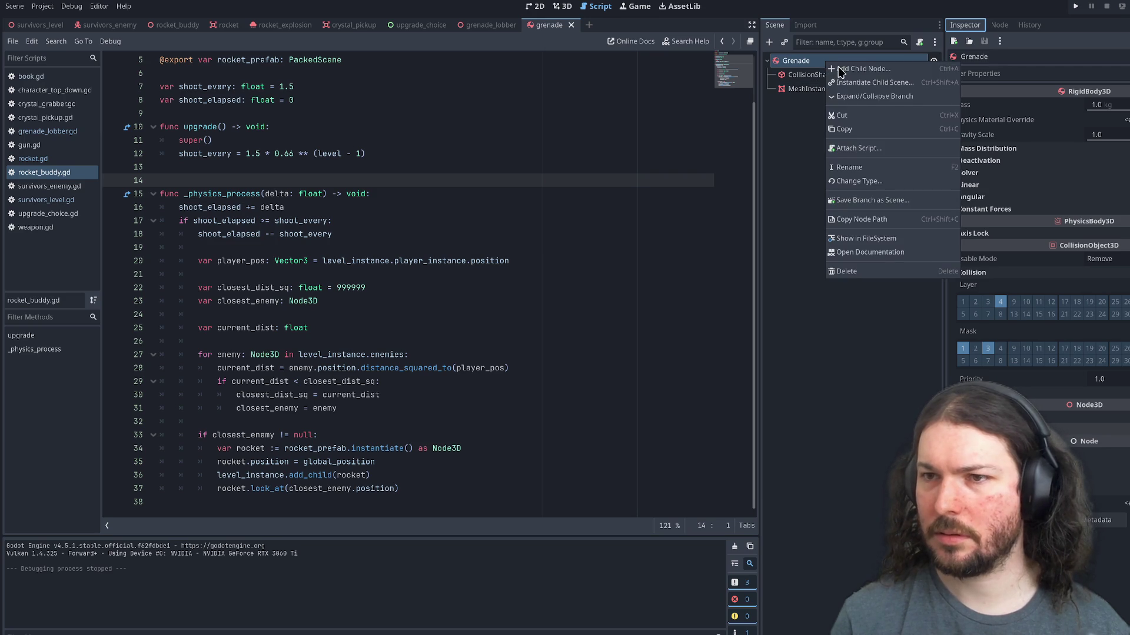
{"action": "left_click", "coordinate": [877, 152]}
{"action": "key", "text": "BackSpace"}
{"action": "key", "text": "BackSpace"}
{"action": "key", "text": "BackSpace"}
{"action": "type", "text": "scripts"}
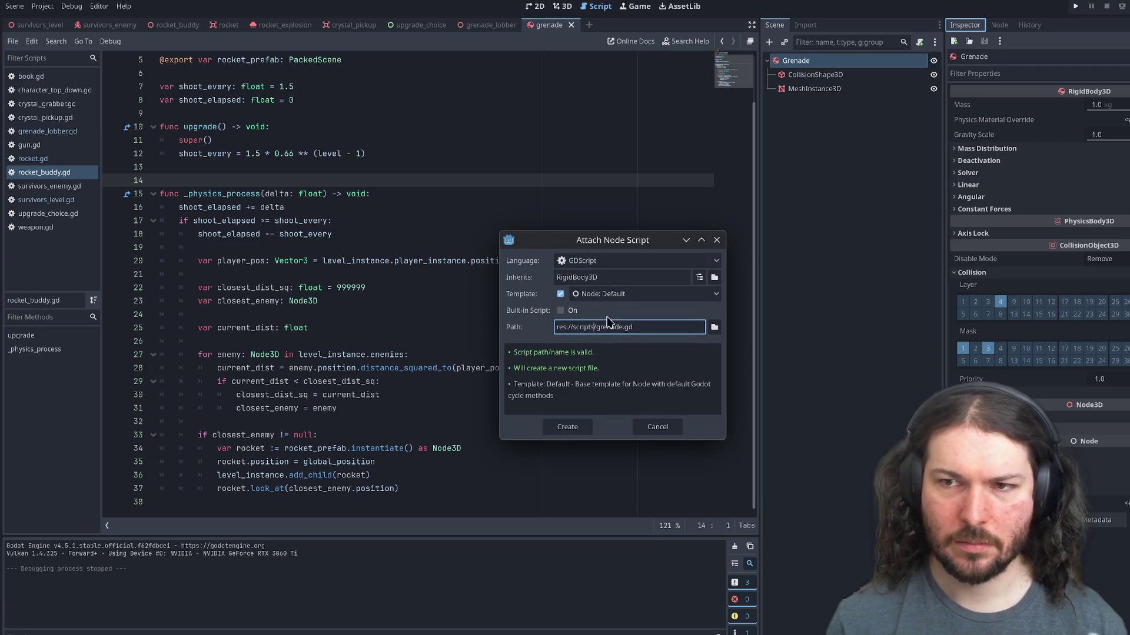
{"action": "left_click", "coordinate": [576, 422]}
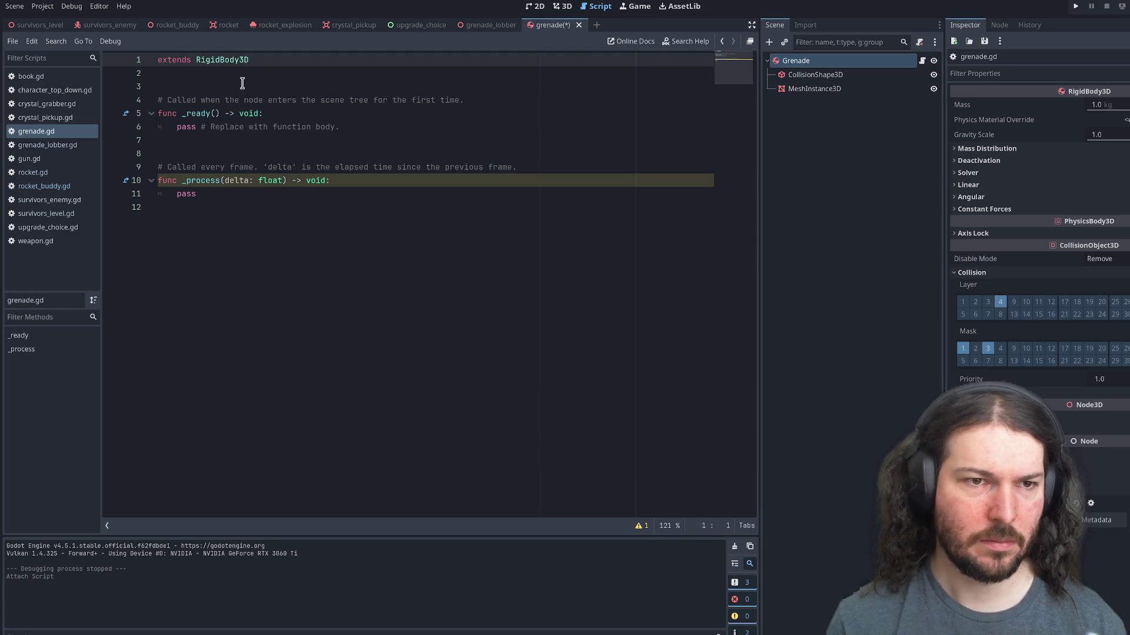
Step: Copy rocket.gd's exported explosion_prefab and speed = 10 lines into grenade.gd
{"action": "left_click", "coordinate": [48, 176]}
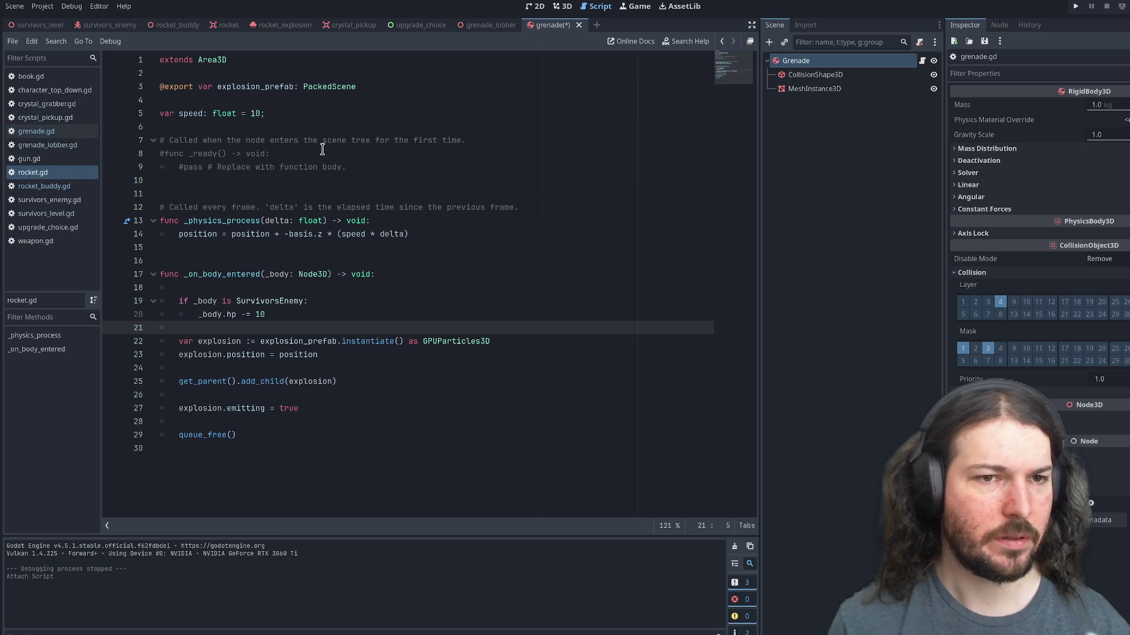
{"action": "left_click", "coordinate": [310, 117]}
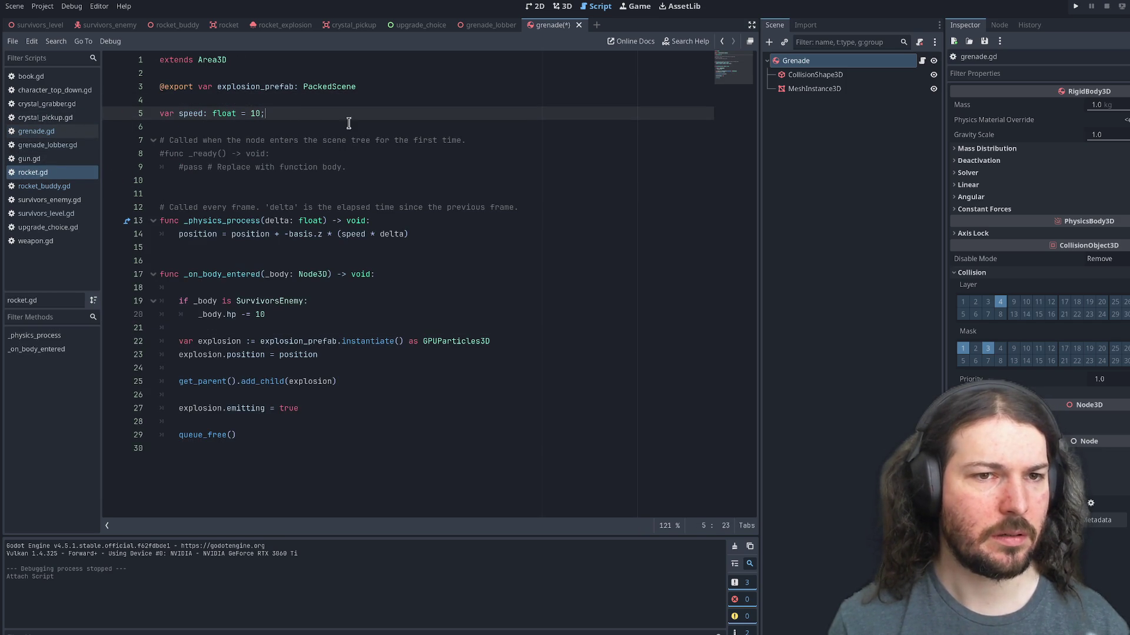
{"action": "left_click", "coordinate": [159, 87], "text": "shift"}
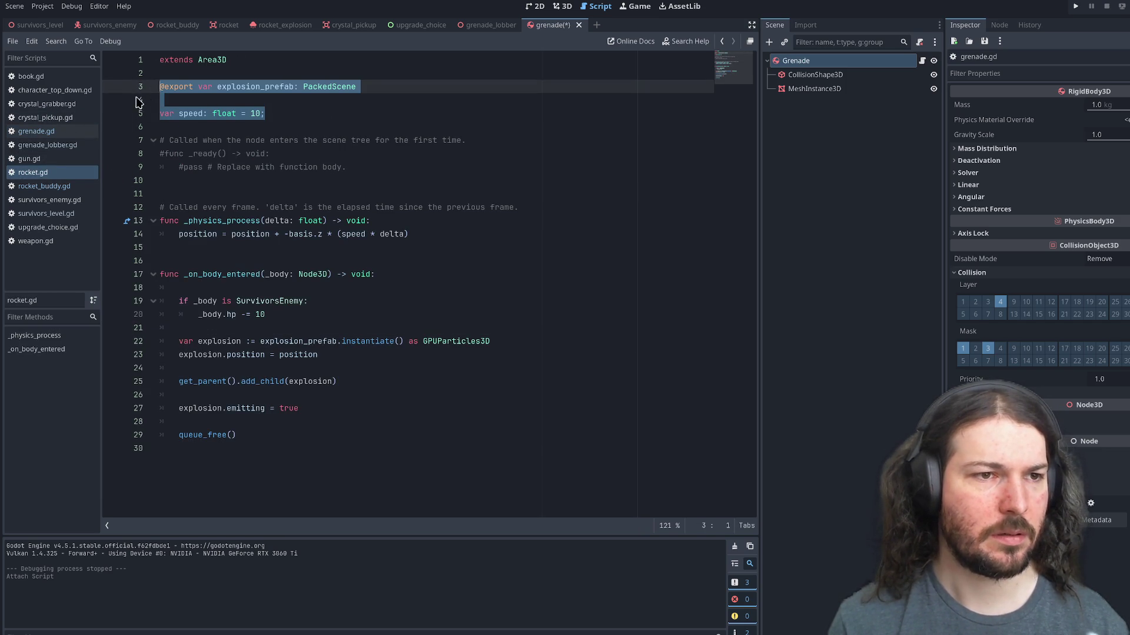
{"action": "left_click", "coordinate": [46, 134]}
{"action": "left_click", "coordinate": [233, 85]}
{"action": "type", "text": "@export var explosion_prefab: PackedScene  var speed: float = 10;"}
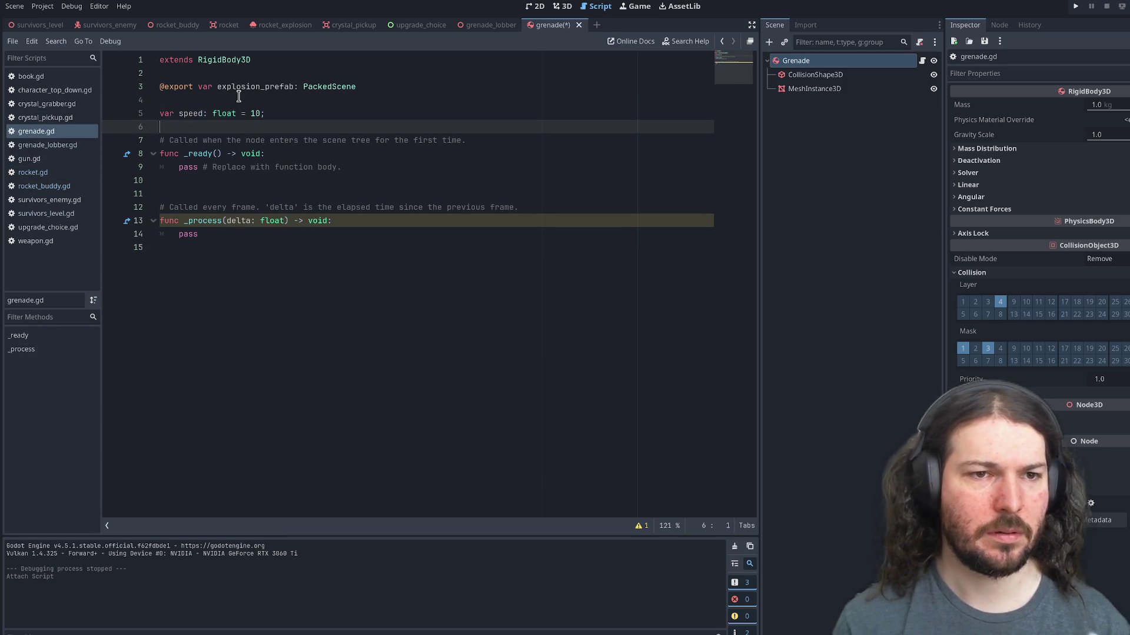
Step: Save grenade.gd and open the Quick Load scene picker for Explosion Prefab
{"action": "key", "text": "ctrl+s"}
{"action": "left_click", "coordinate": [1000, 105]}
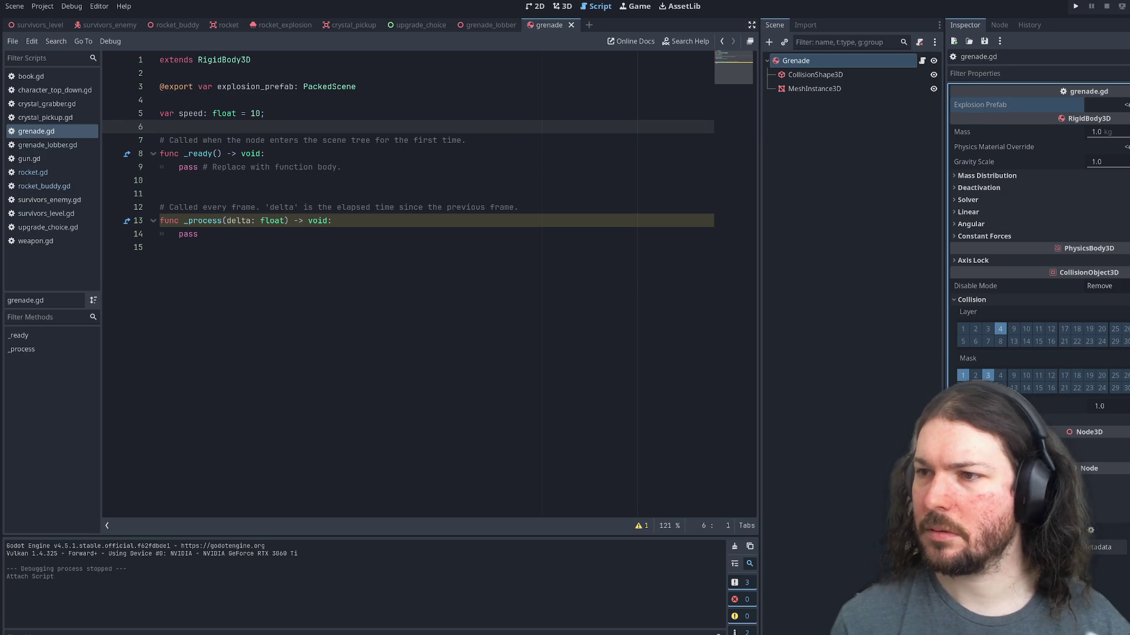
{"action": "left_click", "coordinate": [1126, 104]}
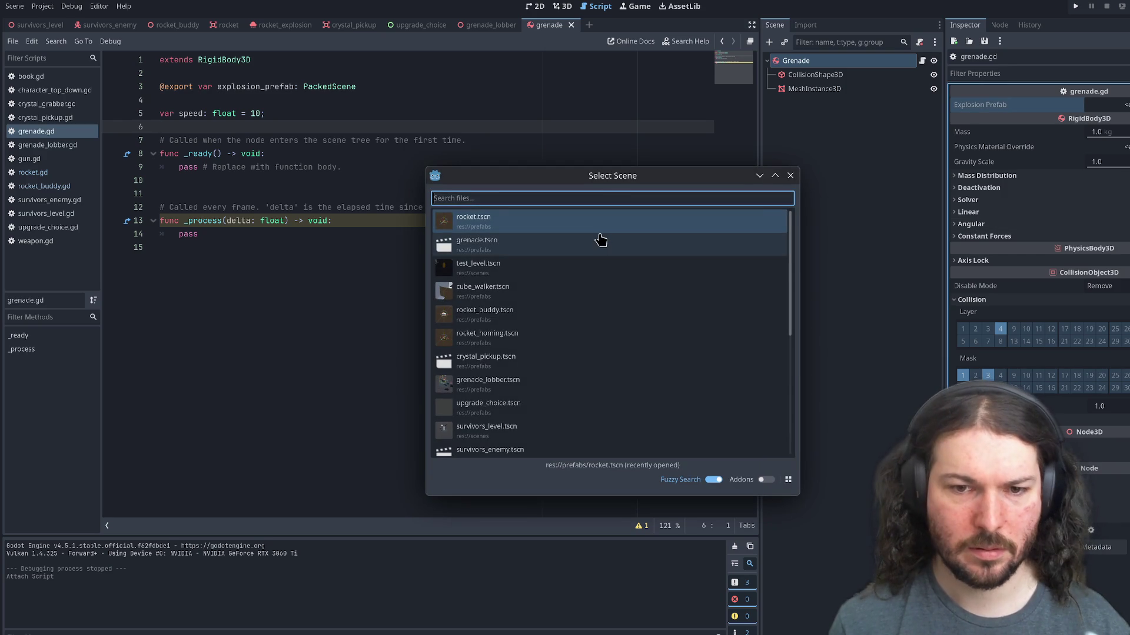
Step: Set Explosion Prefab to rocket_explosion.tscn, save the scene, and delete the speed variable line
{"action": "type", "text": "ex"}
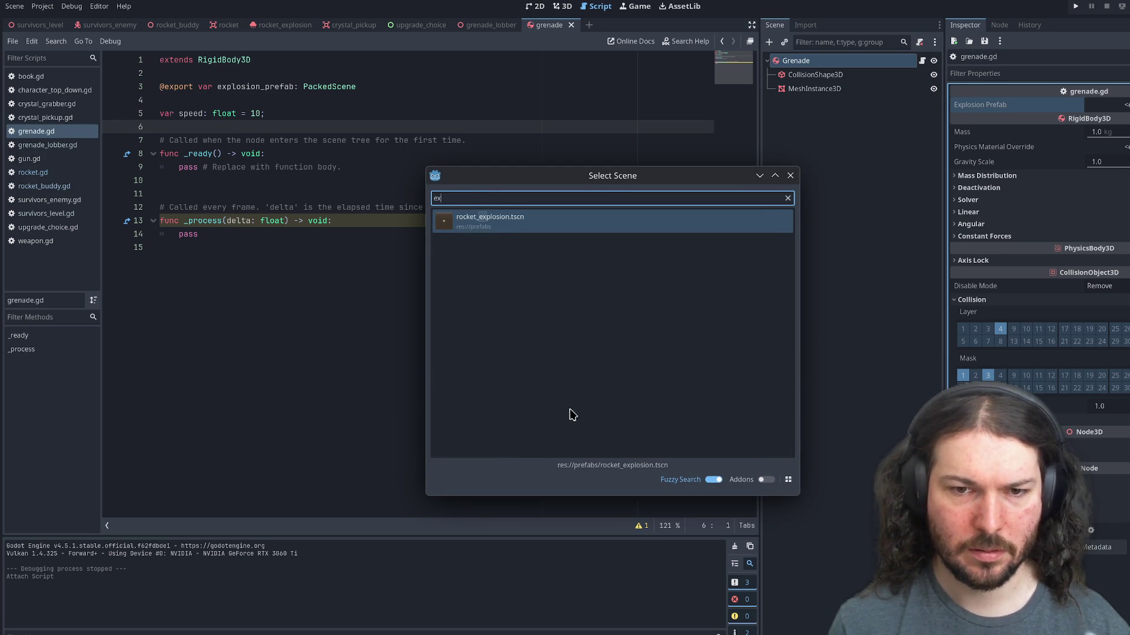
{"action": "double_click", "coordinate": [550, 221]}
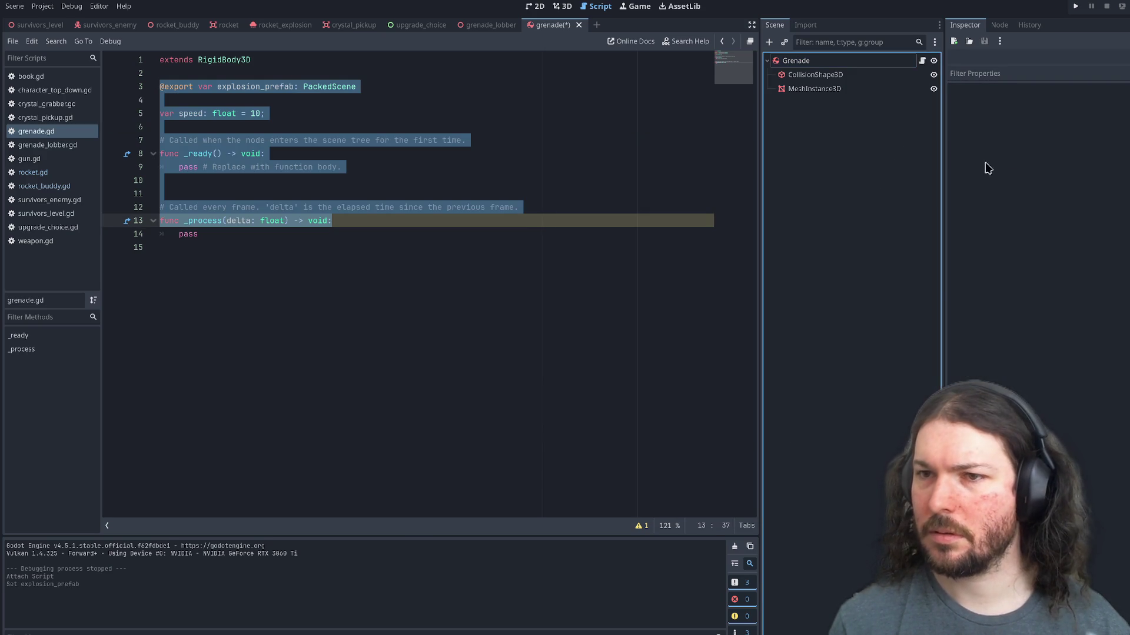
{"action": "left_click", "coordinate": [820, 62]}
{"action": "key", "text": "ctrl+s"}
{"action": "left_click", "coordinate": [382, 114]}
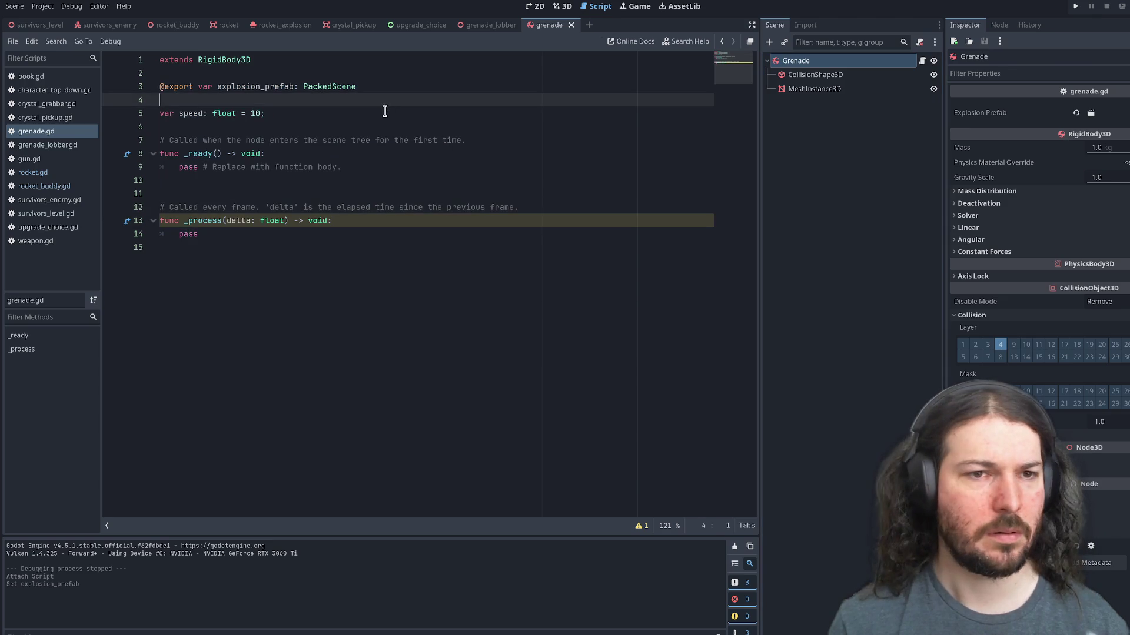
{"action": "key", "text": "ctrl+shift+k"}
{"action": "key", "text": "ctrl+shift+k"}
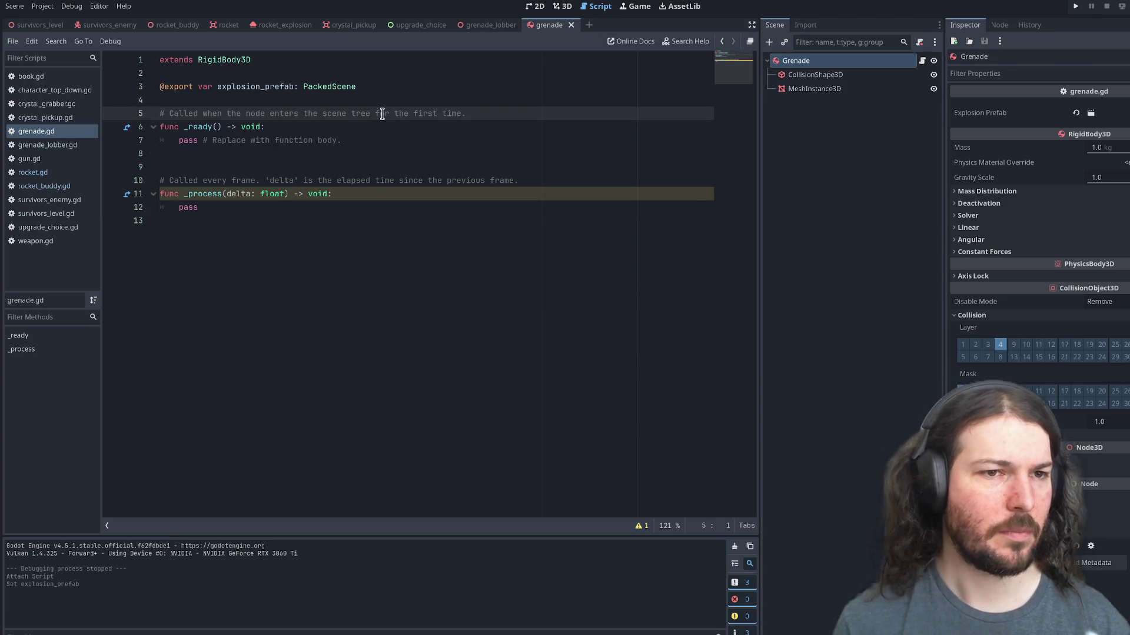
Step: Remove the template comment and paste rocket.gd's _on_body_entered function over _process in grenade.gd
{"action": "key", "text": "shift+End"}
{"action": "key", "text": "Delete"}
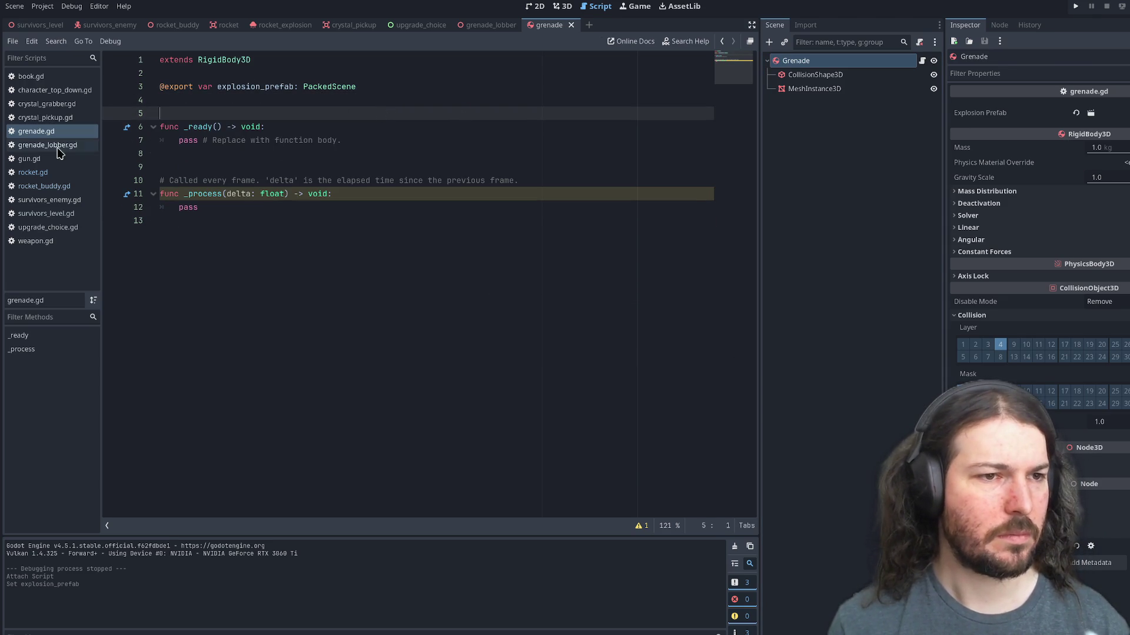
{"action": "left_click", "coordinate": [62, 174]}
{"action": "mouse_move", "coordinate": [244, 437]}
{"action": "left_mouse_down"}
{"action": "mouse_move", "coordinate": [177, 312]}
{"action": "mouse_move", "coordinate": [105, 276]}
{"action": "left_mouse_up"}
{"action": "key", "text": "ctrl+c"}
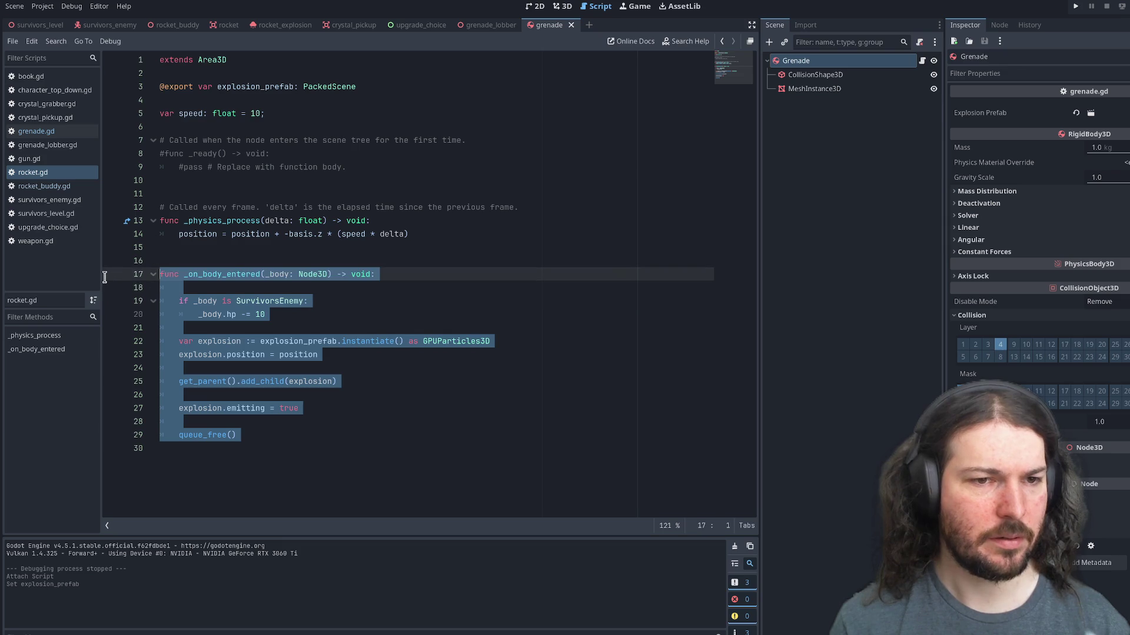
{"action": "left_click", "coordinate": [50, 132]}
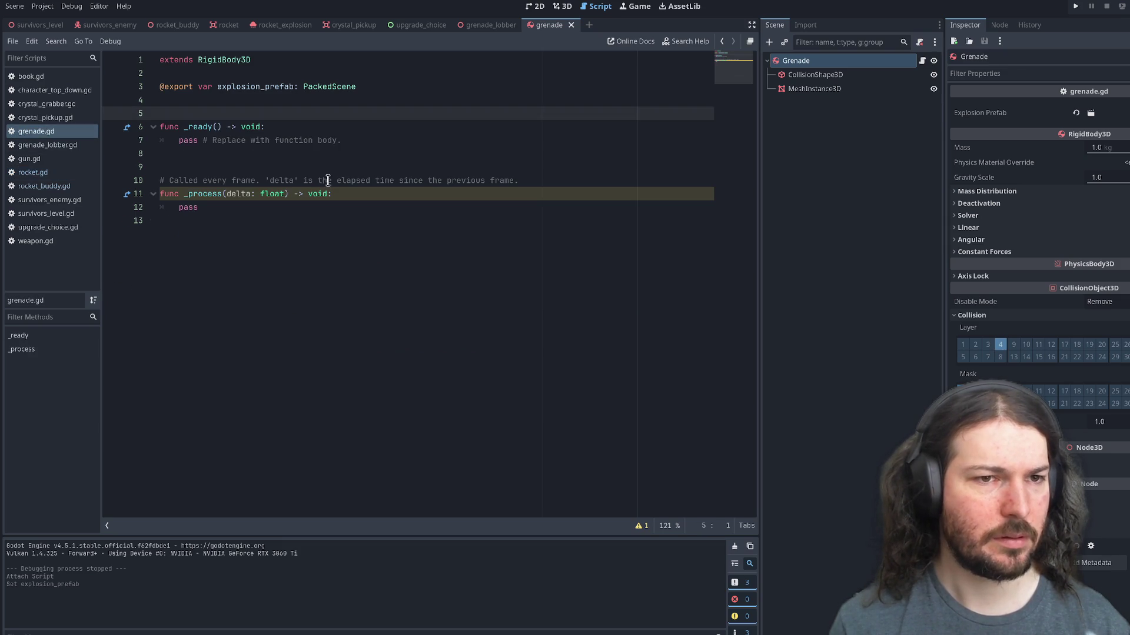
{"action": "left_click", "coordinate": [293, 237]}
{"action": "key", "text": "shift+Up"}
{"action": "key", "text": "shift+Up"}
{"action": "key", "text": "shift+Up"}
{"action": "key", "text": "ctrl+v"}
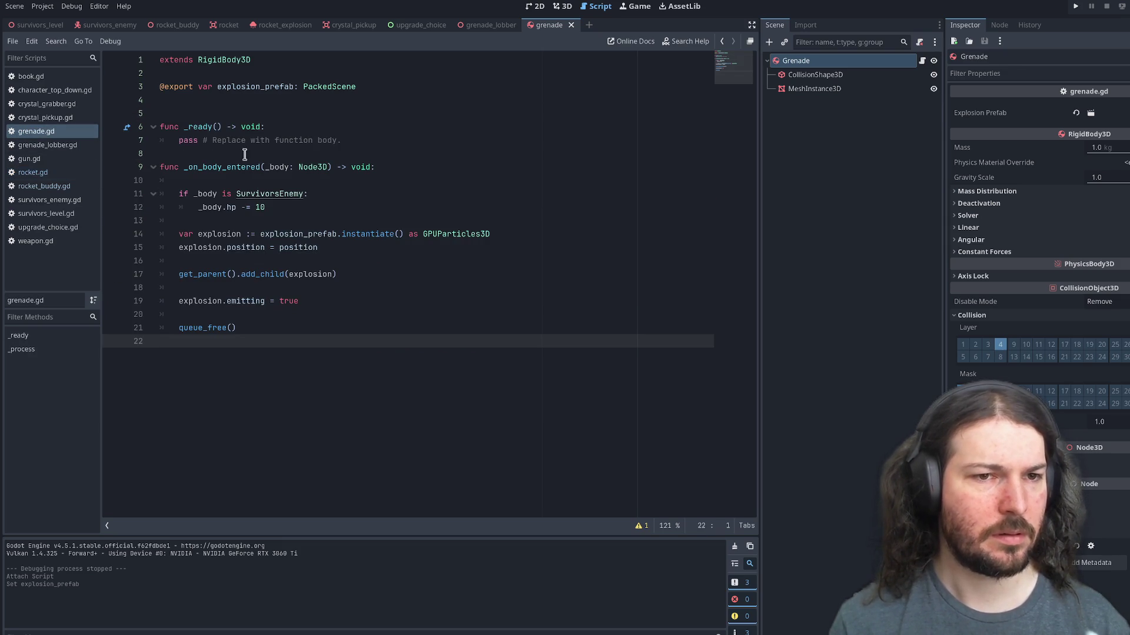
Step: Delete the stub _ready function from grenade.gd, comparing against rocket.gd
{"action": "left_click", "coordinate": [398, 137]}
{"action": "key", "text": "shift+Home"}
{"action": "key", "text": "BackSpace"}
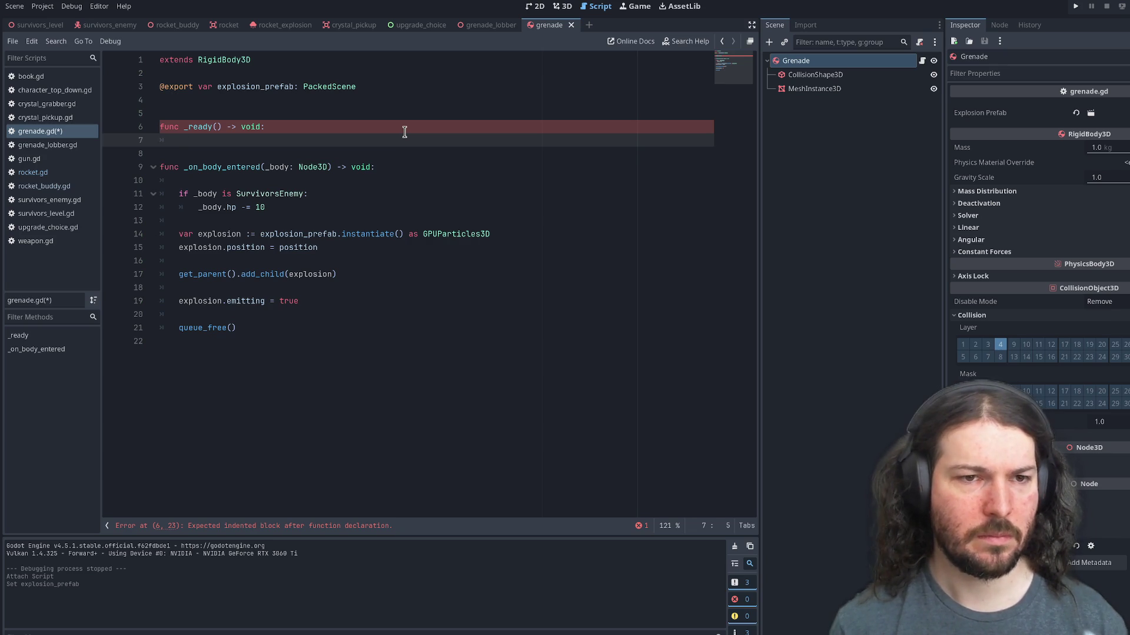
{"action": "key", "text": "shift+Up"}
{"action": "key", "text": "shift+Home"}
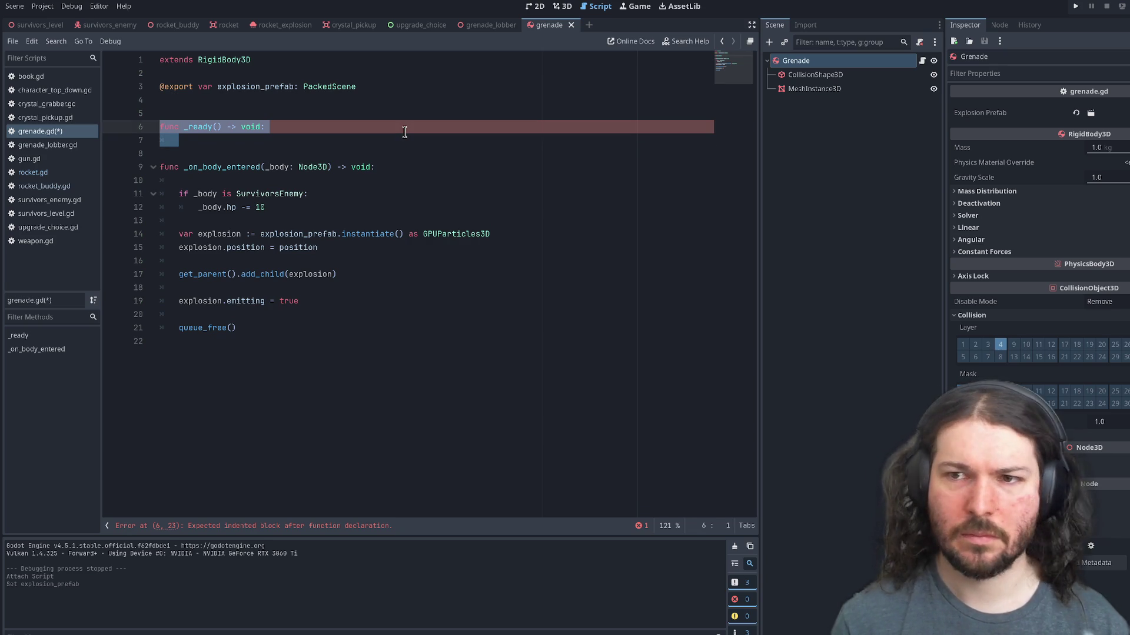
{"action": "key", "text": "Delete"}
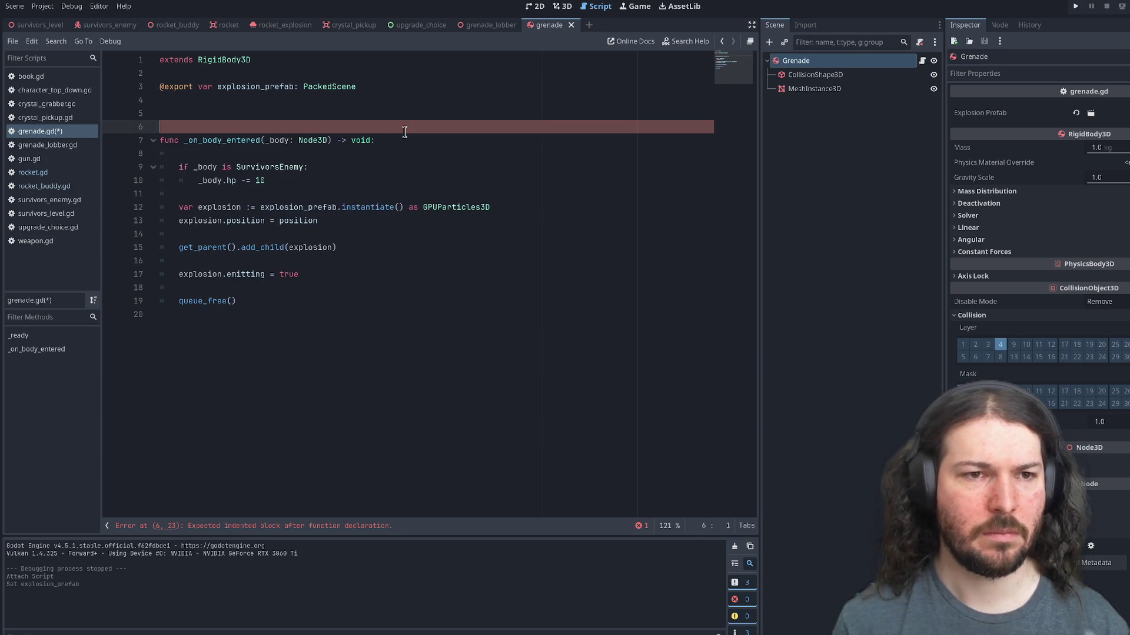
{"action": "left_click", "coordinate": [48, 172]}
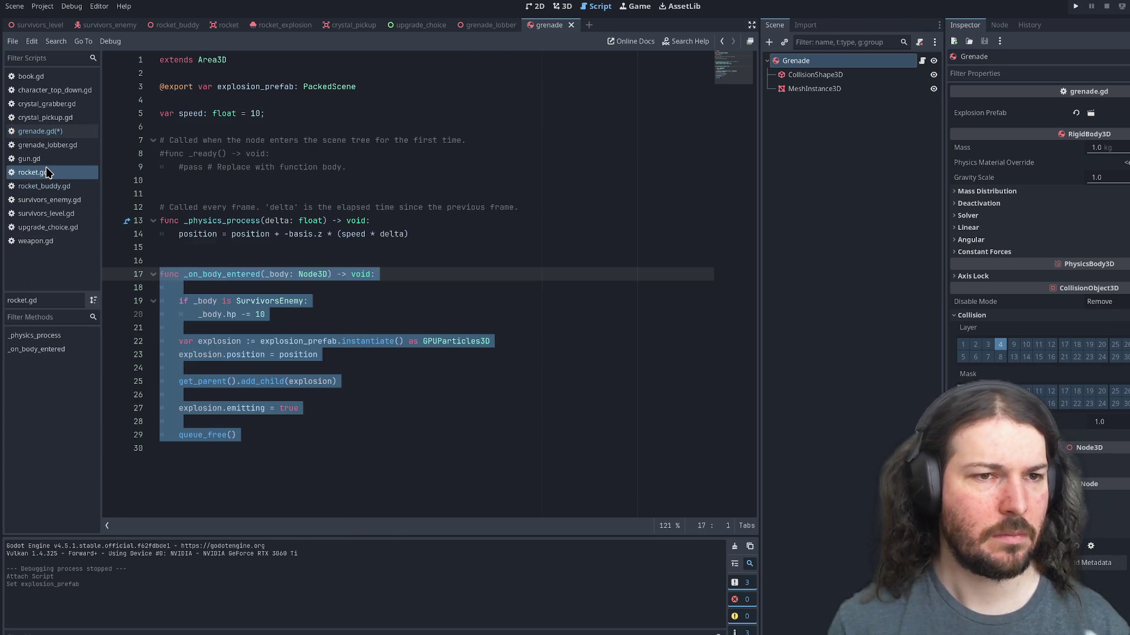
{"action": "left_click", "coordinate": [57, 132]}
Step: Connect the grenade's body_entered signal to _on_body_entered
{"action": "left_click", "coordinate": [360, 167]}
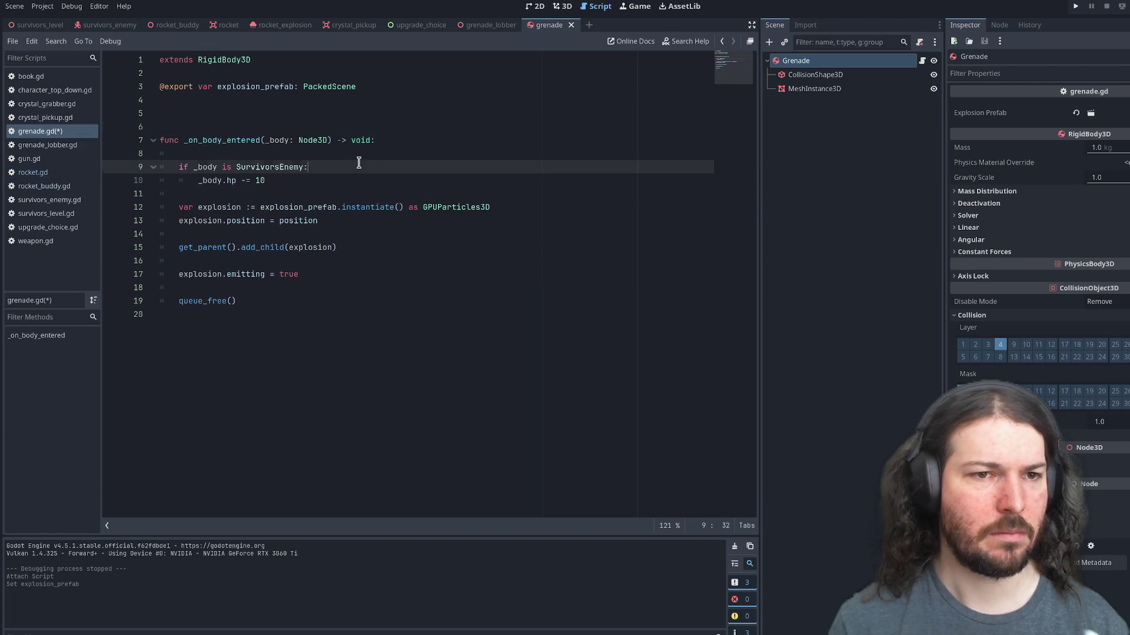
{"action": "left_click", "coordinate": [999, 25]}
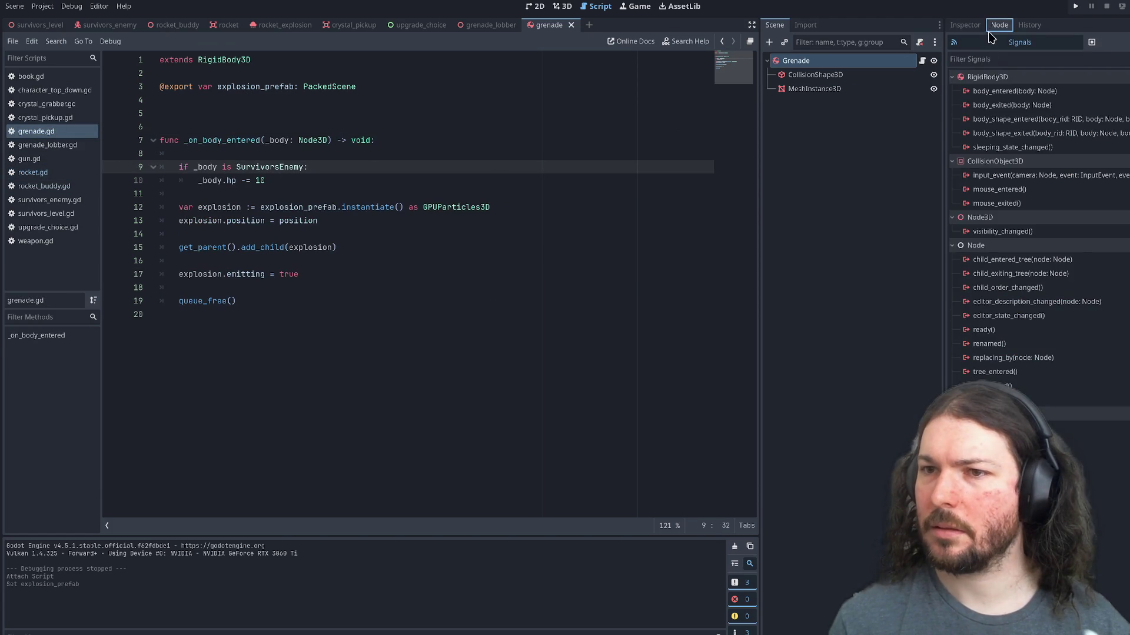
{"action": "double_click", "coordinate": [1014, 92]}
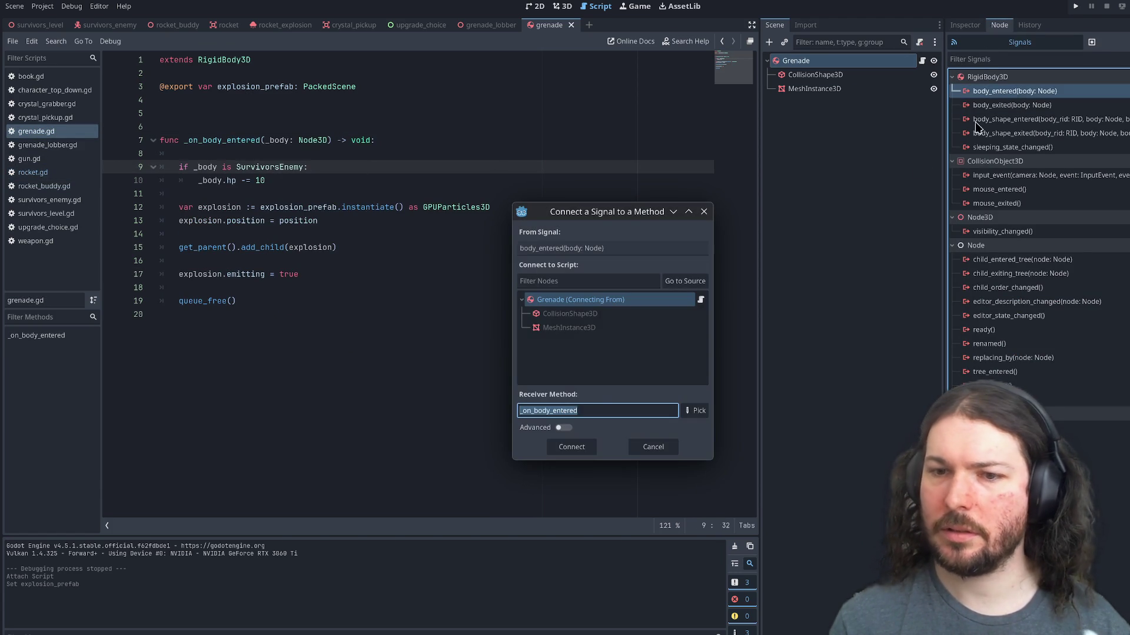
{"action": "left_click", "coordinate": [583, 446]}
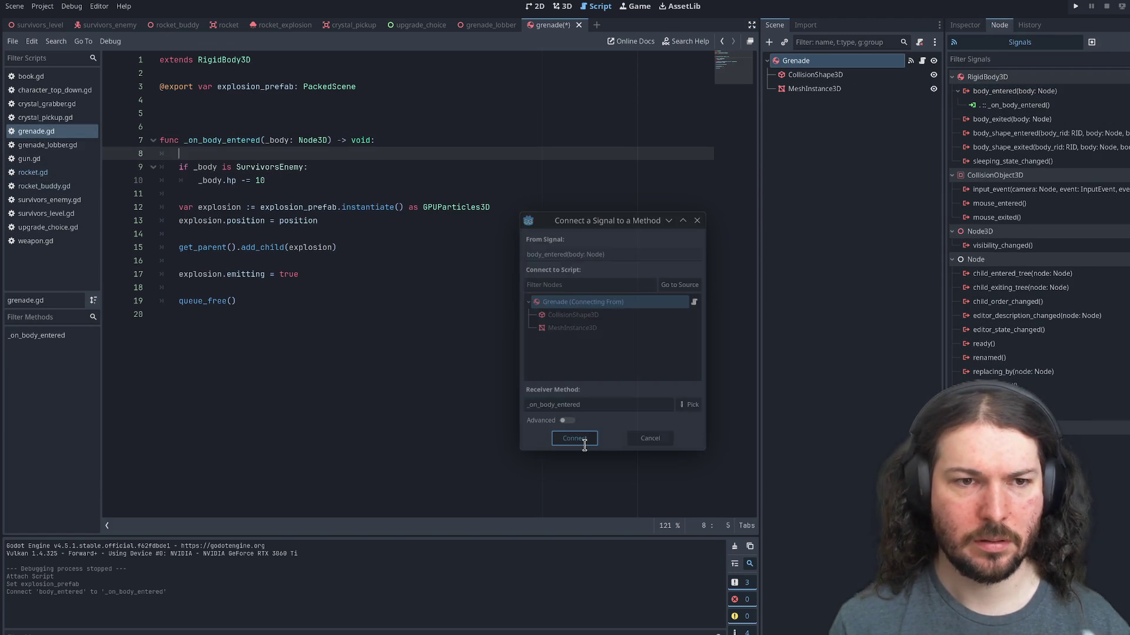
Step: Open a blank line above the SurvivorsEnemy check inside _on_body_entered
{"action": "left_click", "coordinate": [443, 395]}
{"action": "left_click", "coordinate": [325, 104]}
{"action": "left_click", "coordinate": [294, 221]}
{"action": "left_click", "coordinate": [267, 336]}
{"action": "left_click", "coordinate": [218, 303]}
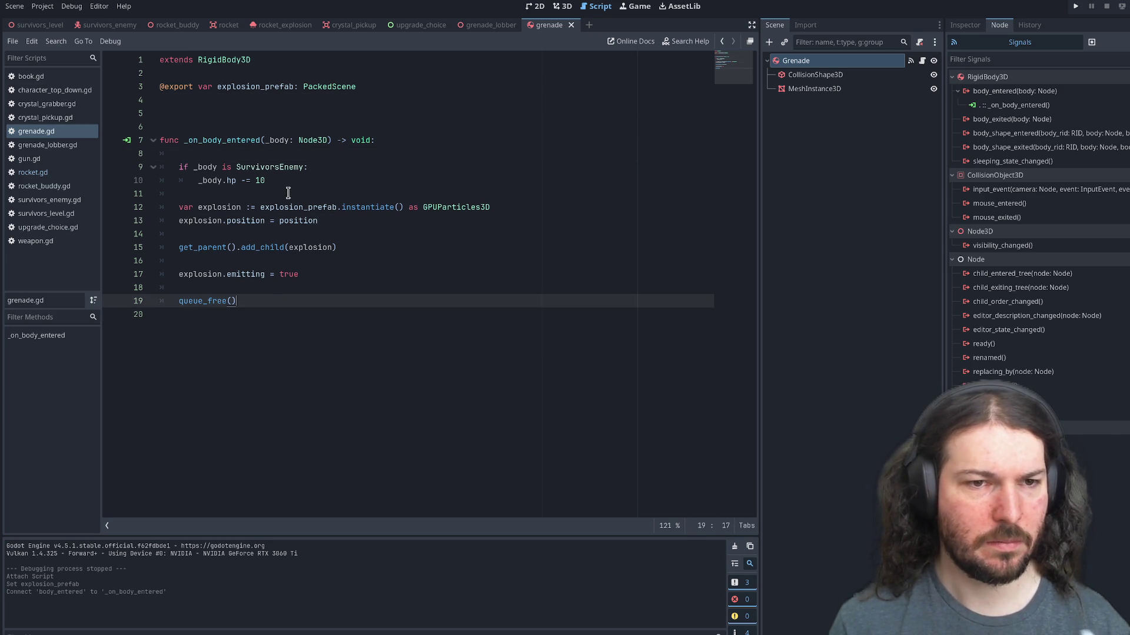
{"action": "left_click", "coordinate": [291, 193]}
{"action": "left_click", "coordinate": [337, 168]}
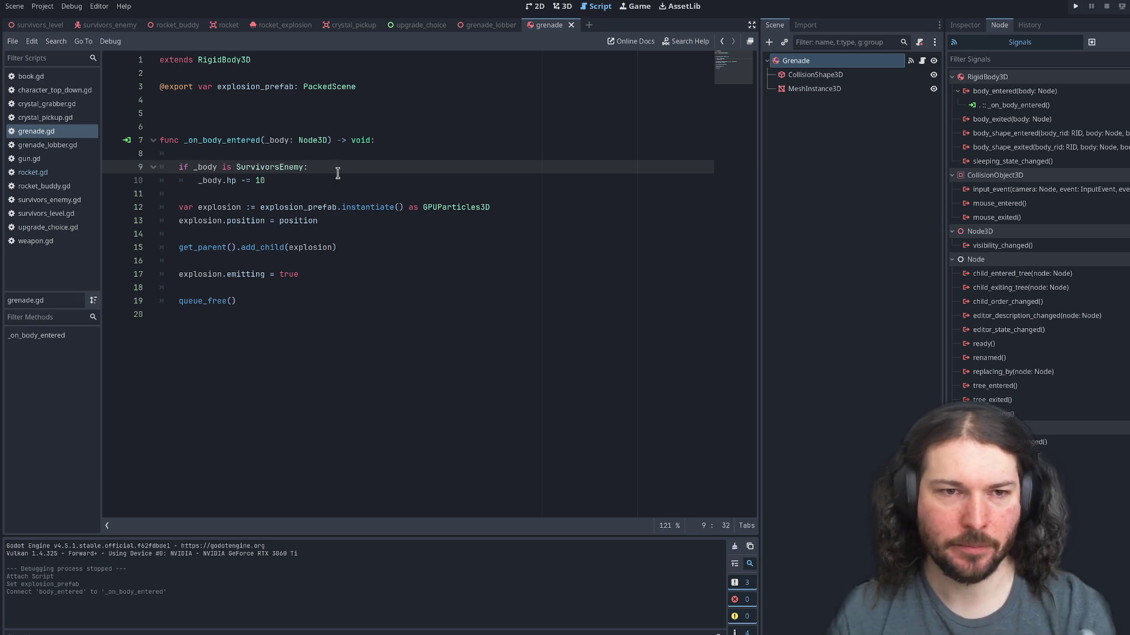
{"action": "key", "text": "Up"}
{"action": "key", "text": "Return"}
{"action": "key", "text": "Return"}
{"action": "key", "text": "Up"}
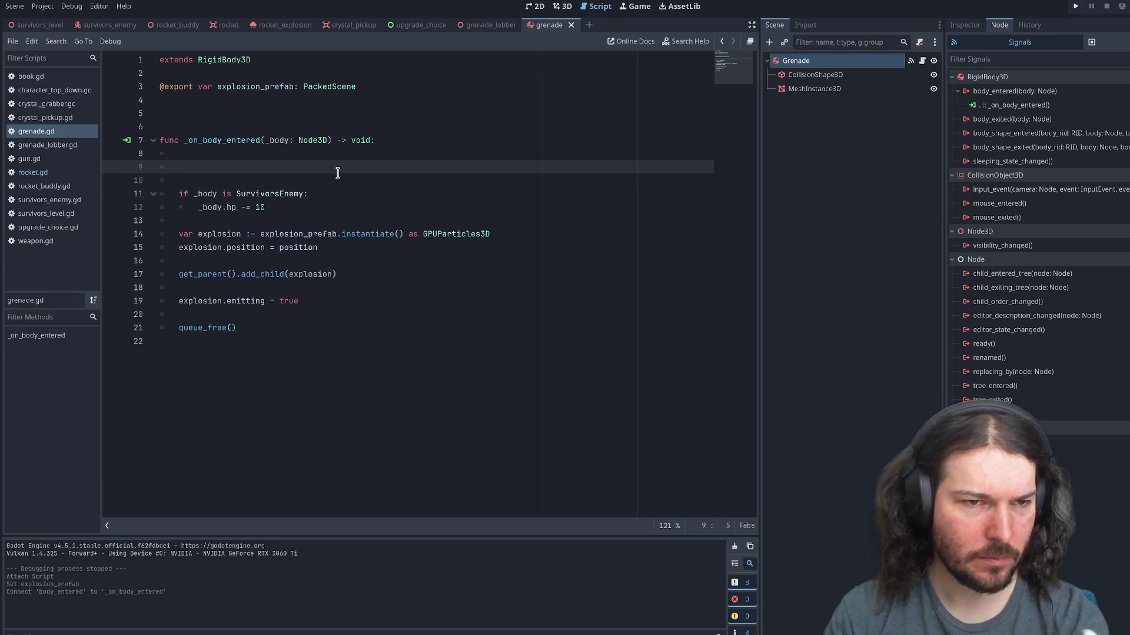
Step: Add a '# Shapecast' comment line there and save grenade.gd
{"action": "type", "text": "# Shapecast"}
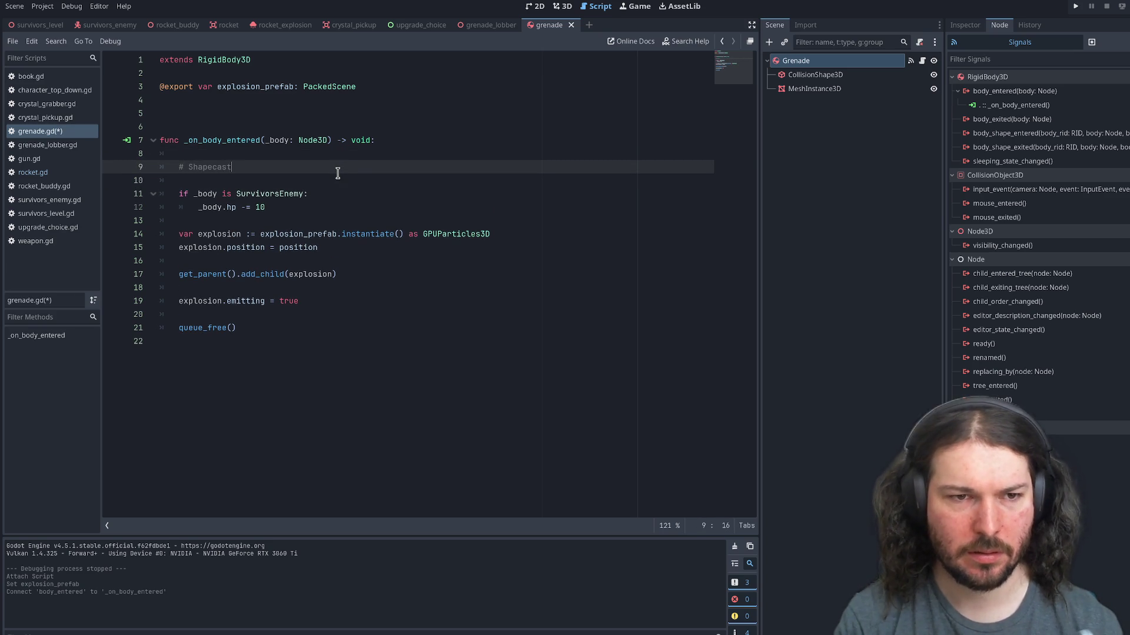
{"action": "key", "text": "Return"}
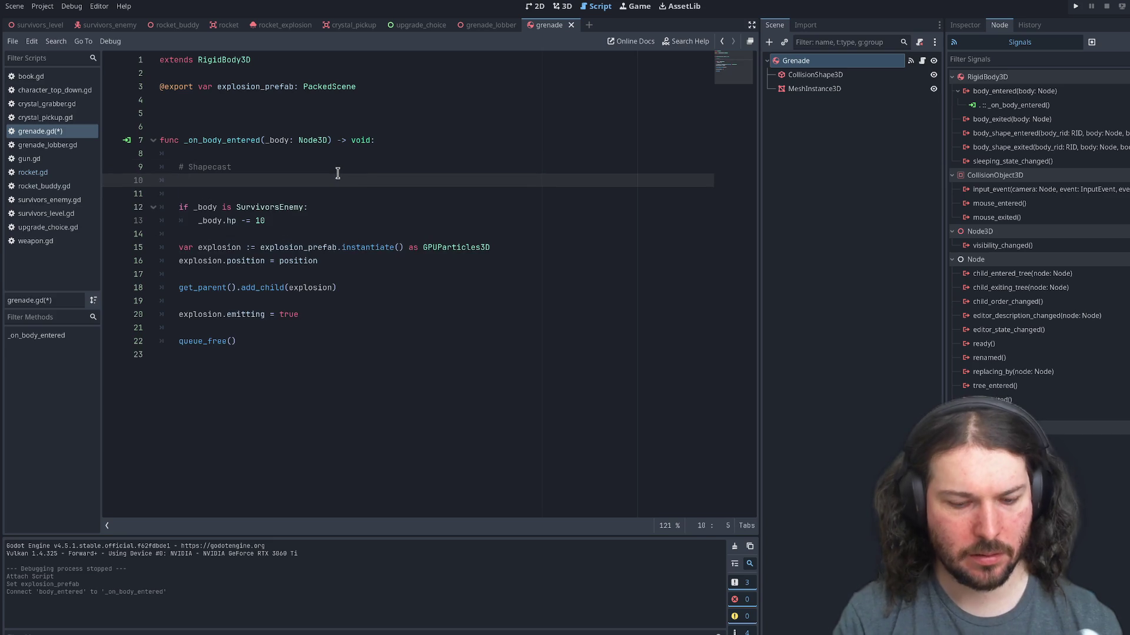
{"action": "type", "text": "Physics"}
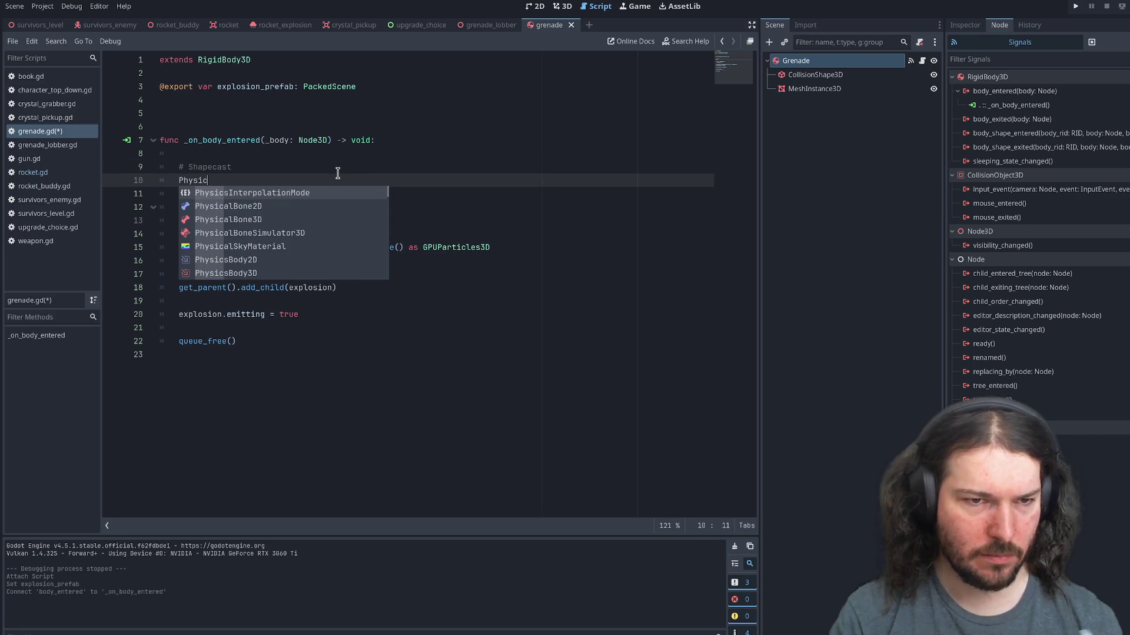
{"action": "key", "text": "ctrl+BackSpace"}
{"action": "key", "text": "ctrl+s"}
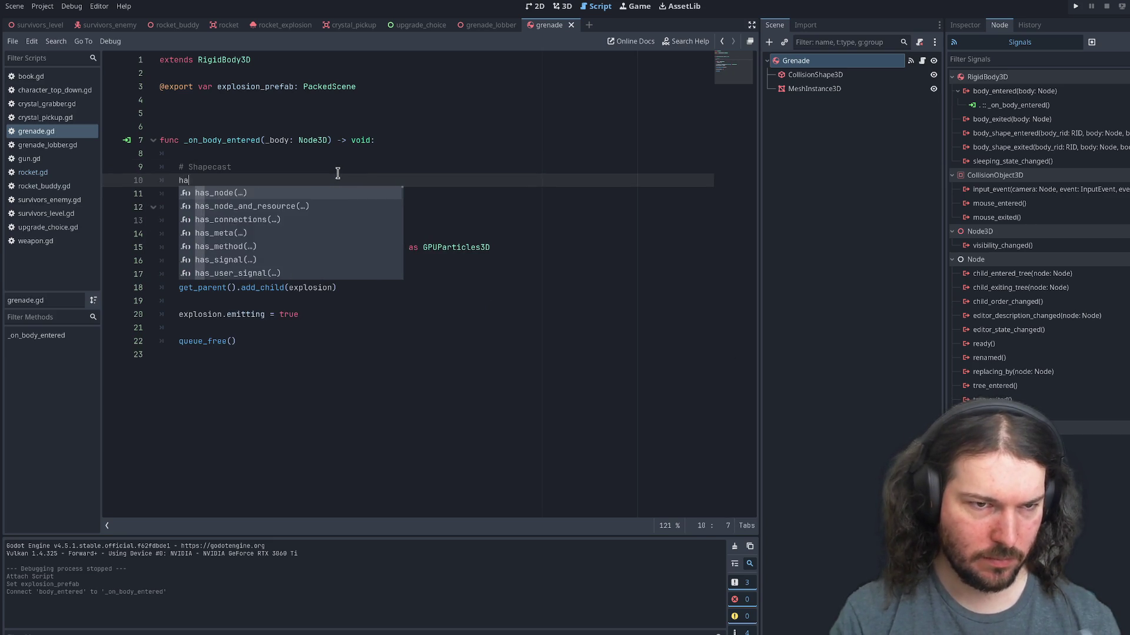
{"action": "type", "text": "hape"}
{"action": "key", "text": "BackSpace"}
{"action": "key", "text": "BackSpace"}
{"action": "key", "text": "BackSpace"}
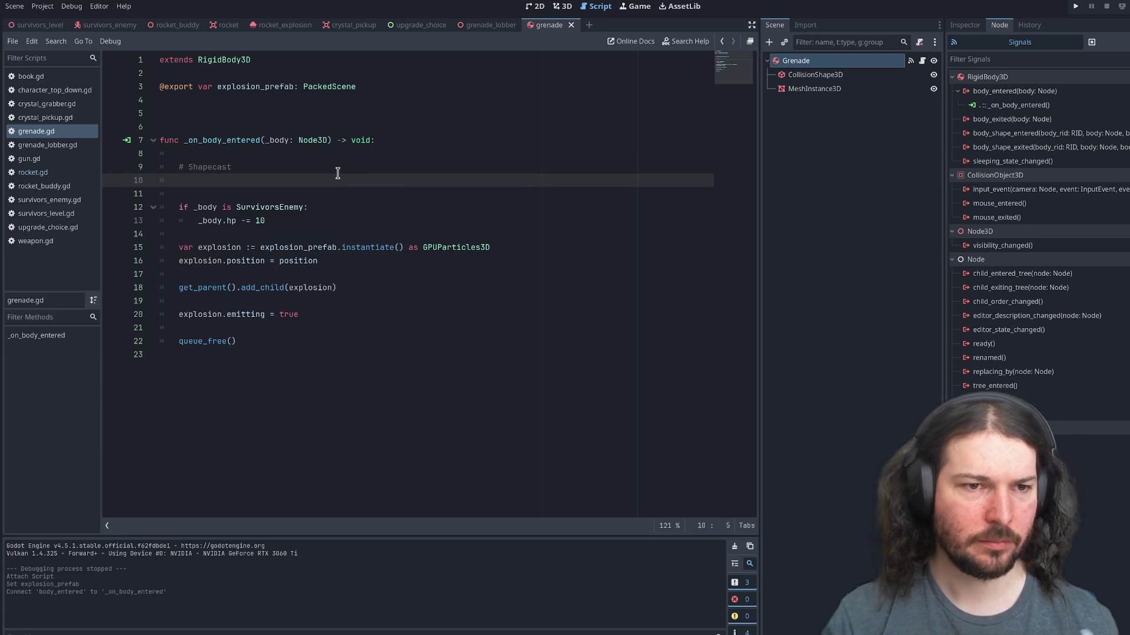
{"action": "key", "text": "alt+Tab"}
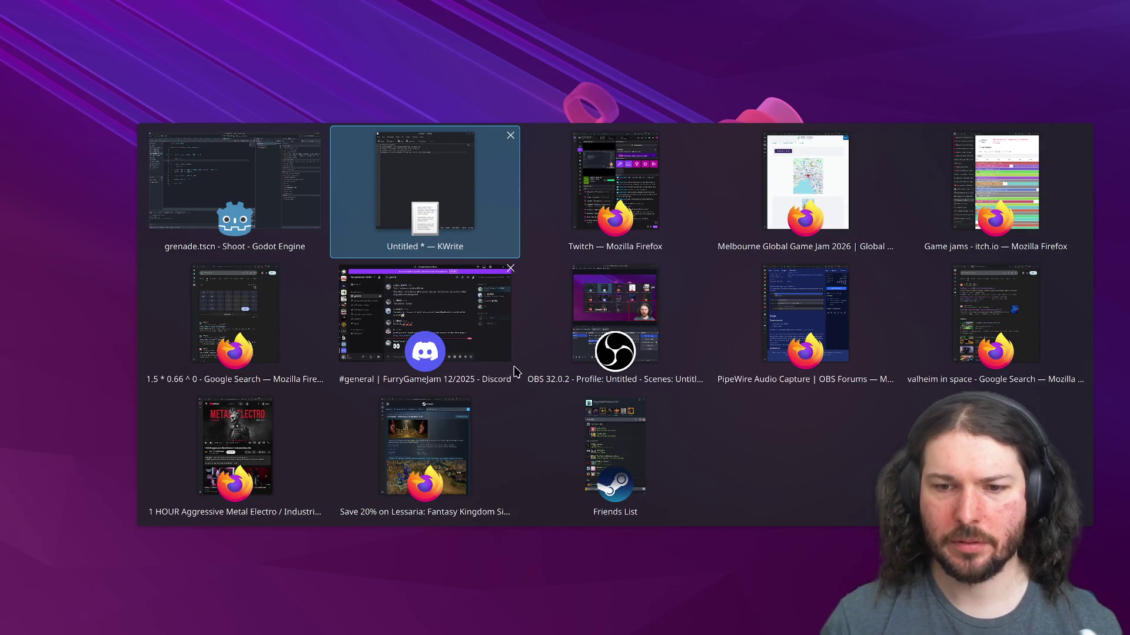
Step: Bring the Firefox window up alongside the Godot editor
{"action": "key", "text": "Escape"}
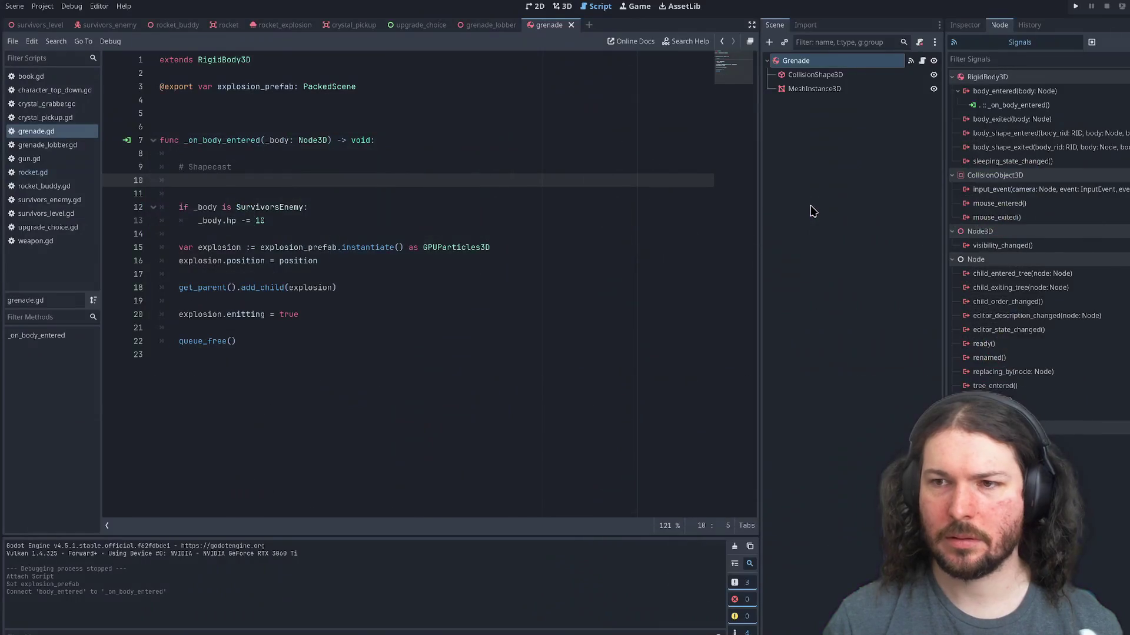
{"action": "left_click", "coordinate": [454, 207]}
{"action": "key", "text": "alt+Tab"}
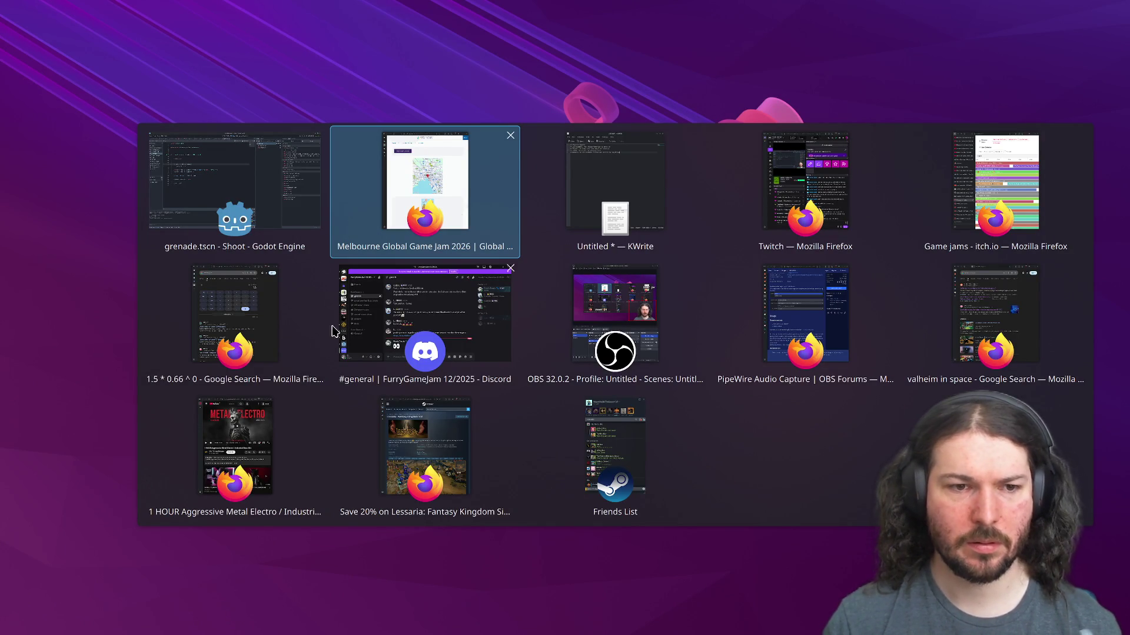
{"action": "left_click", "coordinate": [308, 341]}
{"action": "key", "text": "super"}
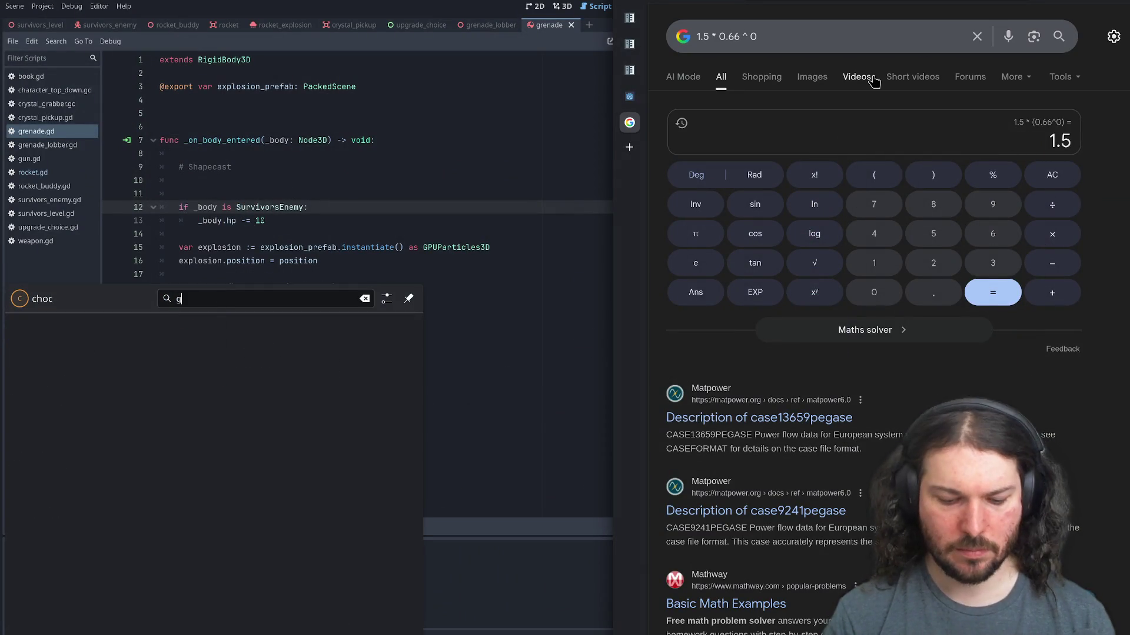
{"action": "key", "text": "super"}
Step: Search 'godot shapecast' and read the ShapeCast3D docs' collision_result and force_shapecast_update
{"action": "key", "text": "ctrl+t"}
{"action": "type", "text": "godot shape"}
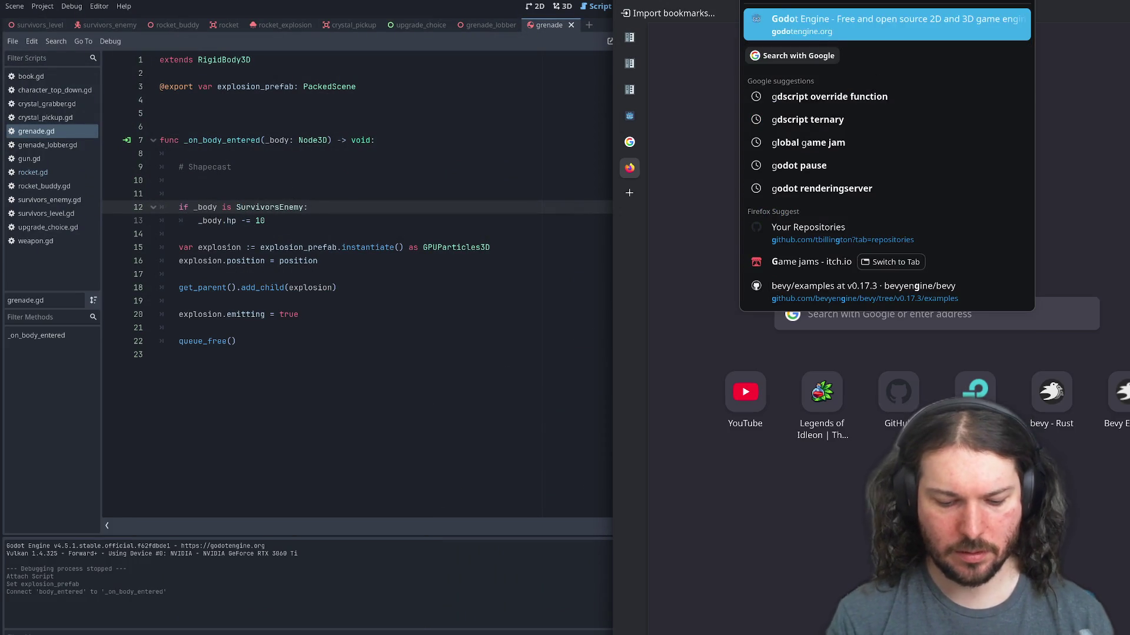
{"action": "type", "text": "cast"}
{"action": "key", "text": "Return"}
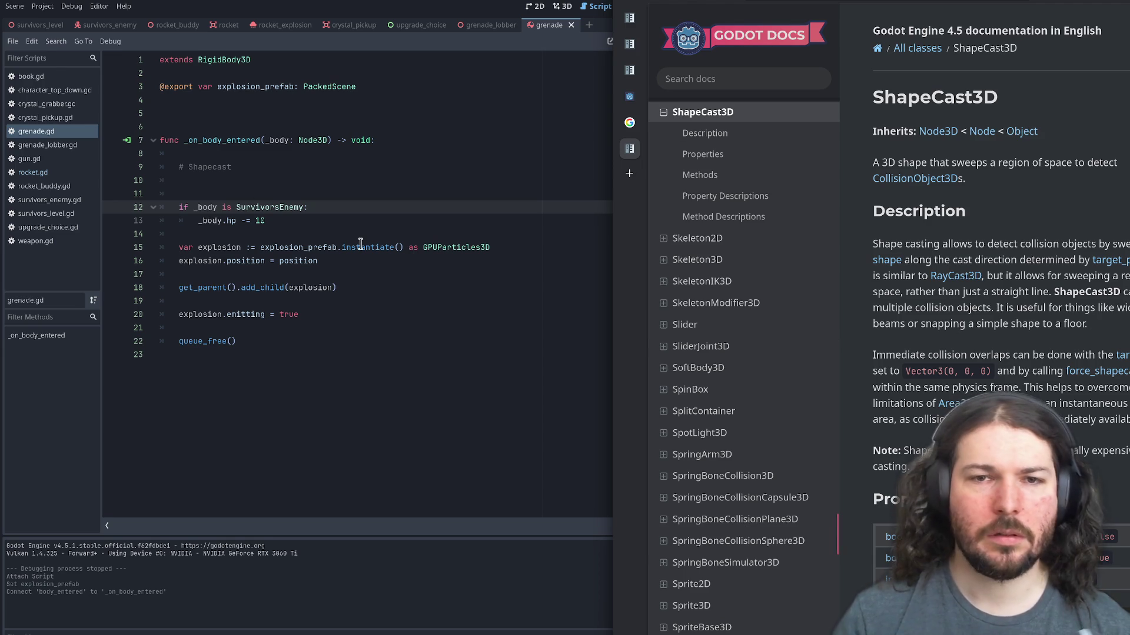
{"action": "scroll", "coordinate": [1123, 395], "scroll_direction": "down", "scroll_amount": 5}
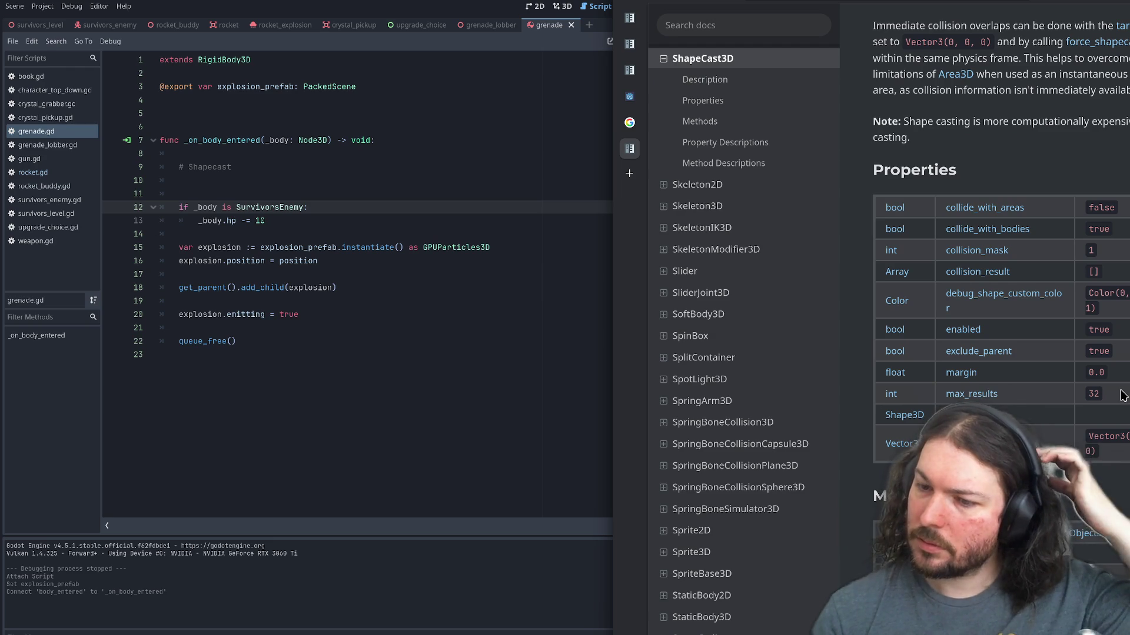
{"action": "scroll", "coordinate": [1123, 395], "scroll_direction": "down", "scroll_amount": 5}
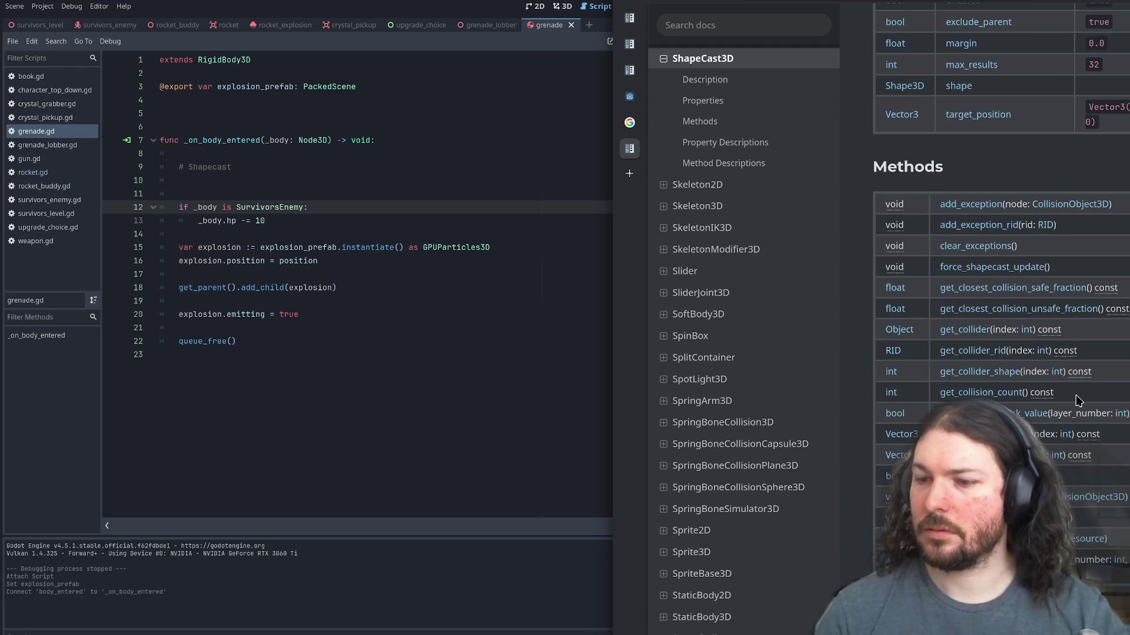
{"action": "scroll", "coordinate": [1067, 394], "scroll_direction": "down", "scroll_amount": 6}
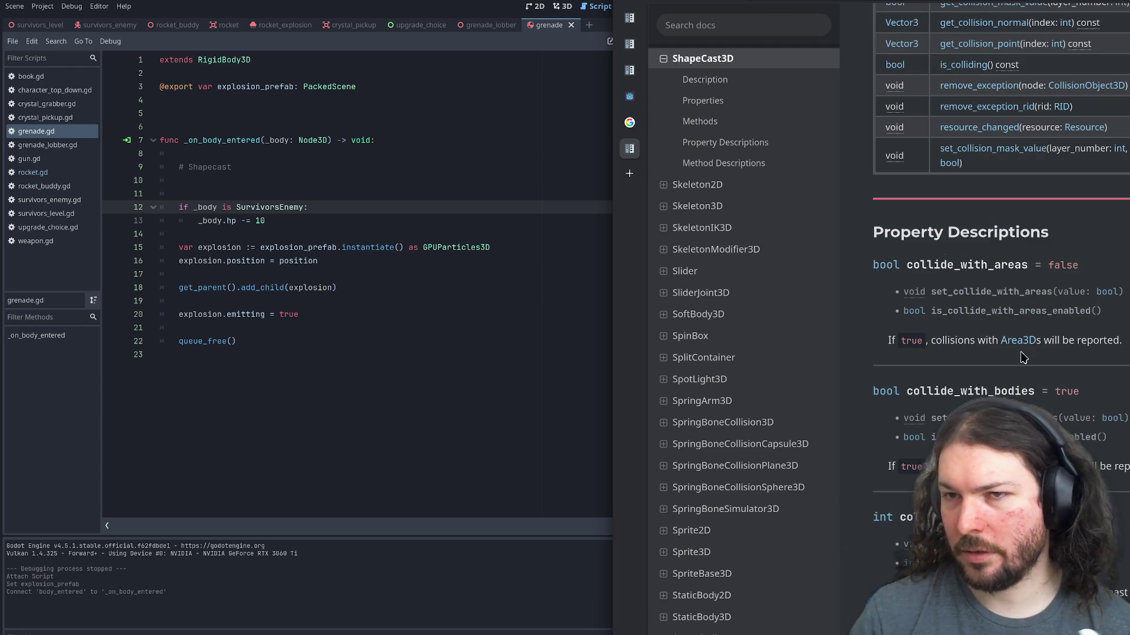
{"action": "key", "text": "super+Down"}
{"action": "left_click", "coordinate": [533, 287]}
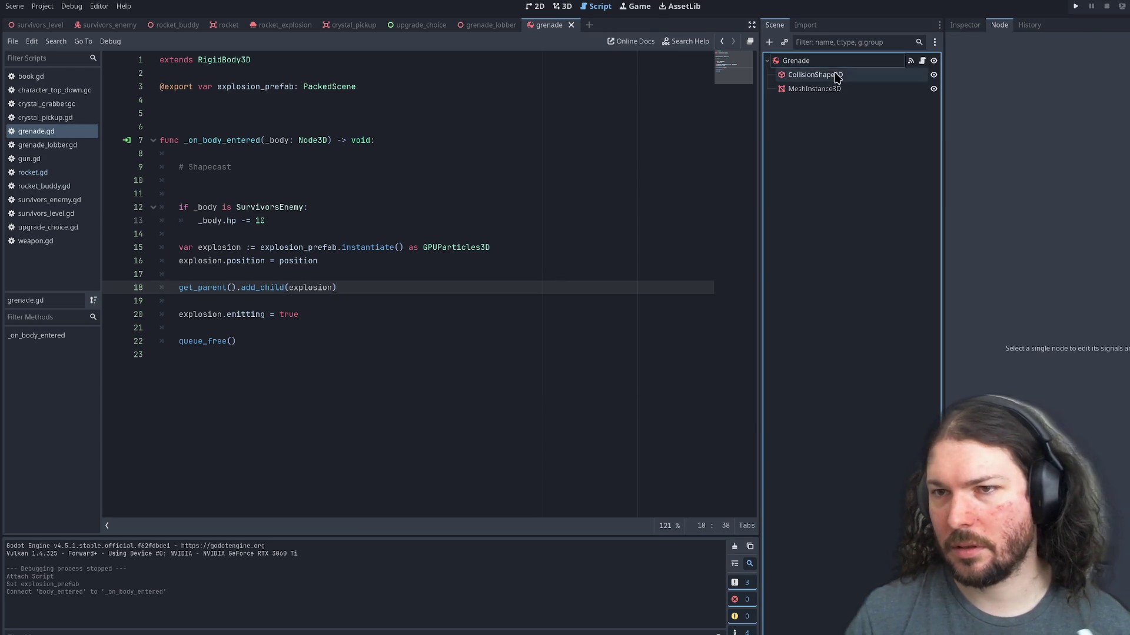
Step: Add a ShapeCast3D child node under Grenade
{"action": "left_click", "coordinate": [832, 63]}
{"action": "key", "text": "ctrl+a"}
{"action": "type", "text": "s"}
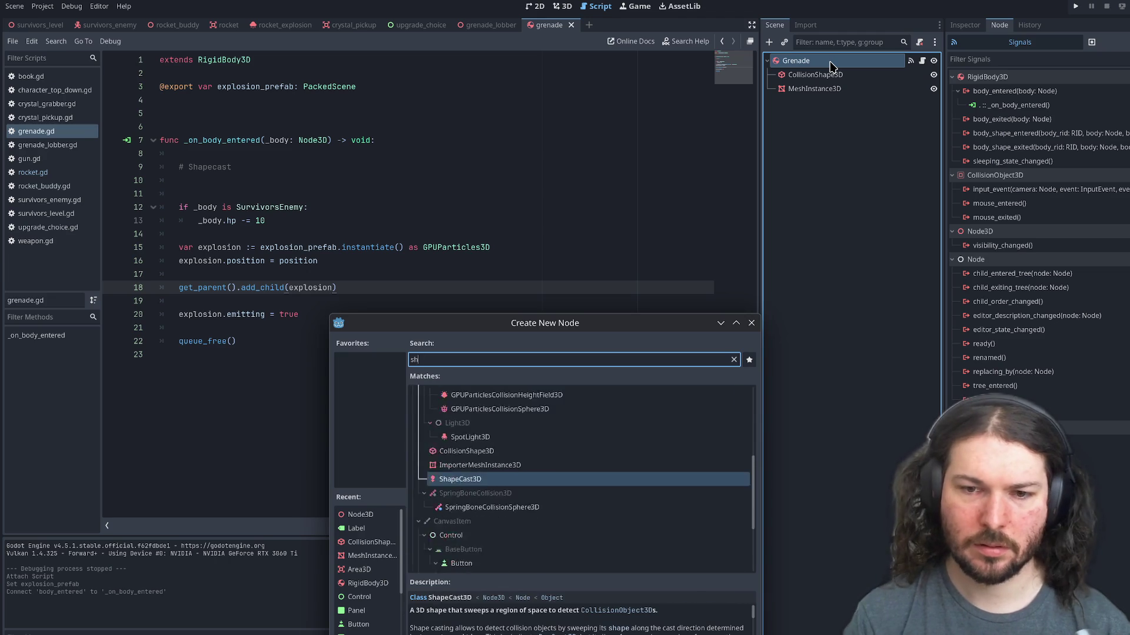
{"action": "type", "text": "hape"}
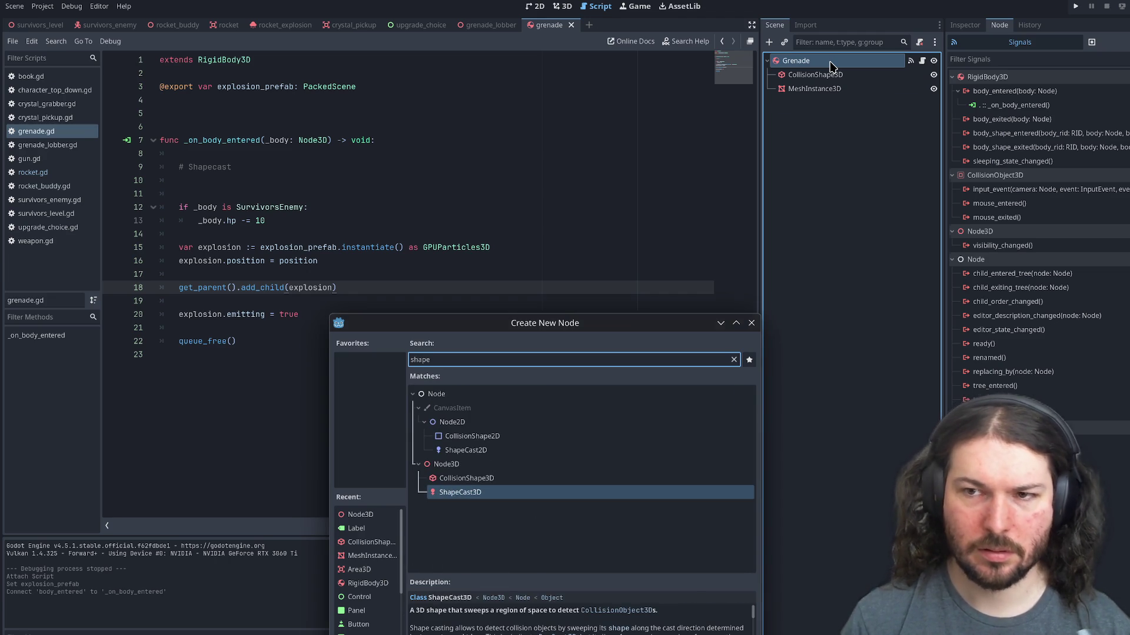
{"action": "key", "text": "Return"}
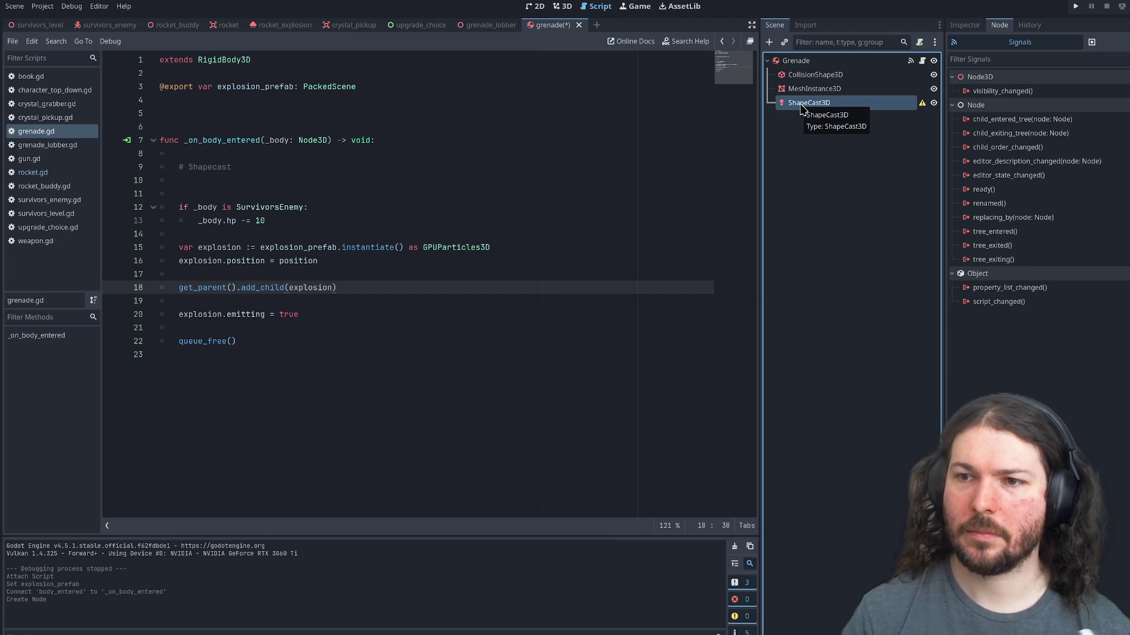
{"action": "mouse_move", "coordinate": [922, 104]}
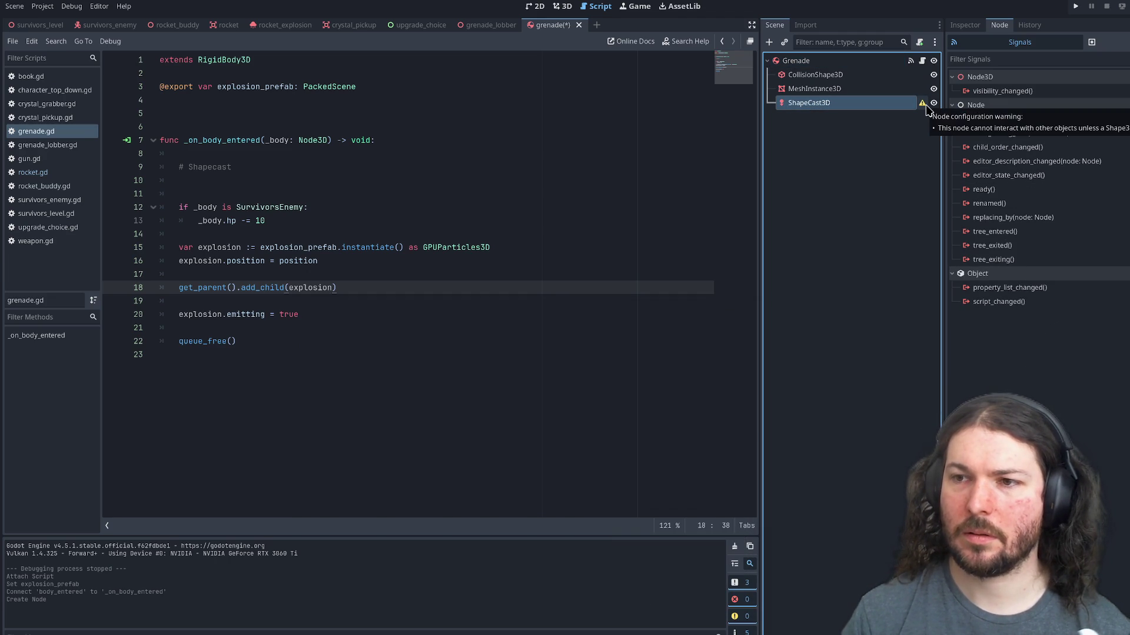
{"action": "key", "text": "ctrl+a"}
{"action": "type", "text": "shape3"}
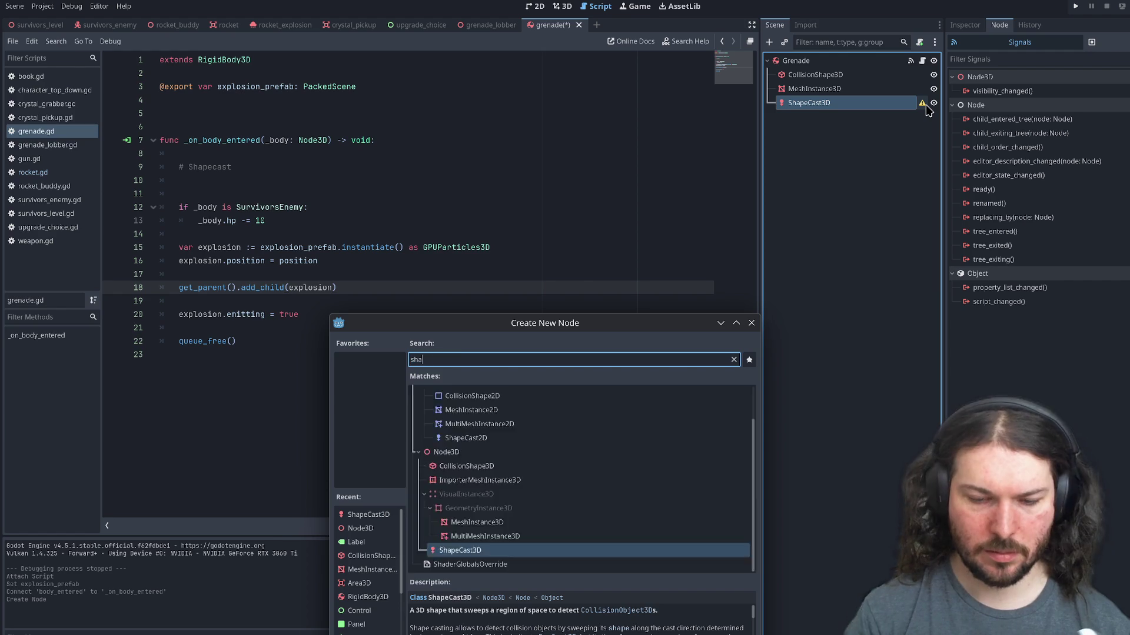
{"action": "key", "text": "Escape"}
Step: Give the ShapeCast3D a new sphere shape, viewing it in the 3D scene
{"action": "left_click", "coordinate": [964, 25]}
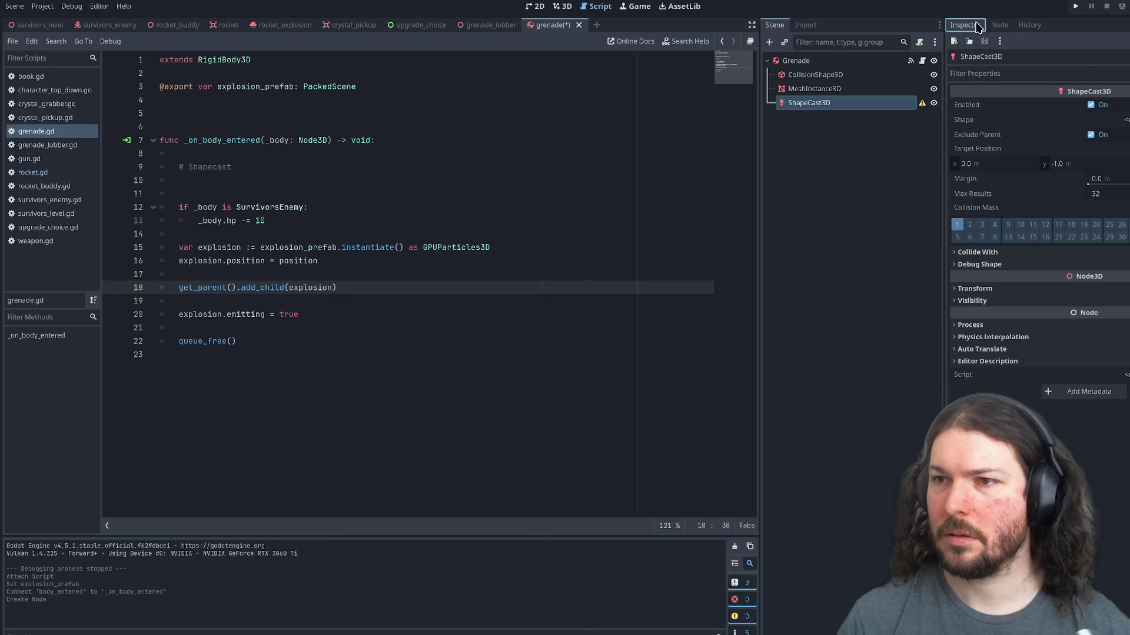
{"action": "left_click", "coordinate": [562, 6]}
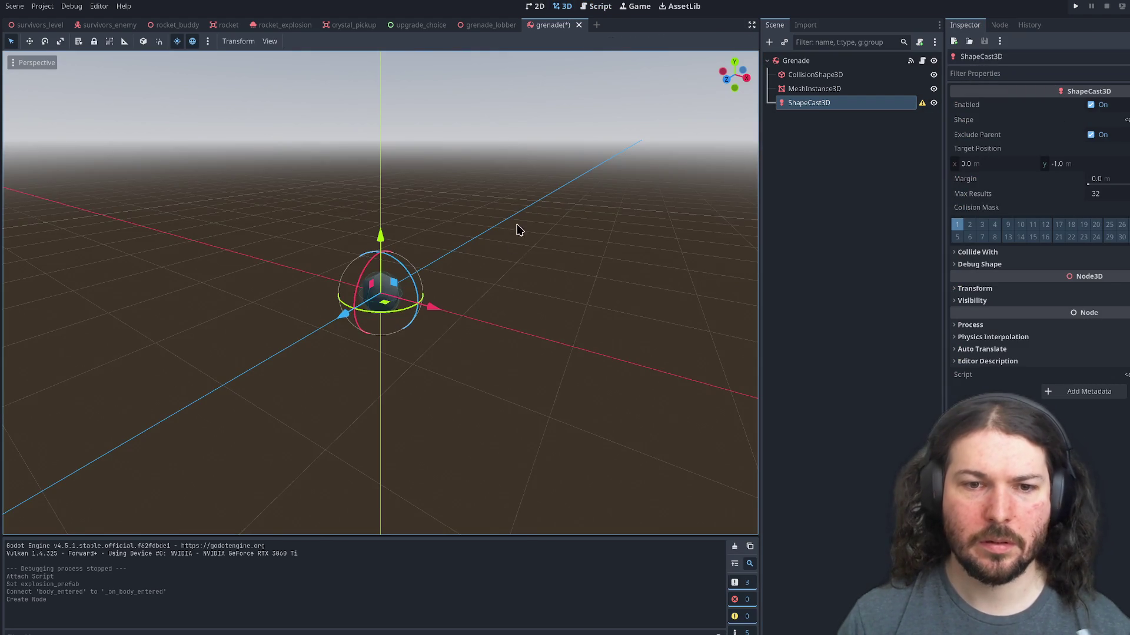
{"action": "scroll", "coordinate": [511, 253], "scroll_direction": "up", "scroll_amount": 5}
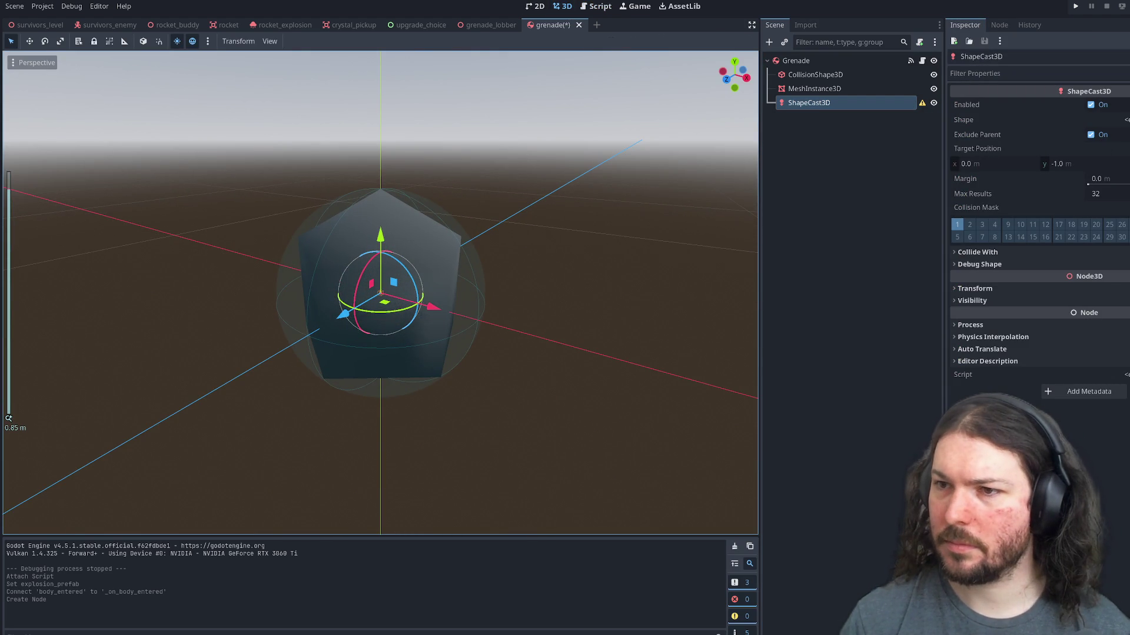
{"action": "left_click", "coordinate": [1106, 119]}
{"action": "left_click", "coordinate": [1124, 163]}
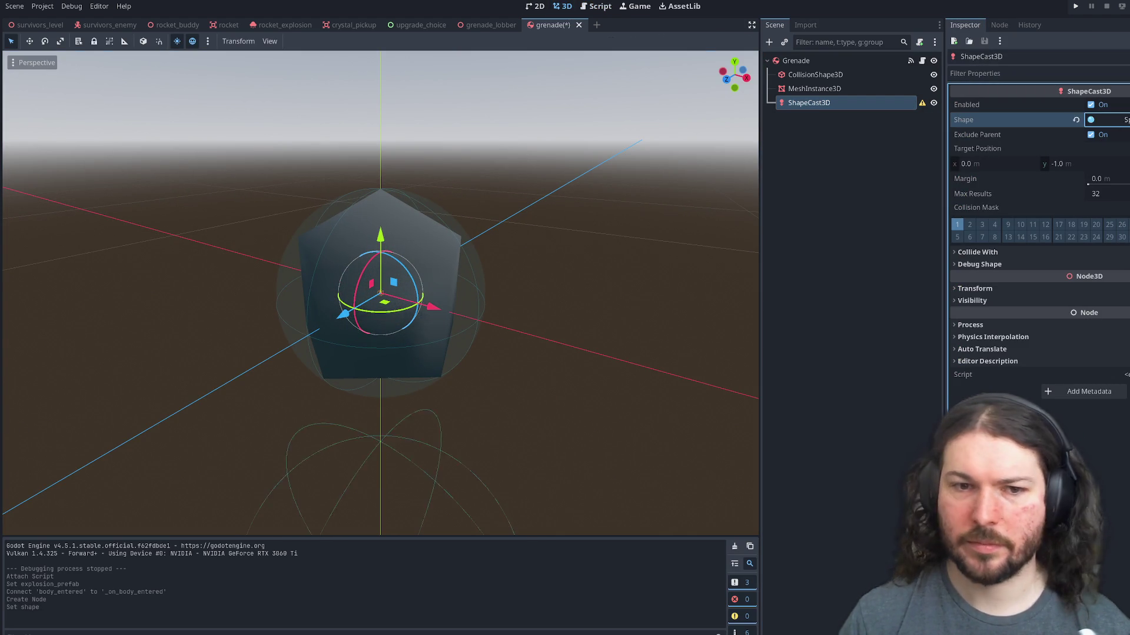
{"action": "scroll", "coordinate": [559, 288], "scroll_direction": "down", "scroll_amount": 3}
{"action": "left_click_drag", "start_coordinate": [540, 306], "coordinate": [494, 324]}
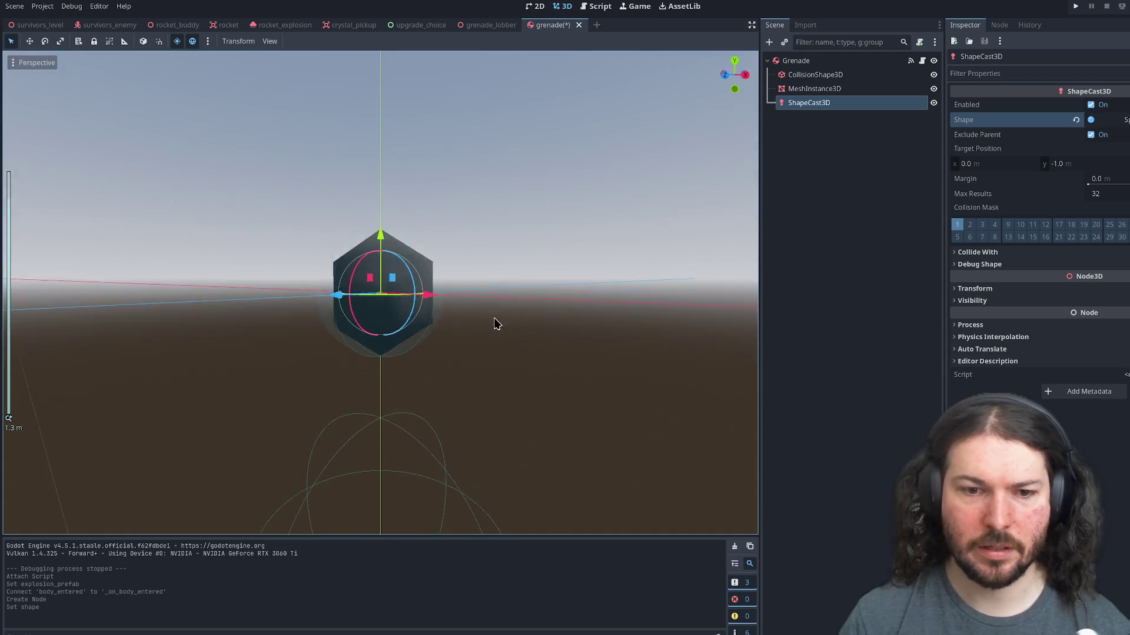
{"action": "scroll", "coordinate": [494, 325], "scroll_direction": "down", "scroll_amount": 3}
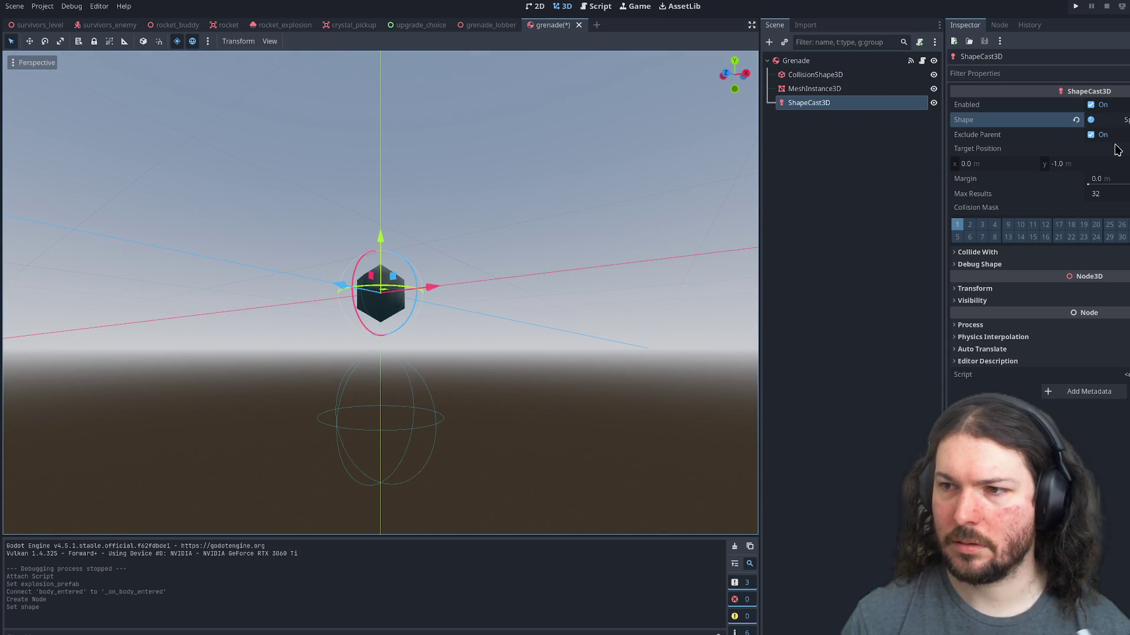
{"action": "left_click", "coordinate": [1106, 120]}
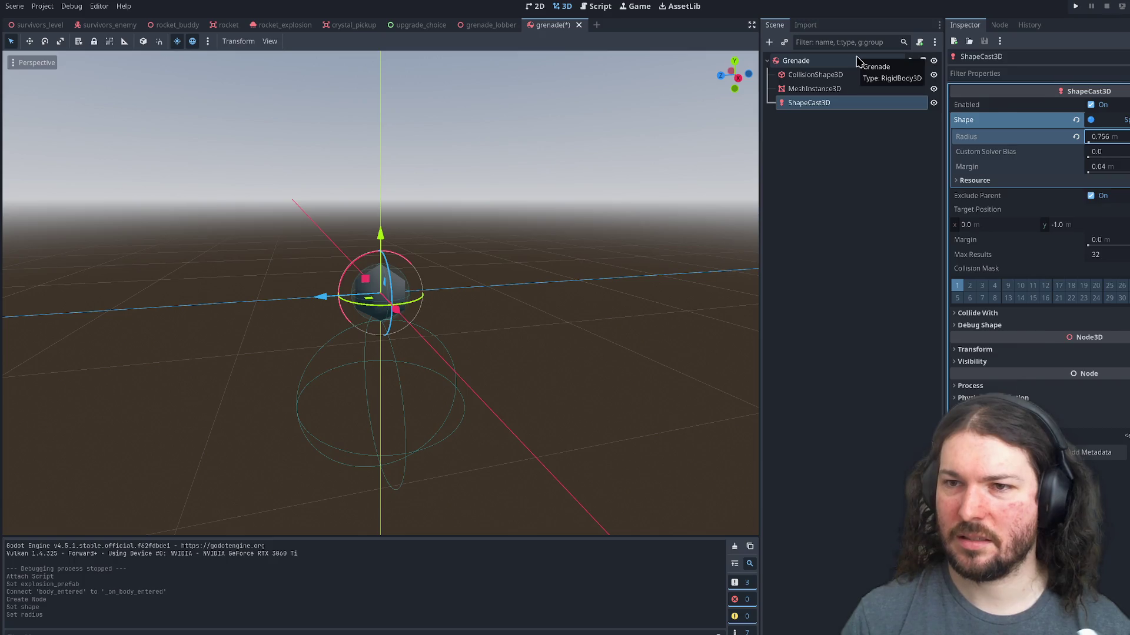
{"action": "left_click", "coordinate": [847, 61]}
Step: Toggle the ShapeCast3D's Exclude Parent option and set Target Position y to 0
{"action": "left_click", "coordinate": [836, 104]}
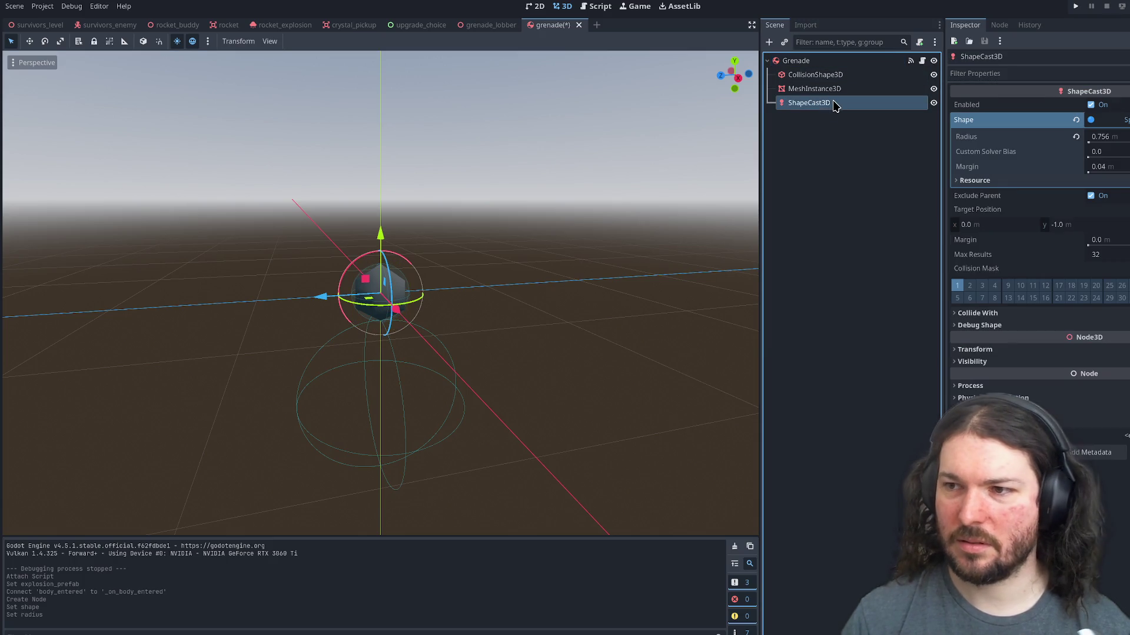
{"action": "left_click", "coordinate": [845, 60]}
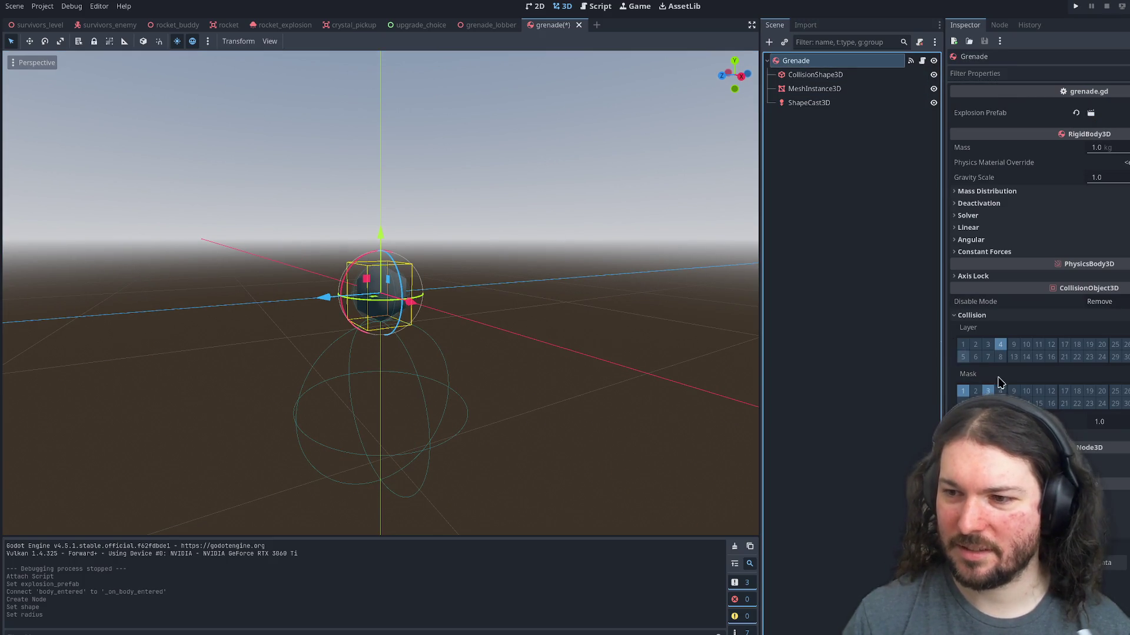
{"action": "left_click", "coordinate": [1030, 484]}
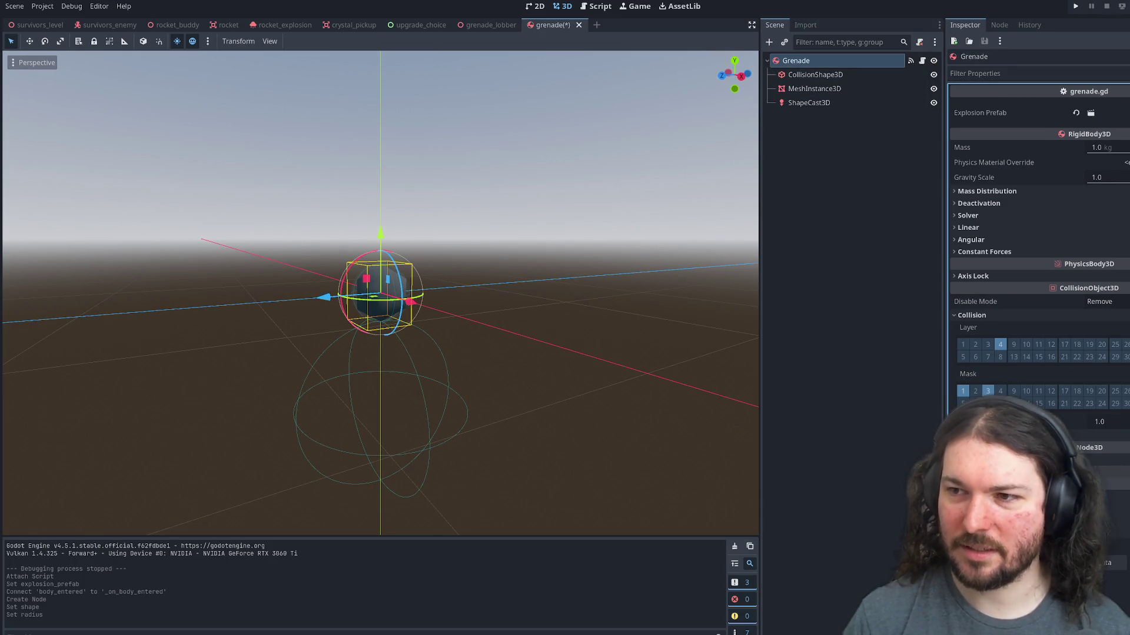
{"action": "left_click", "coordinate": [822, 103]}
{"action": "left_click_drag", "start_coordinate": [574, 210], "coordinate": [564, 237]}
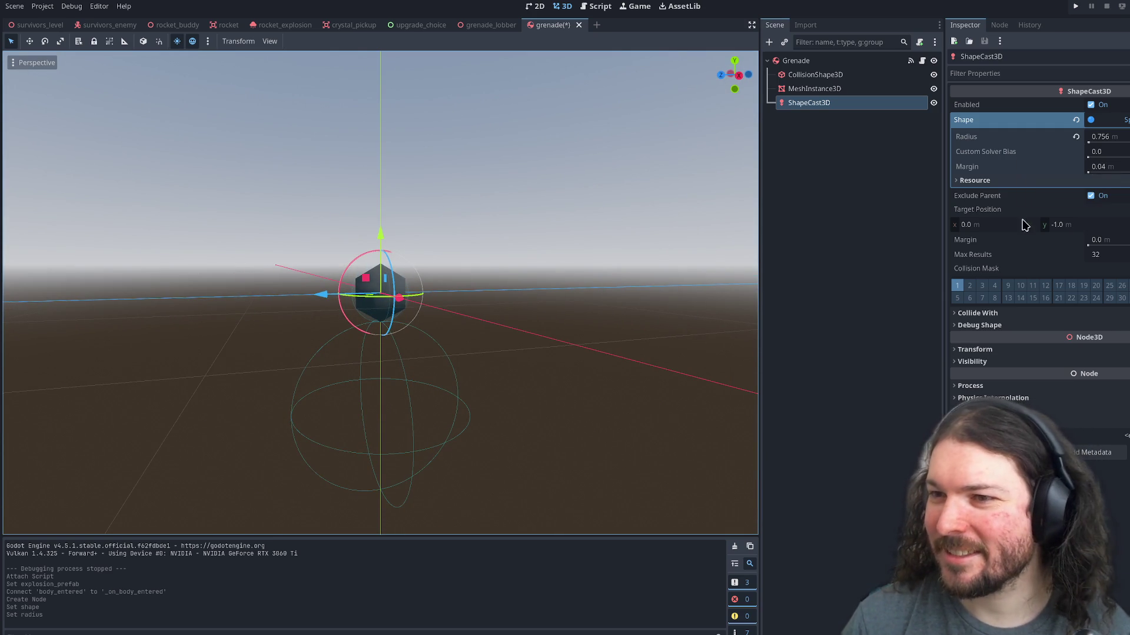
{"action": "left_click", "coordinate": [1090, 196]}
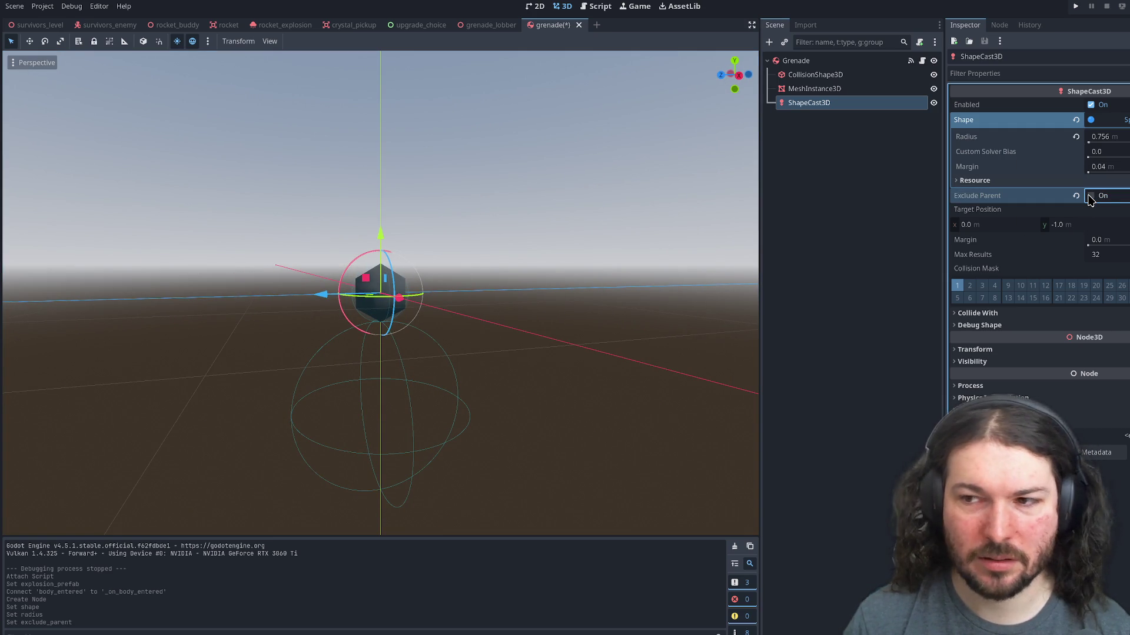
{"action": "left_click", "coordinate": [1081, 224]}
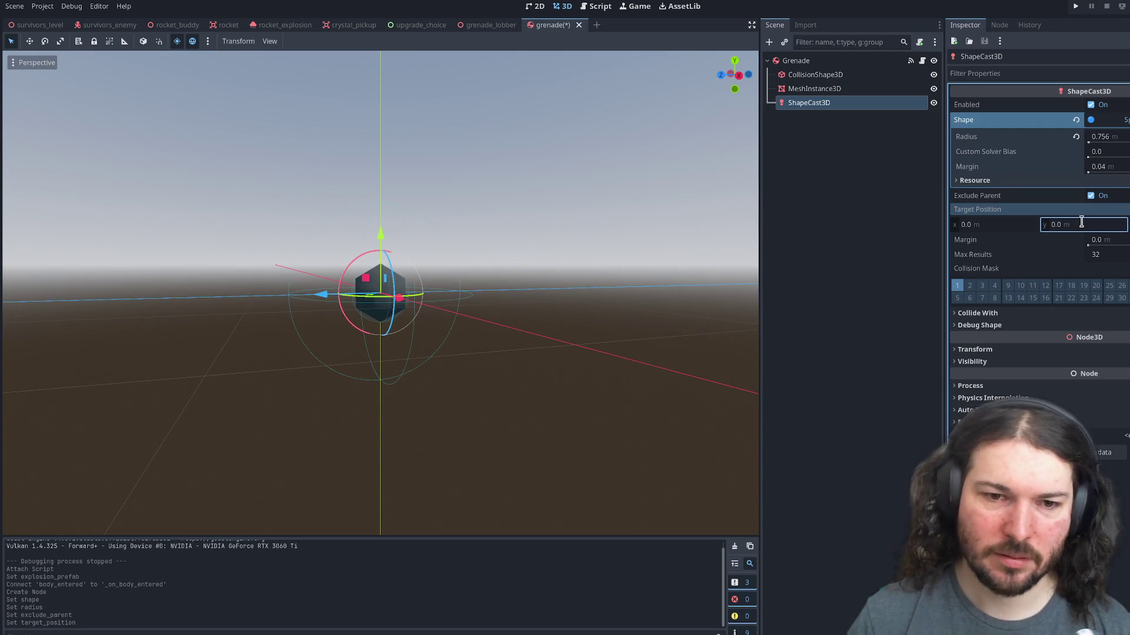
{"action": "key", "text": "Return"}
Step: Set the sphere shape's radius to 1.0 m and save the scene
{"action": "mouse_move", "coordinate": [560, 290]}
{"action": "left_mouse_down"}
{"action": "mouse_move", "coordinate": [709, 244]}
{"action": "mouse_move", "coordinate": [618, 259]}
{"action": "mouse_move", "coordinate": [762, 285]}
{"action": "left_mouse_up"}
{"action": "mouse_move", "coordinate": [590, 250]}
{"action": "left_mouse_down"}
{"action": "mouse_move", "coordinate": [654, 208]}
{"action": "mouse_move", "coordinate": [577, 254]}
{"action": "mouse_move", "coordinate": [625, 230]}
{"action": "left_mouse_up"}
{"action": "left_click", "coordinate": [1118, 138]}
{"action": "type", "text": "1"}
{"action": "key", "text": "Return"}
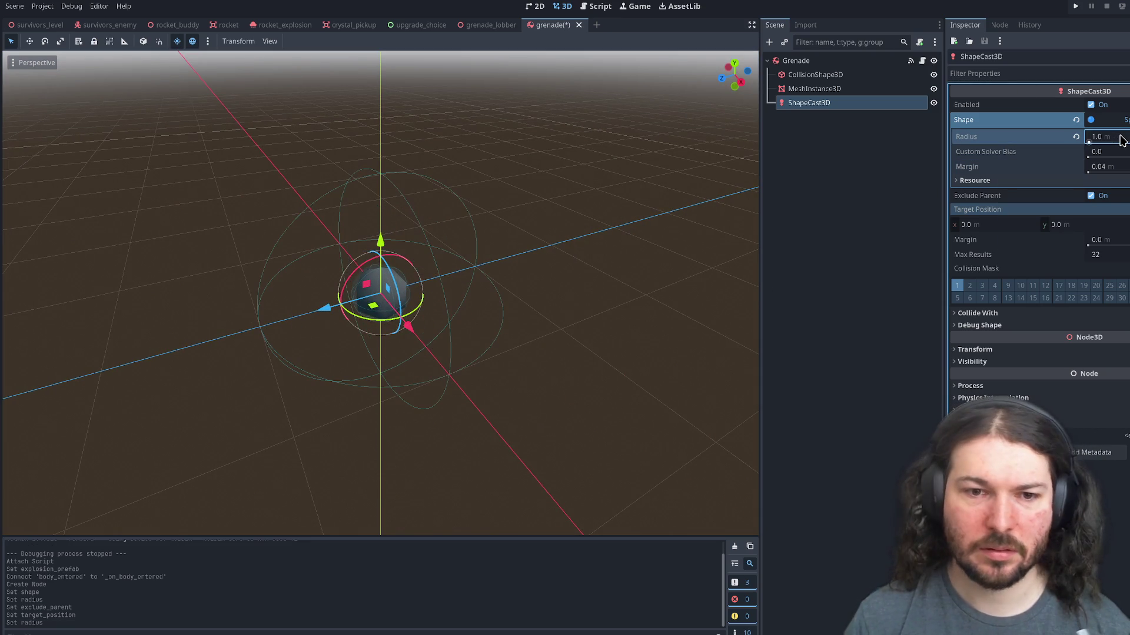
{"action": "mouse_move", "coordinate": [265, 358]}
{"action": "left_mouse_down"}
{"action": "mouse_move", "coordinate": [570, 312]}
{"action": "mouse_move", "coordinate": [581, 365]}
{"action": "mouse_move", "coordinate": [637, 328]}
{"action": "mouse_move", "coordinate": [628, 327]}
{"action": "left_mouse_up"}
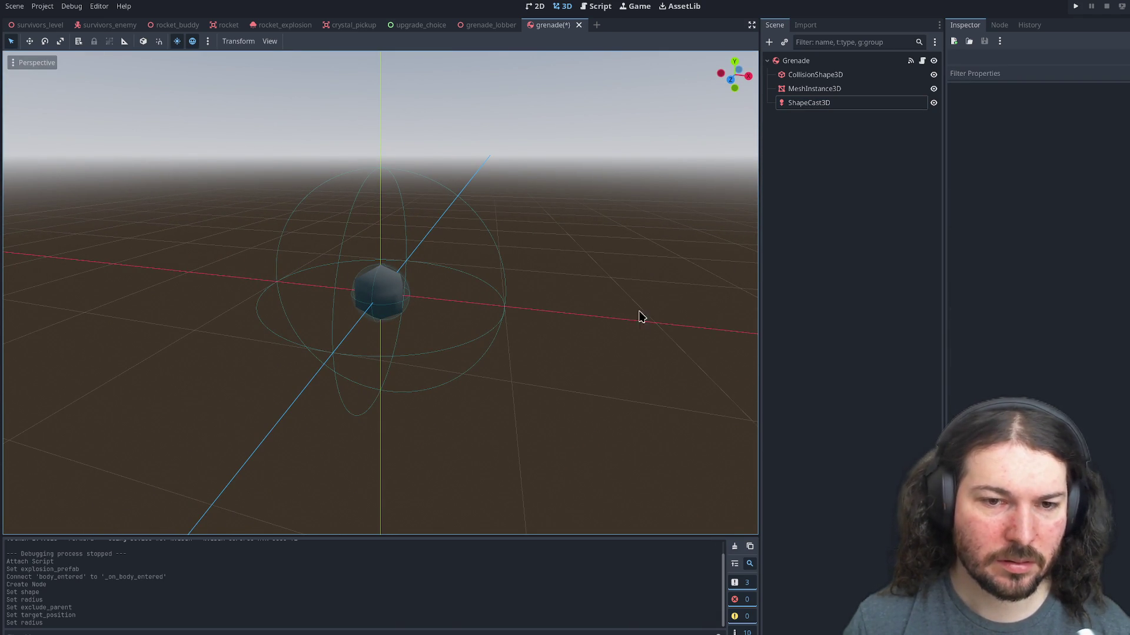
{"action": "key", "text": "ctrl+s"}
Step: Uncheck the ShapeCast3D's Enabled option and save the grenade scene
{"action": "left_click", "coordinate": [850, 104]}
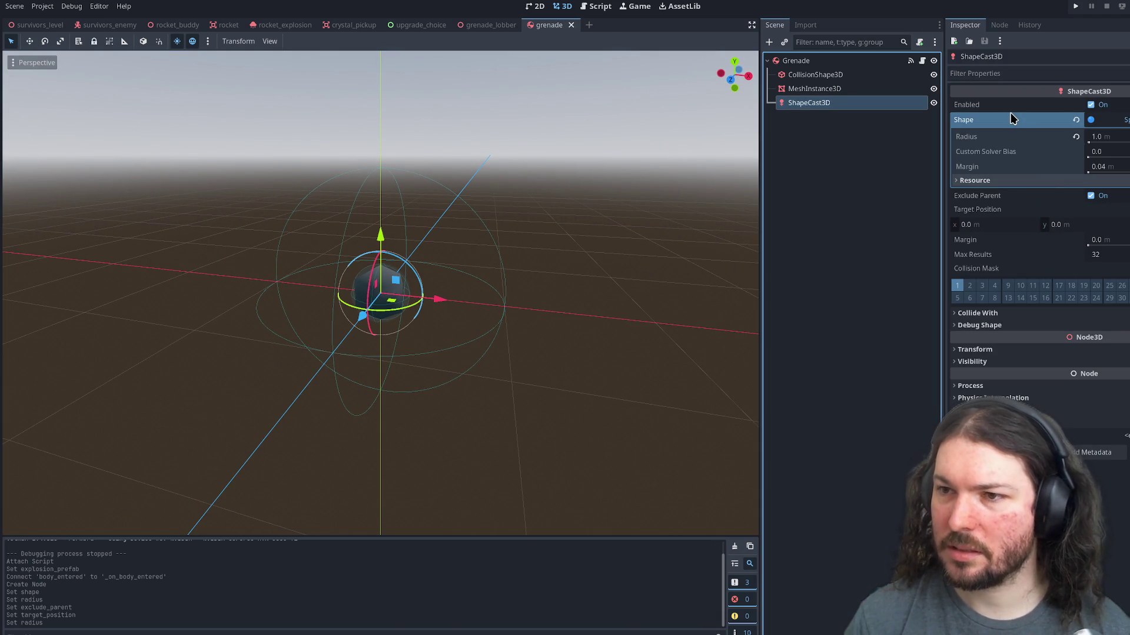
{"action": "left_click", "coordinate": [1090, 105]}
{"action": "key", "text": "ctrl+s"}
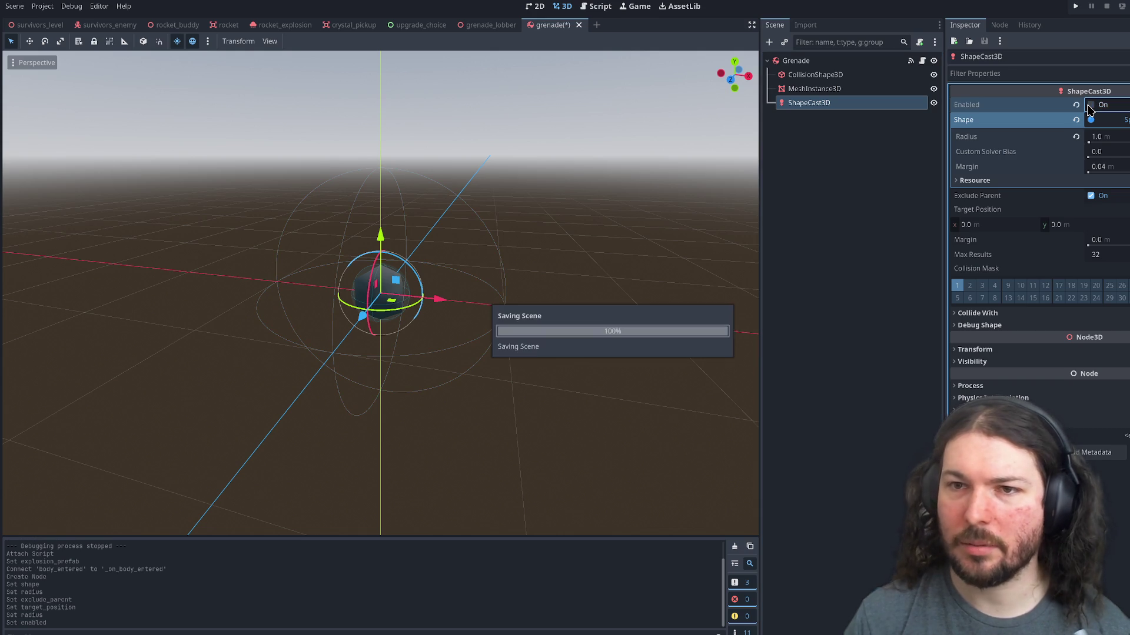
{"action": "left_click", "coordinate": [850, 120]}
{"action": "left_click", "coordinate": [597, 7]}
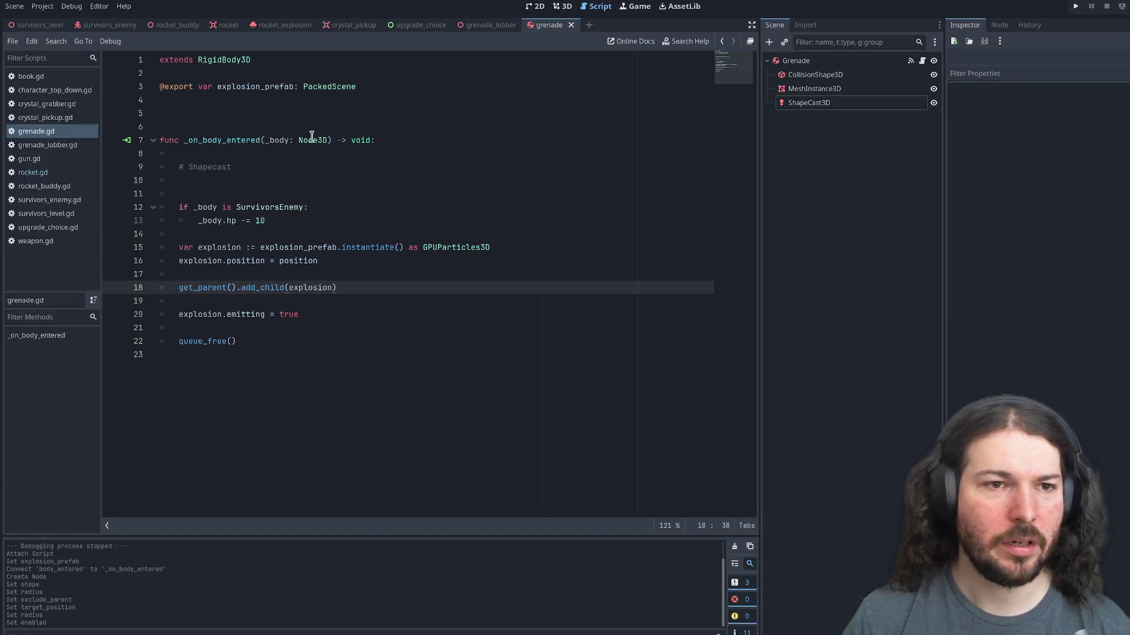
Step: Add an exported variable shape_cast of type ShapeCast3D below the explosion_prefab export and save
{"action": "left_click", "coordinate": [349, 100]}
{"action": "key", "text": "Return"}
{"action": "type", "text": "@export var shape_cast: ShapeCas"}
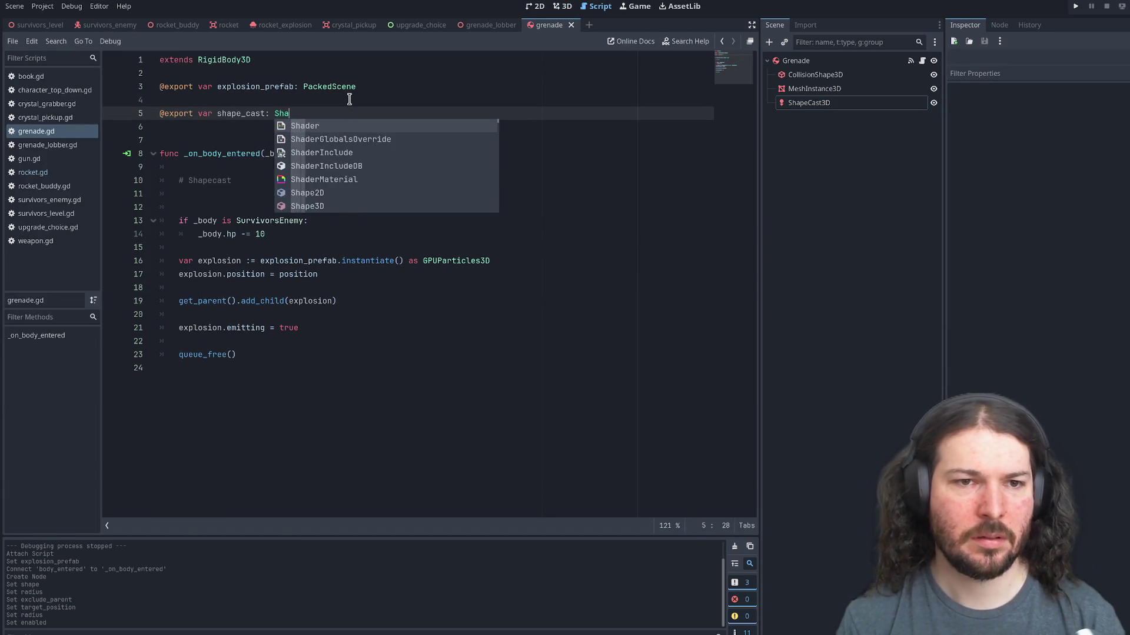
{"action": "key", "text": "Down"}
{"action": "key", "text": "Return"}
{"action": "key", "text": "ctrl+s"}
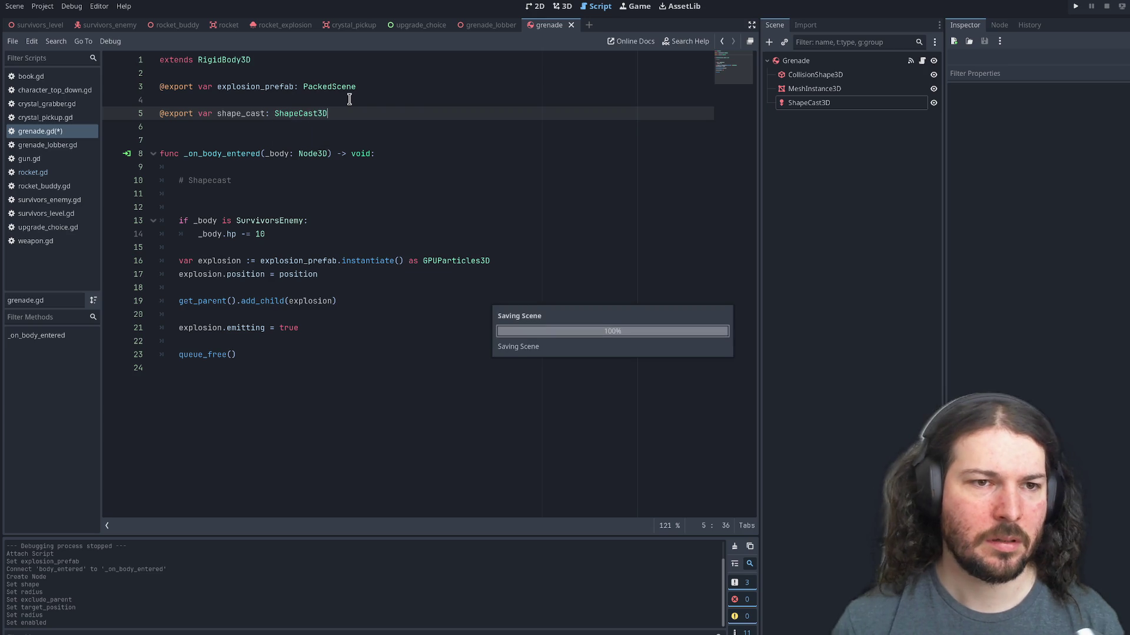
Step: Assign the ShapeCast3D node to the Grenade's Shape Cast property and save the scene
{"action": "left_click", "coordinate": [796, 61]}
{"action": "left_click_drag", "start_coordinate": [809, 102], "coordinate": [1092, 135]}
{"action": "key", "text": "ctrl+s"}
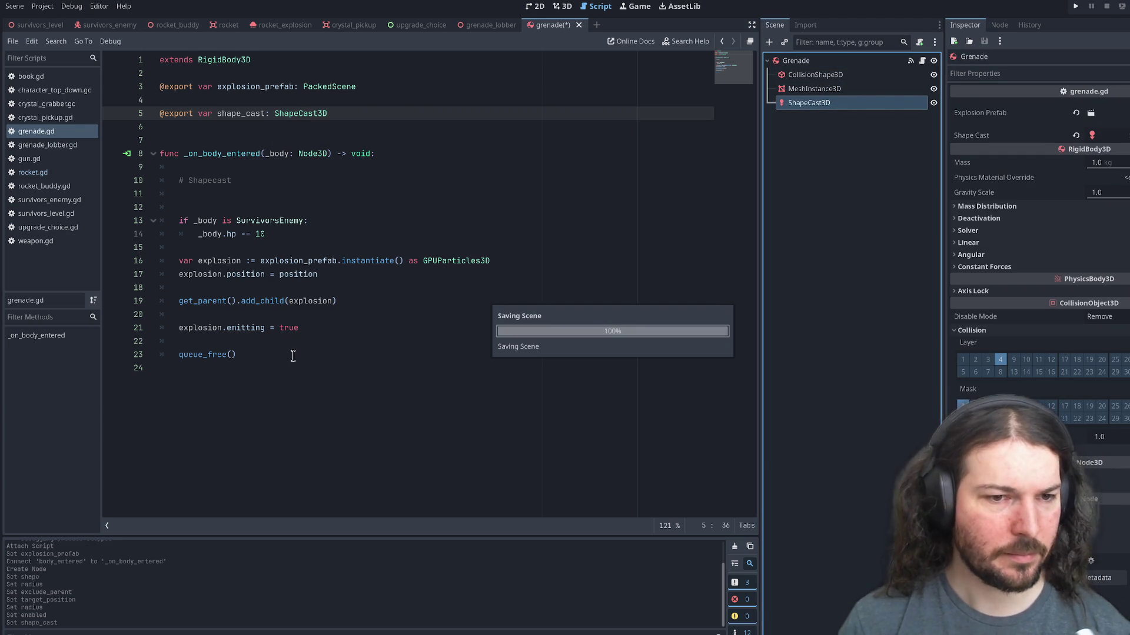
Step: Call shape_cast.force_shapecast_update() under the # Shapecast comment in _on_body_entered
{"action": "left_click", "coordinate": [350, 168]}
{"action": "left_click", "coordinate": [378, 227]}
{"action": "left_click", "coordinate": [369, 238]}
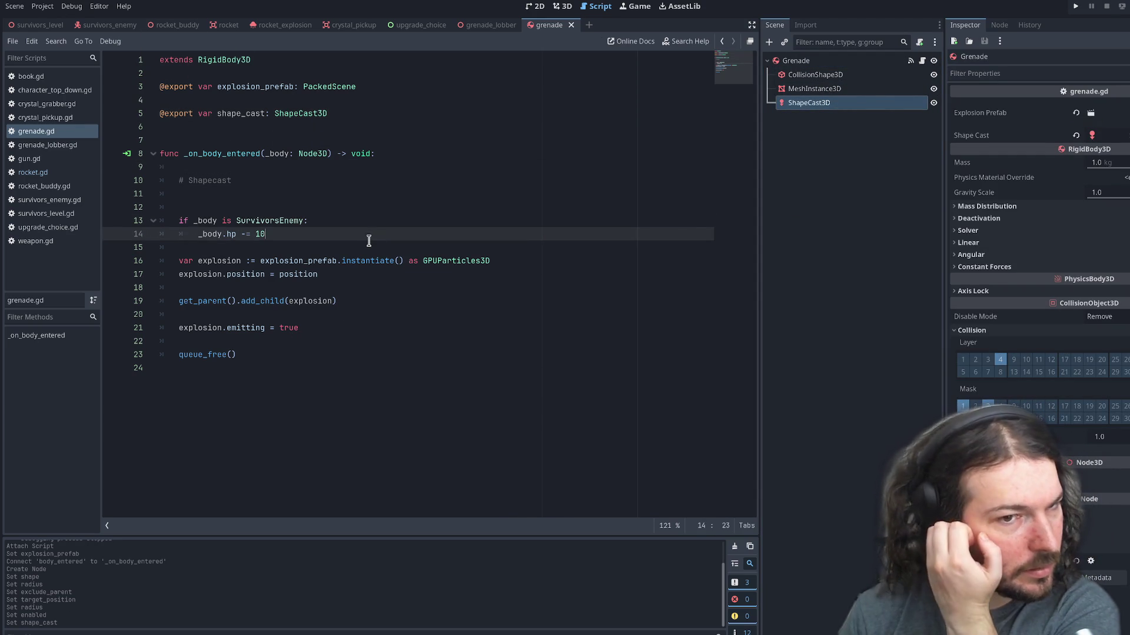
{"action": "key", "text": "Up"}
{"action": "key", "text": "Up"}
{"action": "key", "text": "Up"}
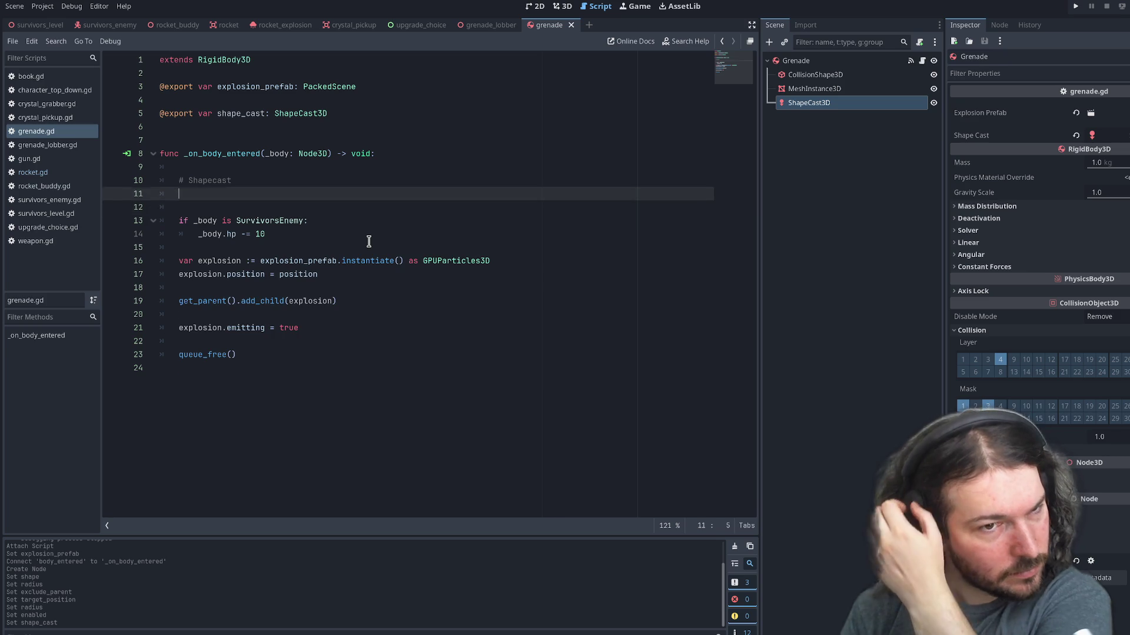
{"action": "key", "text": "Return"}
{"action": "type", "text": "shape_cast.for"}
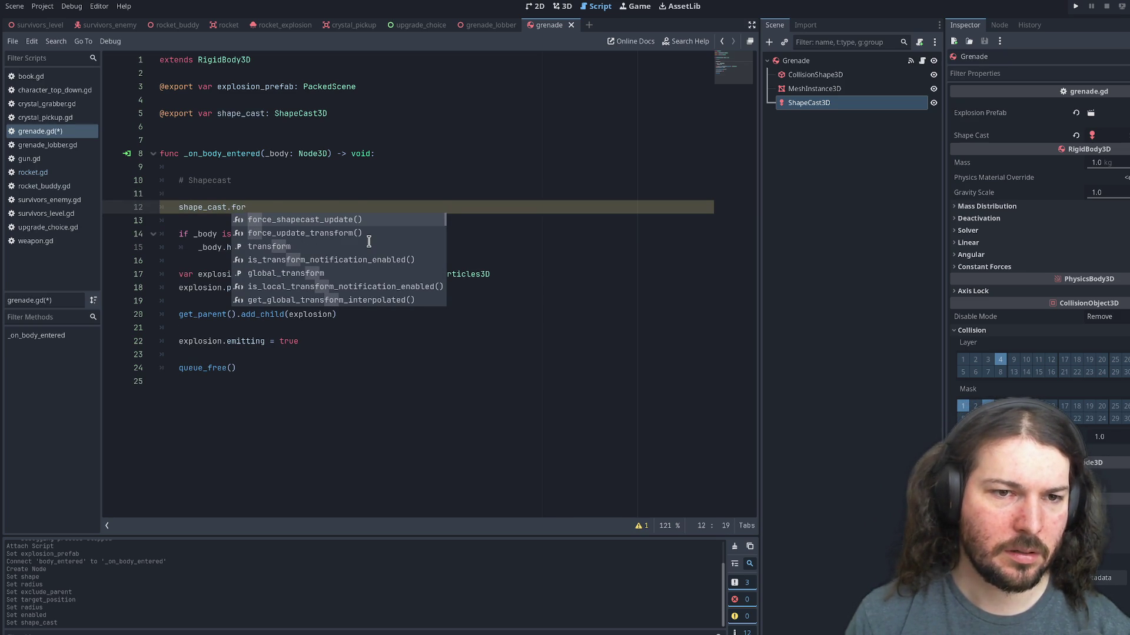
{"action": "key", "text": "Return"}
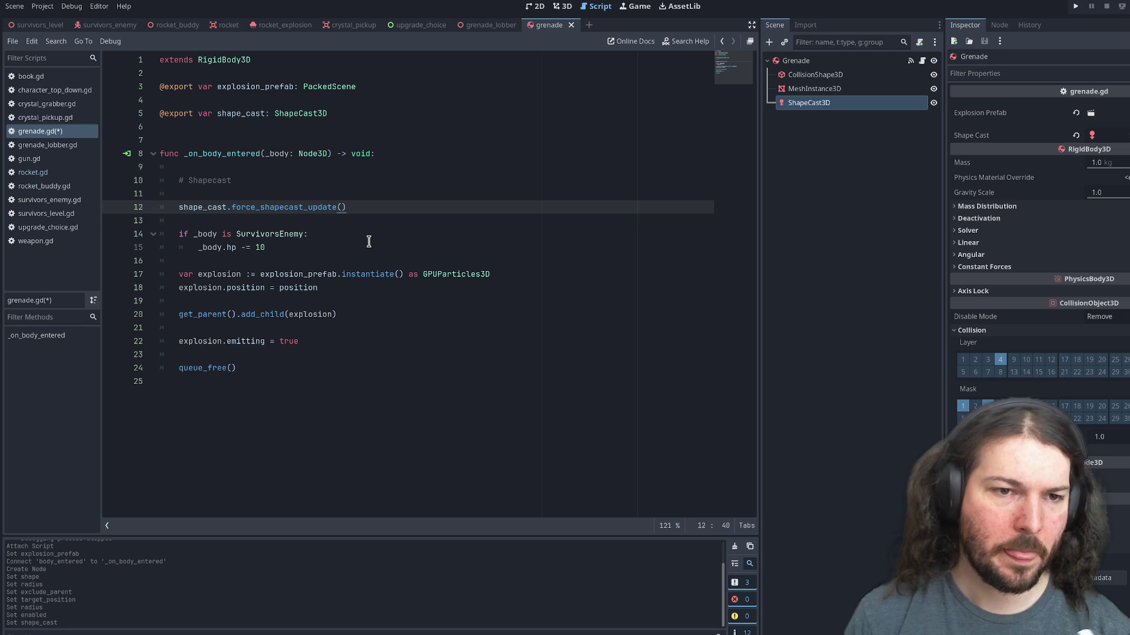
Step: Start a new line with shape_cast. and shrink the Godot editor window
{"action": "key", "text": "Return"}
{"action": "type", "text": "shape_cast."}
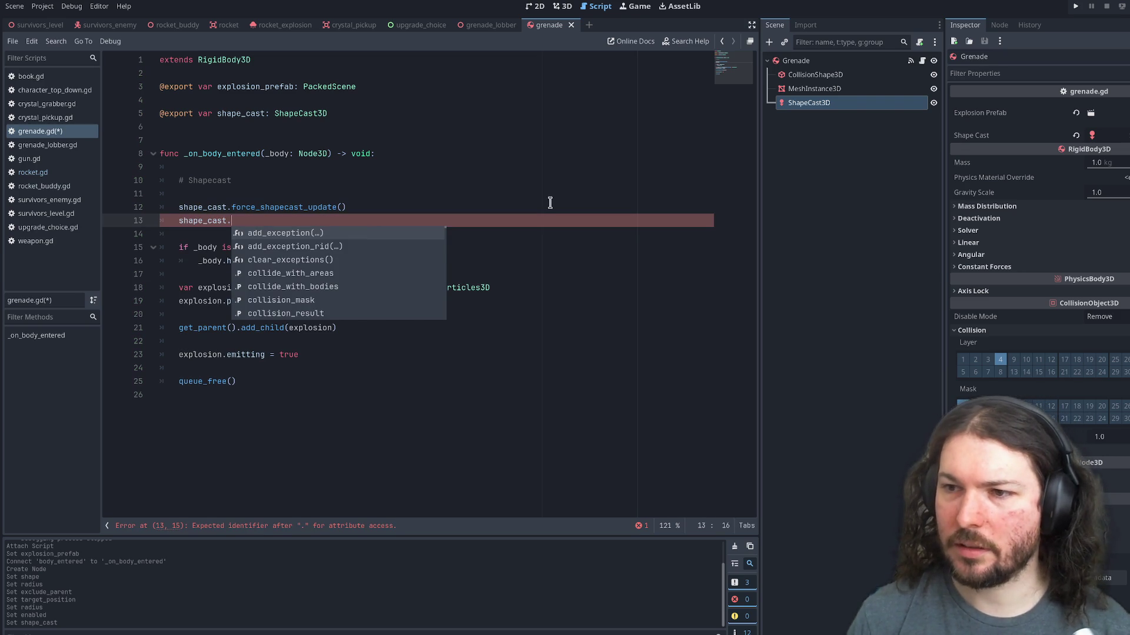
{"action": "mouse_move", "coordinate": [423, 1]}
{"action": "left_mouse_down"}
{"action": "mouse_move", "coordinate": [525, 298]}
{"action": "mouse_move", "coordinate": [81, 97]}
{"action": "left_mouse_up"}
{"action": "mouse_move", "coordinate": [1109, 262]}
{"action": "left_mouse_down"}
{"action": "mouse_move", "coordinate": [1106, 276]}
{"action": "mouse_move", "coordinate": [1005, 334]}
{"action": "mouse_move", "coordinate": [1129, 330]}
{"action": "left_mouse_up"}
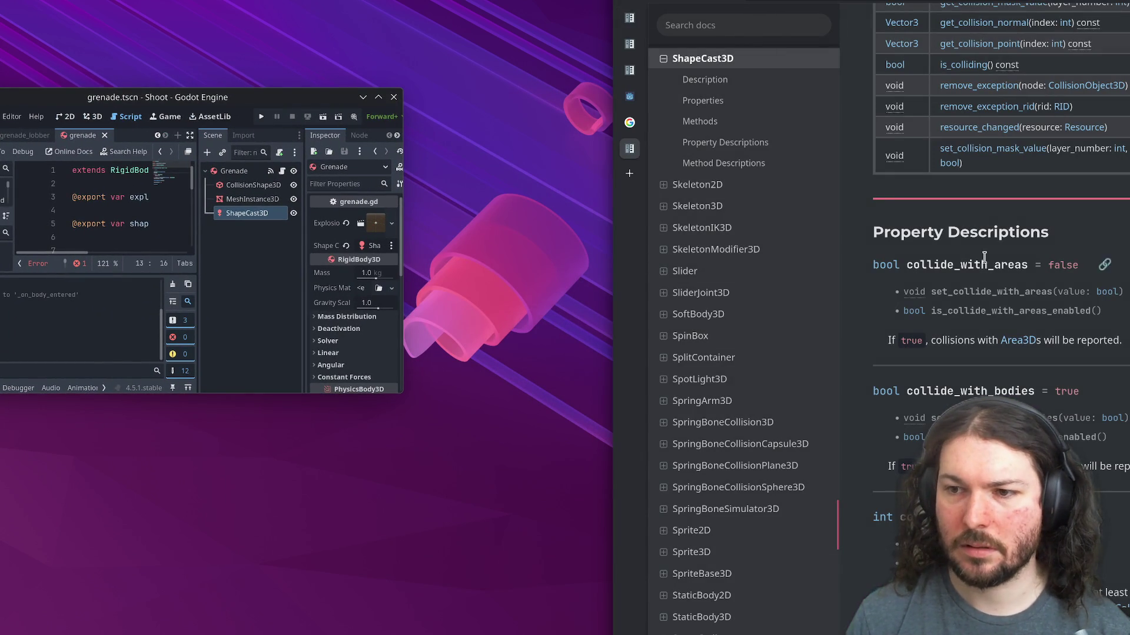
{"action": "scroll", "coordinate": [959, 145], "scroll_direction": "up", "scroll_amount": 5}
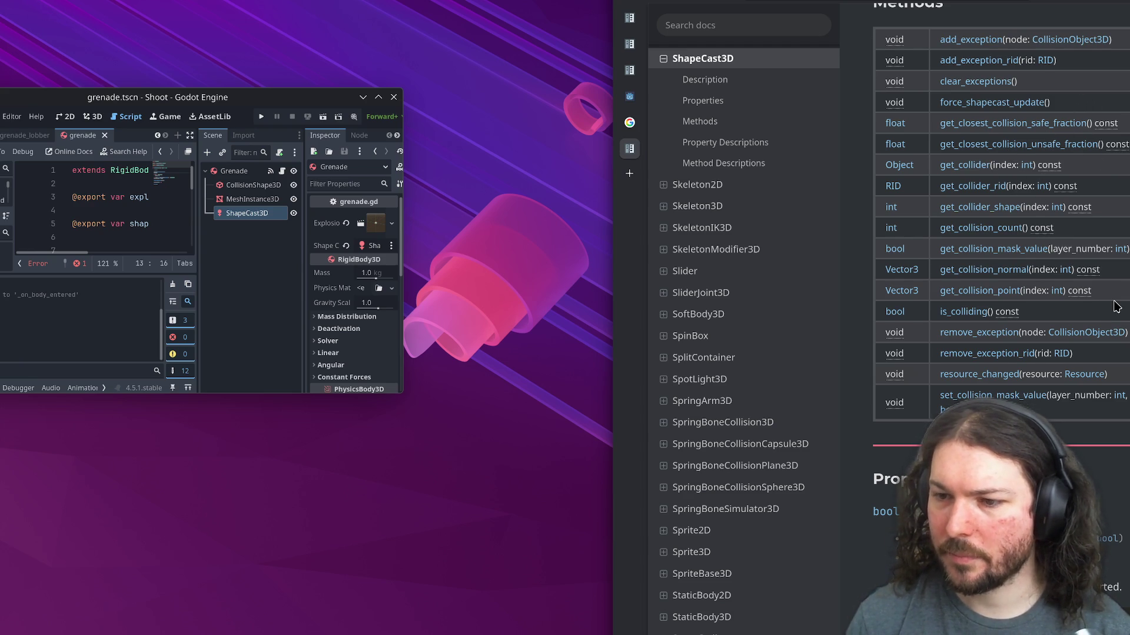
{"action": "scroll", "coordinate": [1116, 305], "scroll_direction": "down", "scroll_amount": 10}
{"action": "scroll", "coordinate": [1116, 303], "scroll_direction": "down", "scroll_amount": 5}
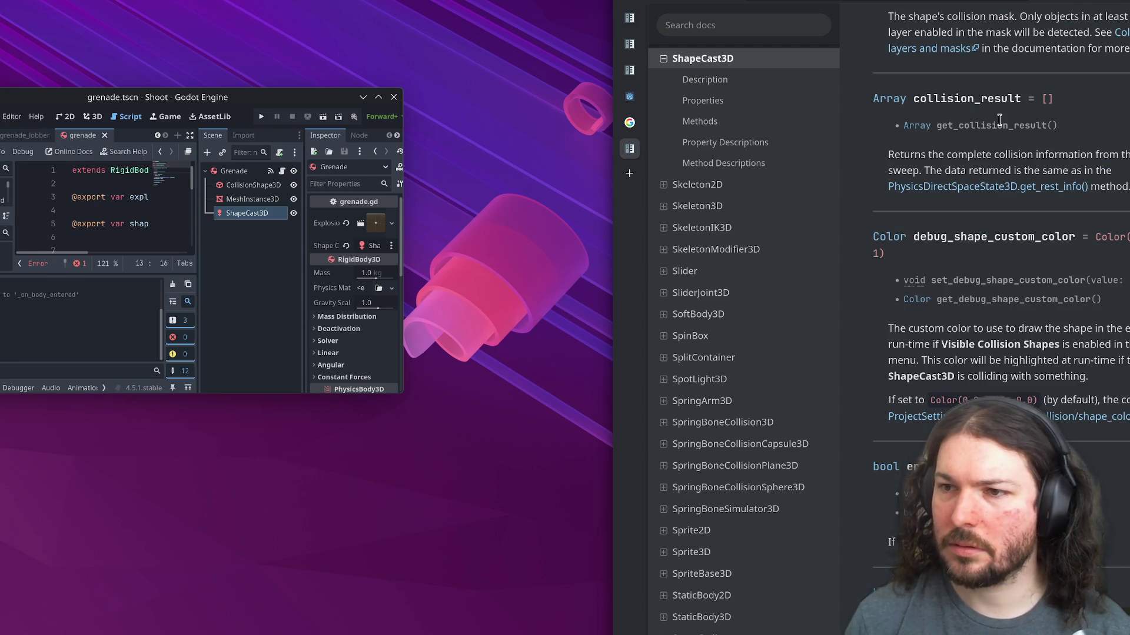
{"action": "left_click_drag", "start_coordinate": [920, 154], "coordinate": [1107, 166]}
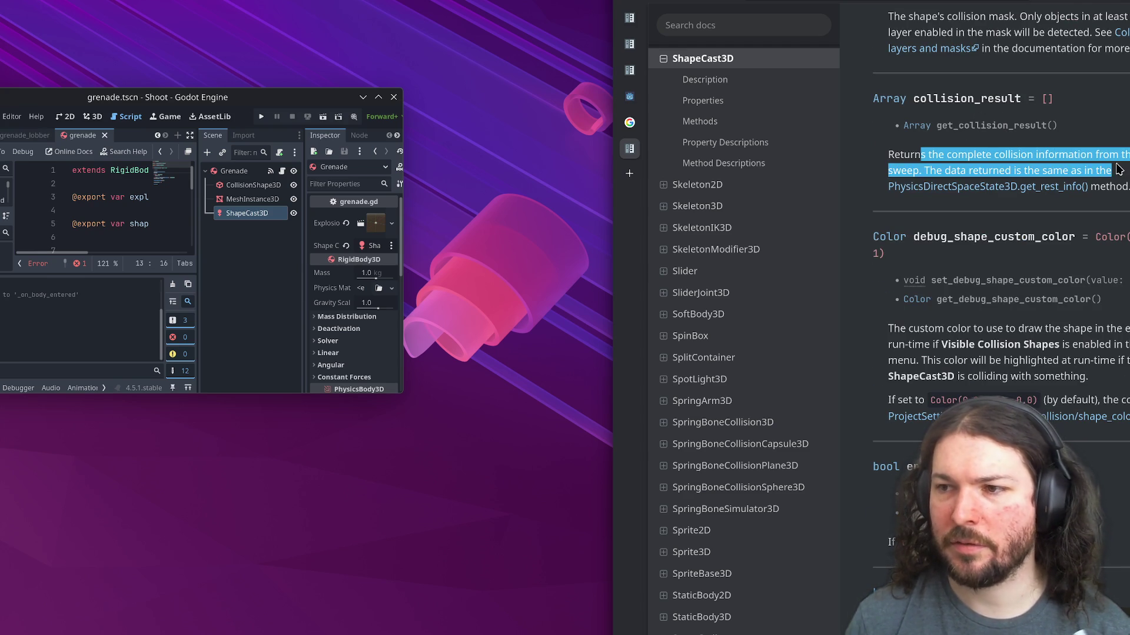
{"action": "left_click", "coordinate": [1127, 169]}
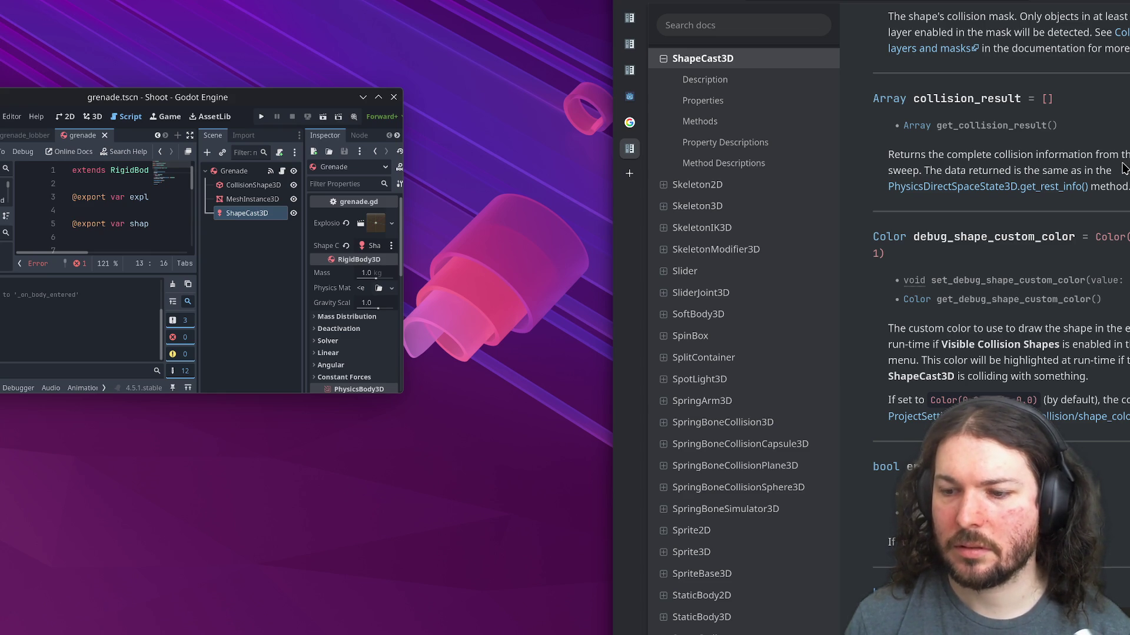
{"action": "scroll", "coordinate": [1122, 167], "scroll_direction": "down", "scroll_amount": 10}
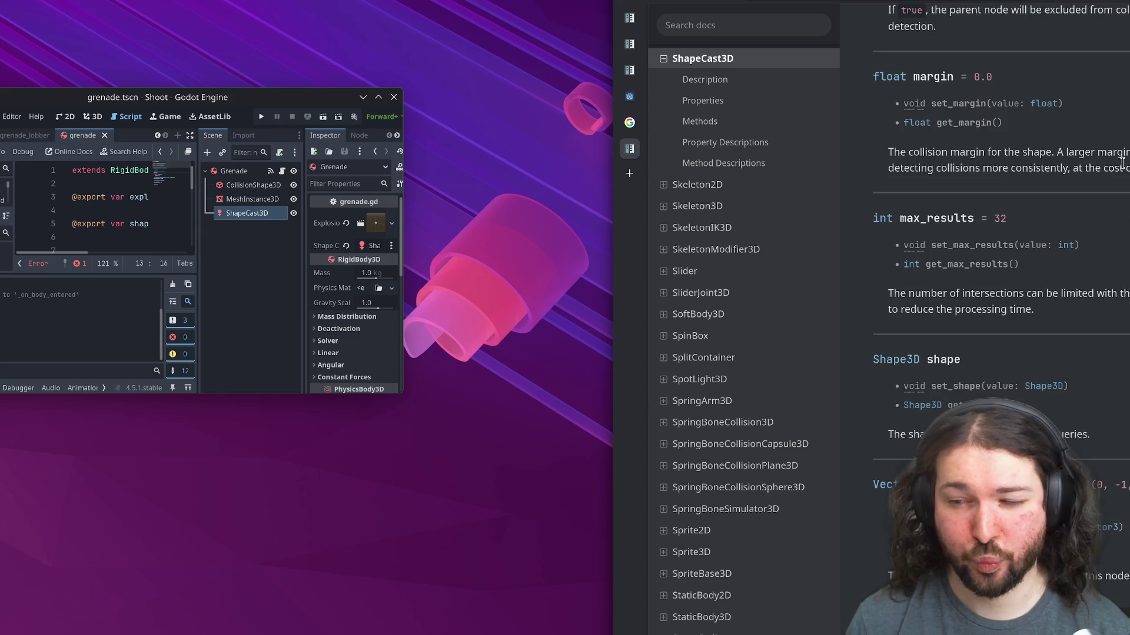
{"action": "scroll", "coordinate": [1121, 163], "scroll_direction": "down", "scroll_amount": 8}
{"action": "scroll", "coordinate": [1122, 168], "scroll_direction": "down", "scroll_amount": 5}
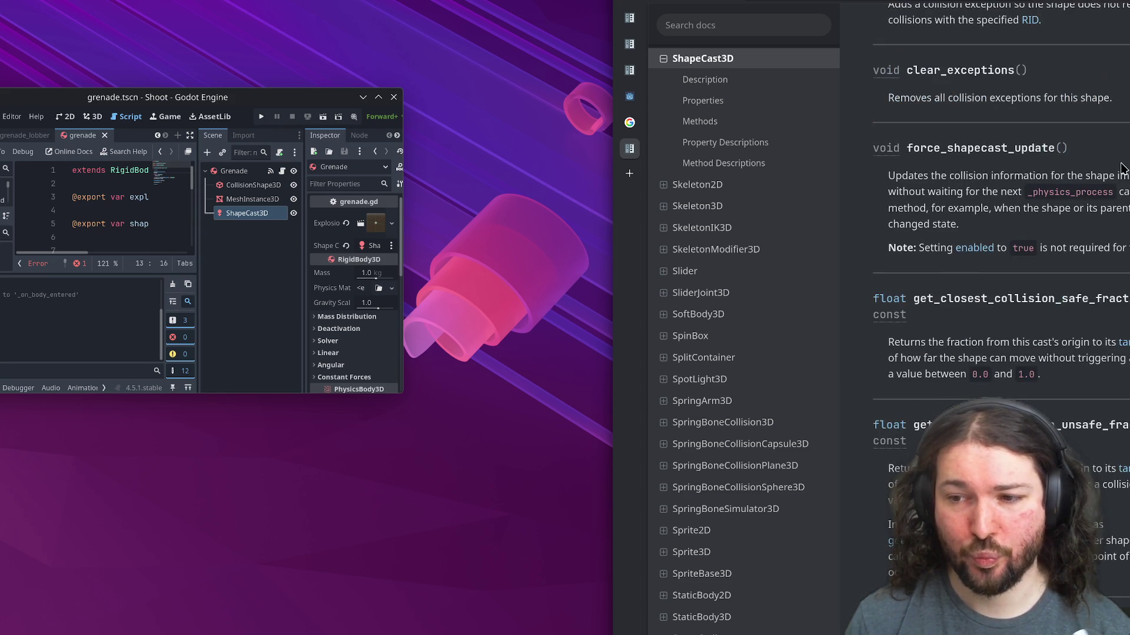
{"action": "scroll", "coordinate": [1123, 168], "scroll_direction": "down", "scroll_amount": 5}
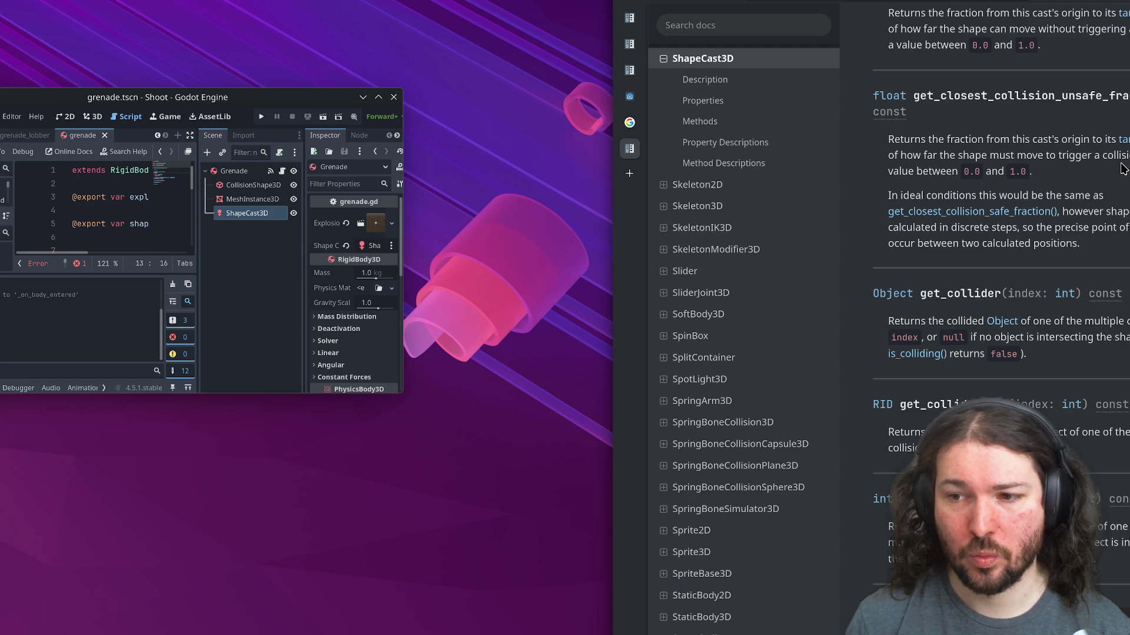
{"action": "scroll", "coordinate": [1121, 169], "scroll_direction": "down", "scroll_amount": 14}
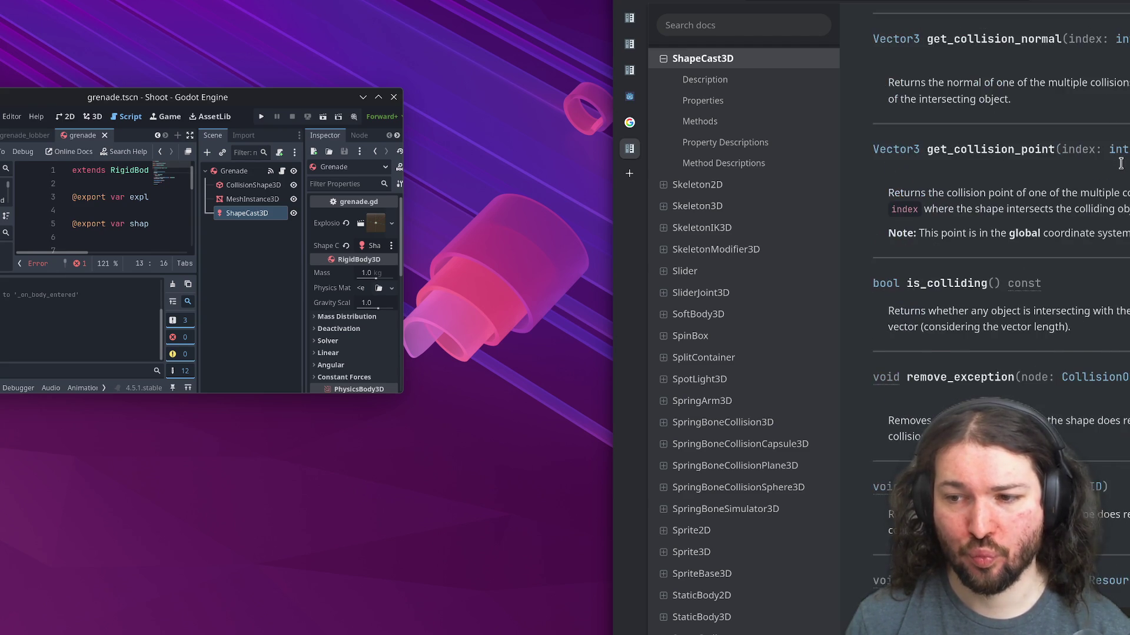
{"action": "scroll", "coordinate": [1121, 169], "scroll_direction": "down", "scroll_amount": 5}
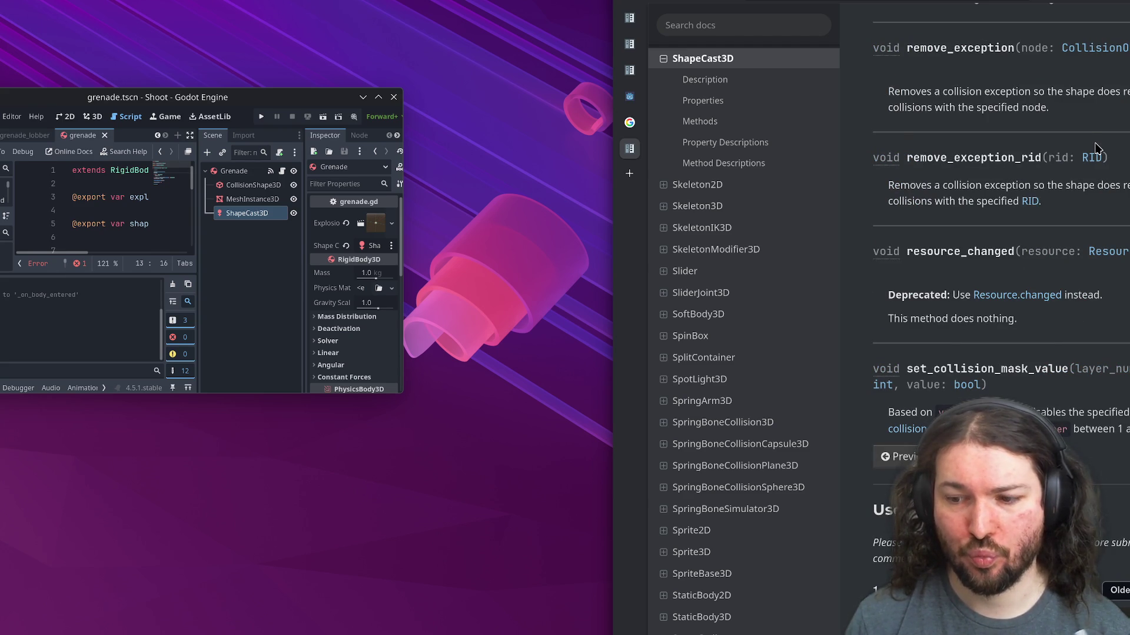
{"action": "scroll", "coordinate": [1095, 147], "scroll_direction": "up", "scroll_amount": 15}
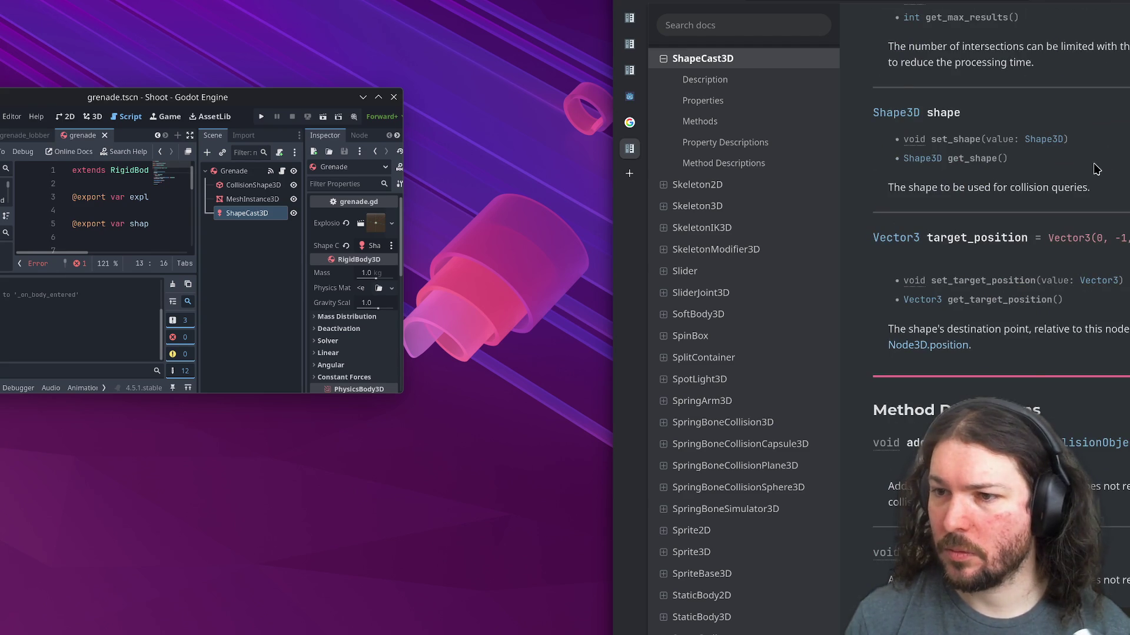
{"action": "scroll", "coordinate": [1096, 169], "scroll_direction": "up", "scroll_amount": 5}
{"action": "scroll", "coordinate": [1096, 176], "scroll_direction": "up", "scroll_amount": 10}
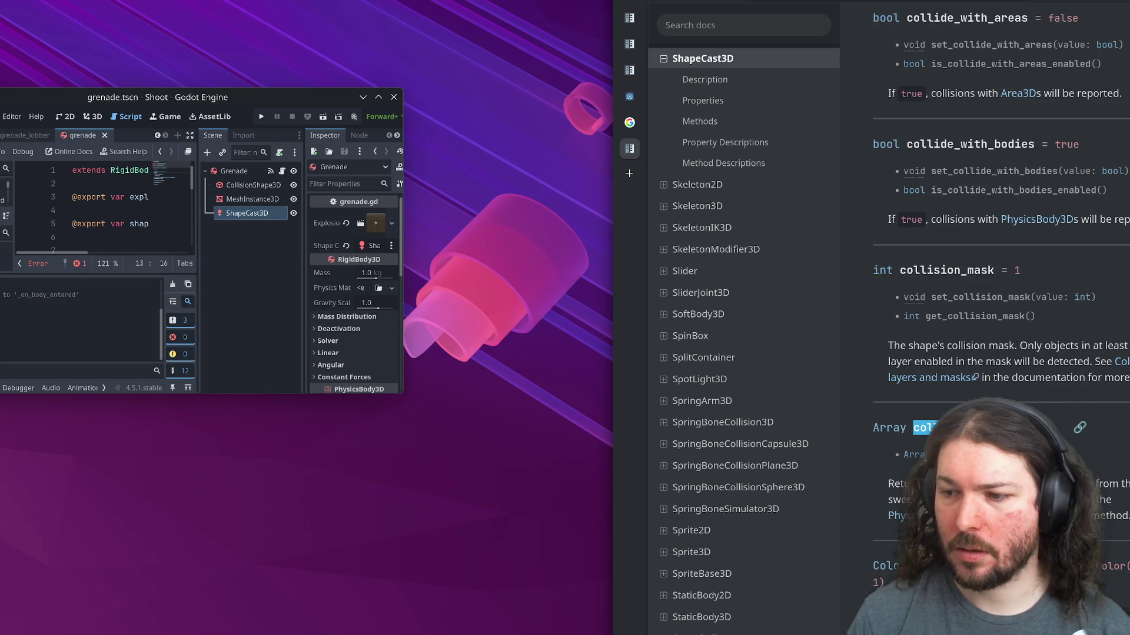
{"action": "double_click", "coordinate": [221, 99]}
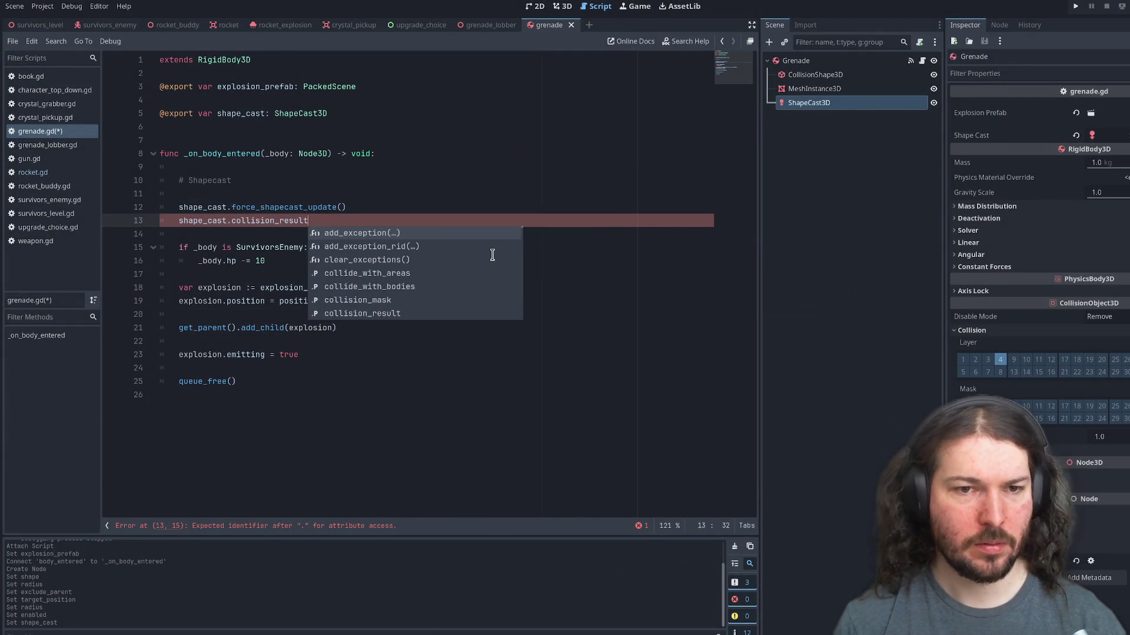
Step: Complete the line as shape_cast.collision_result and begin a 'var hits :=' assignment
{"action": "type", "text": "c"}
{"action": "type", "text": "ollision"}
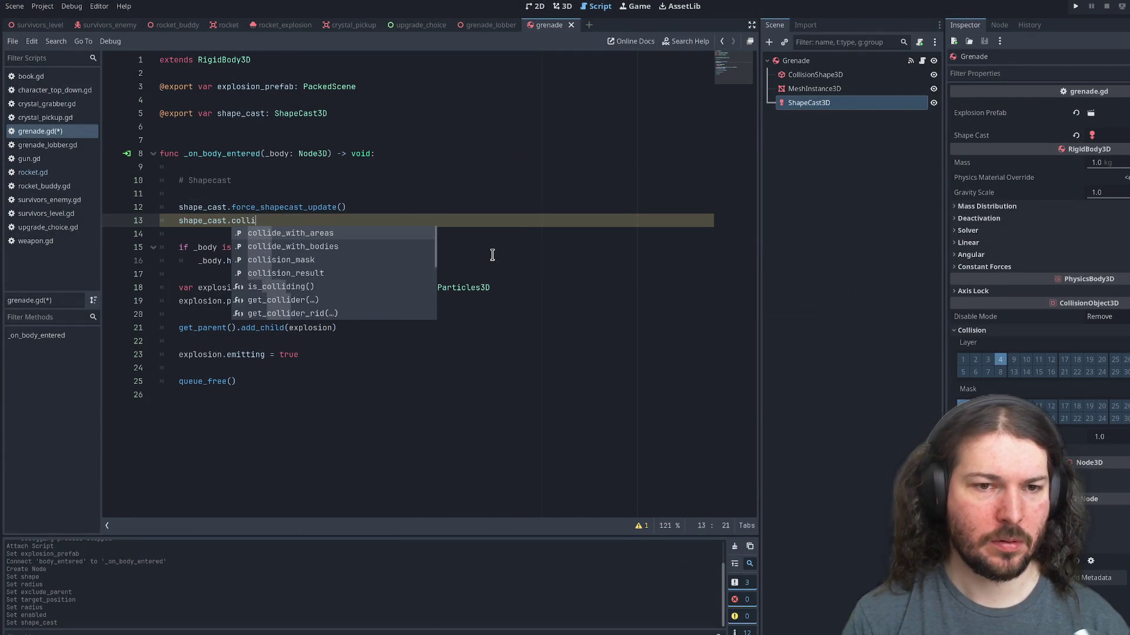
{"action": "key", "text": "Down"}
{"action": "key", "text": "Return"}
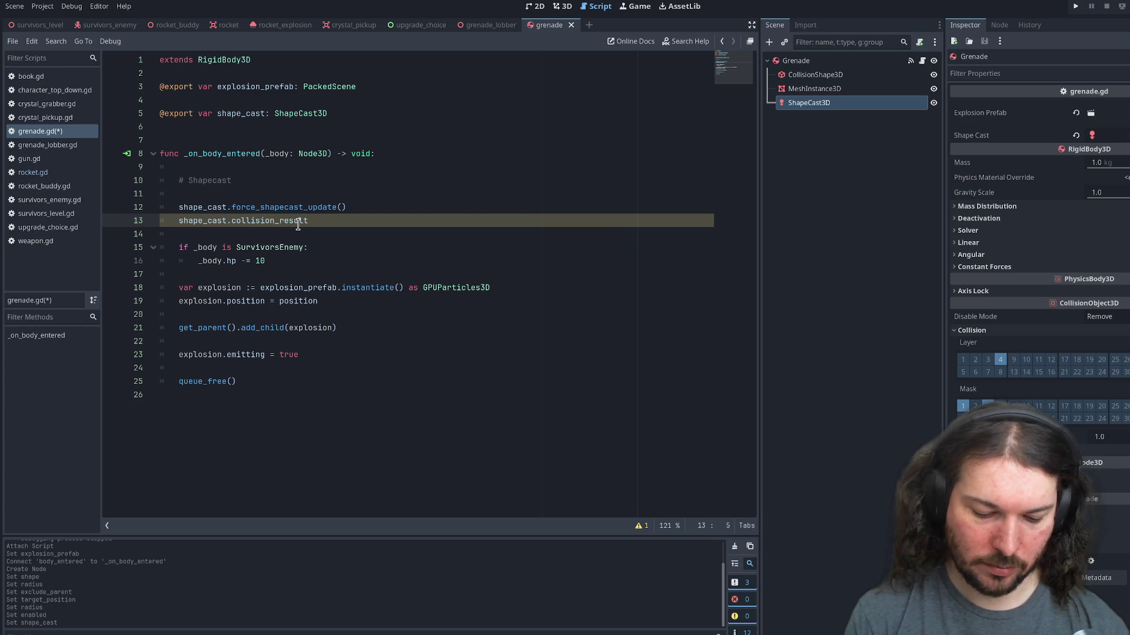
{"action": "type", "text": "var hits :="}
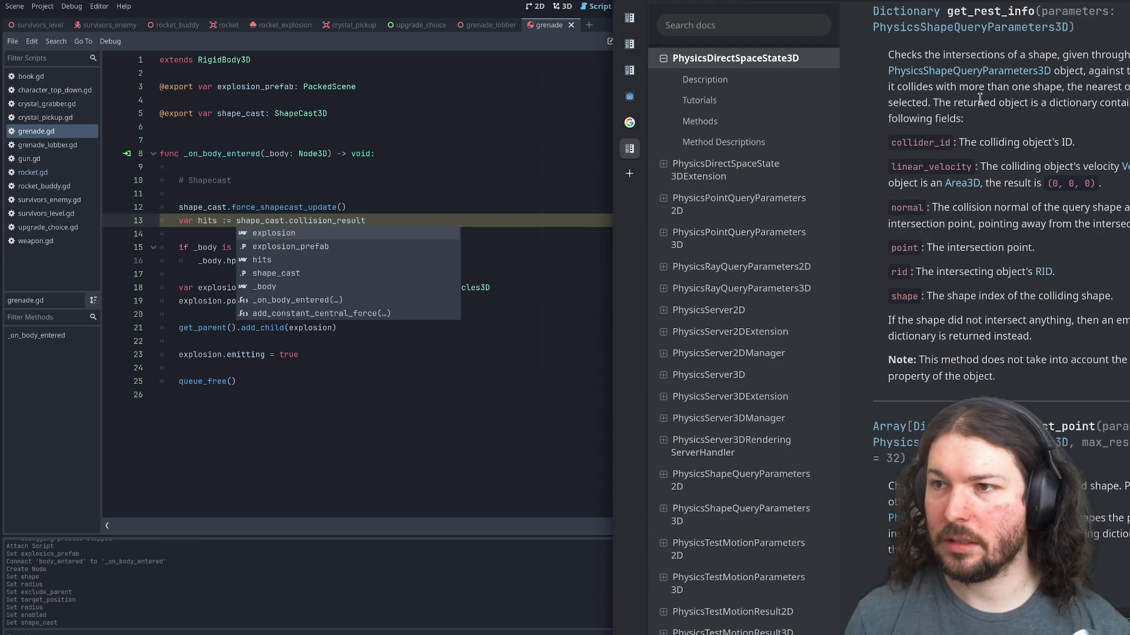
Step: Give hits the explicit type Array[Dictionary], then return to the get_rest_info docs
{"action": "scroll", "coordinate": [984, 106], "scroll_direction": "up", "scroll_amount": 3}
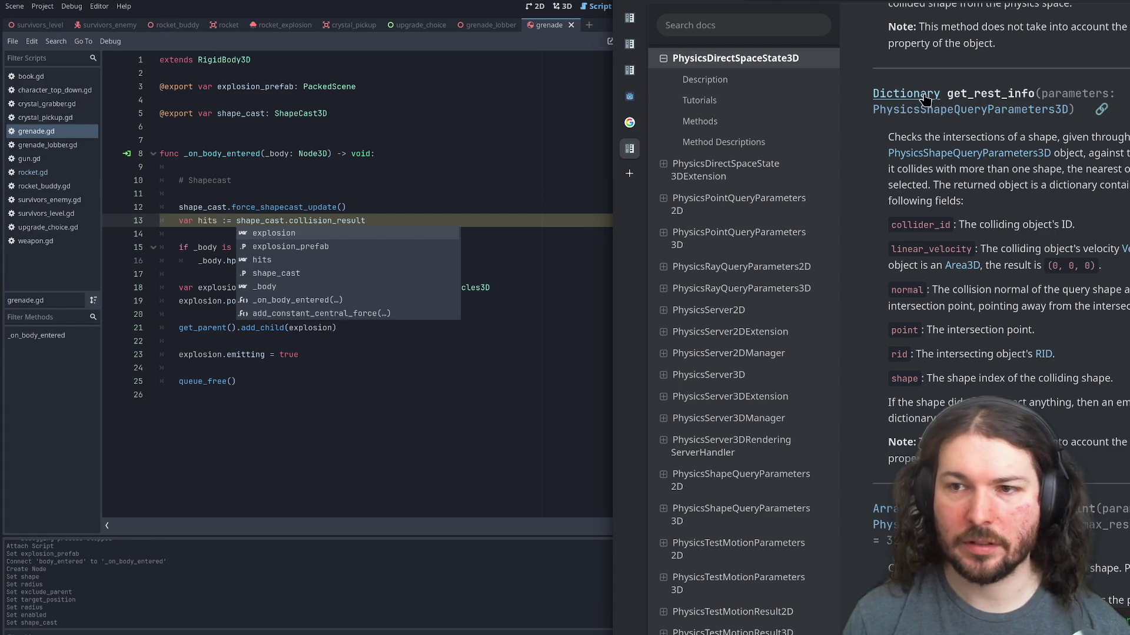
{"action": "left_click", "coordinate": [211, 246]}
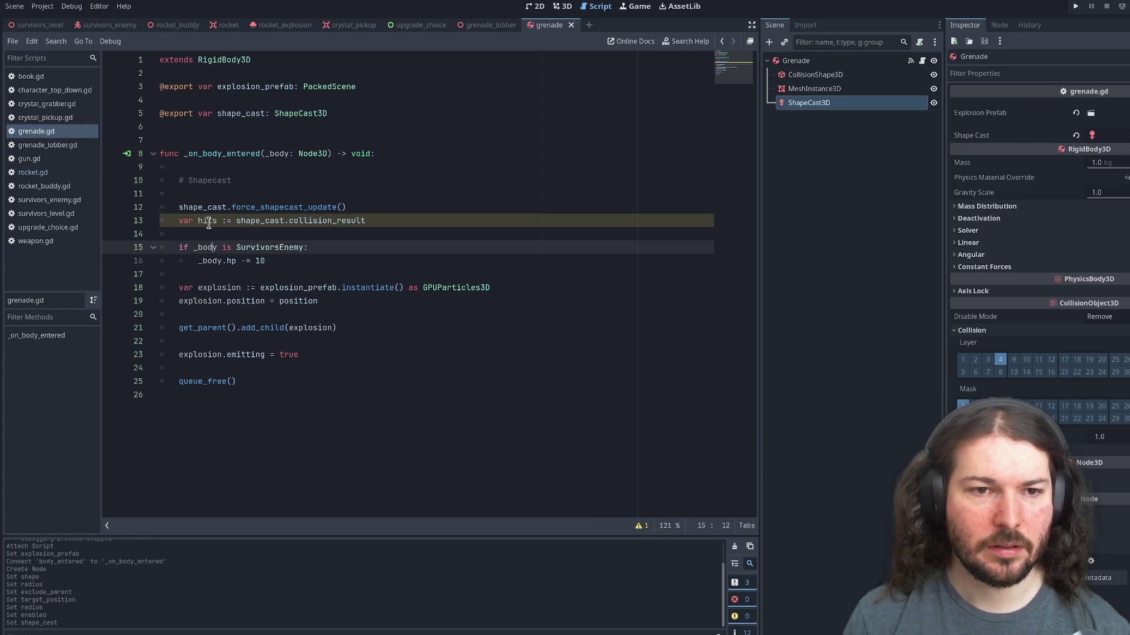
{"action": "left_click", "coordinate": [208, 222]}
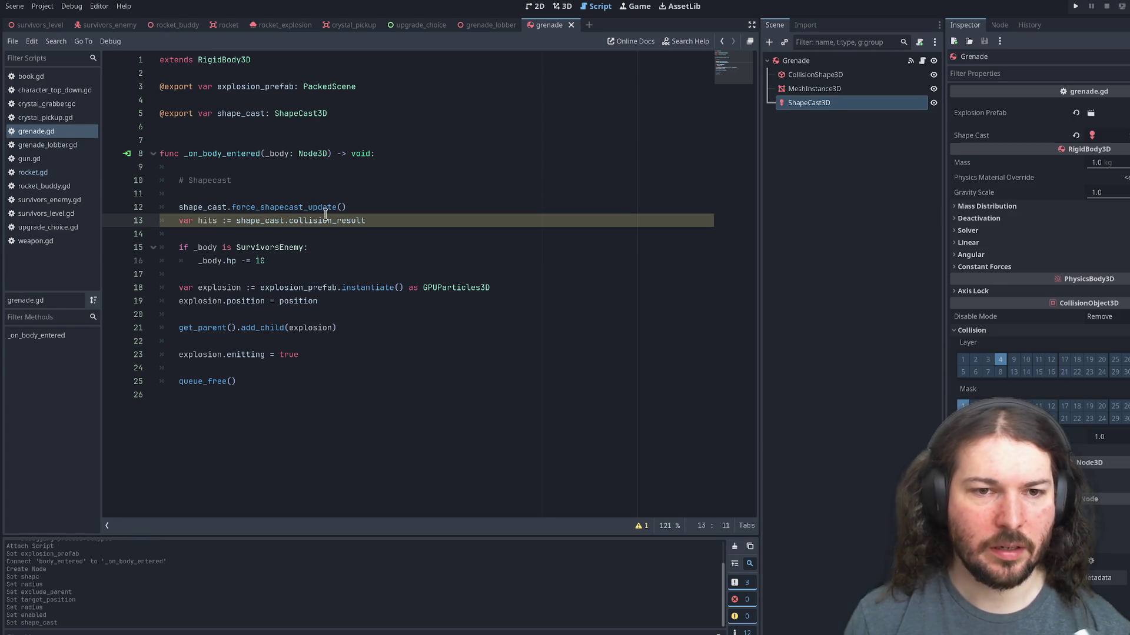
{"action": "mouse_move", "coordinate": [333, 223]}
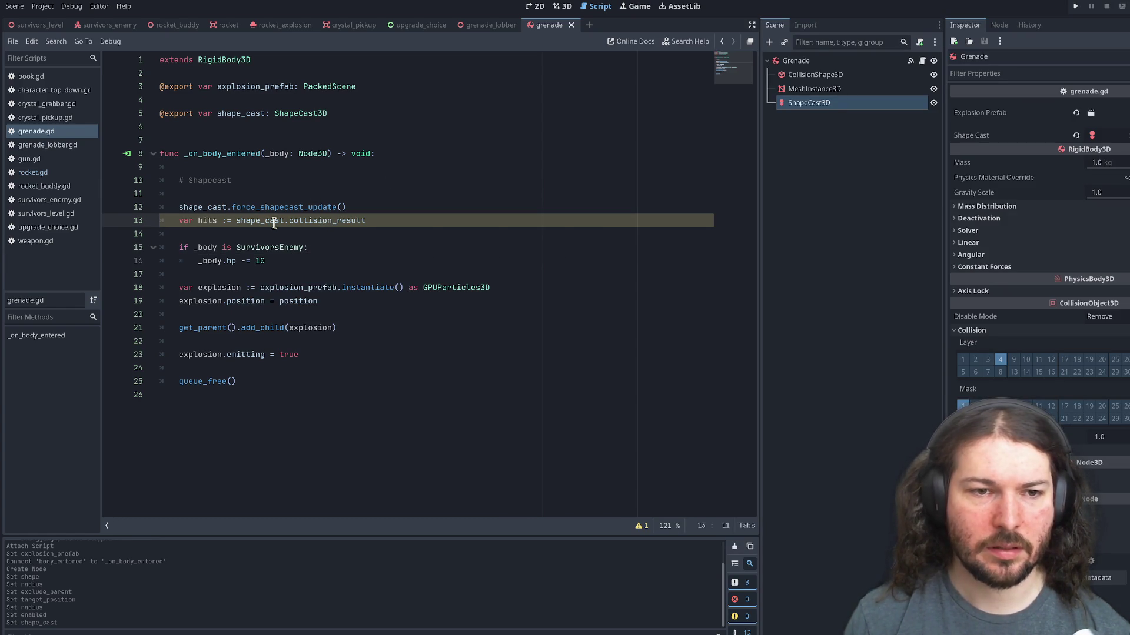
{"action": "key", "text": "BackSpace"}
{"action": "key", "text": "BackSpace"}
{"action": "type", "text": ": Array"}
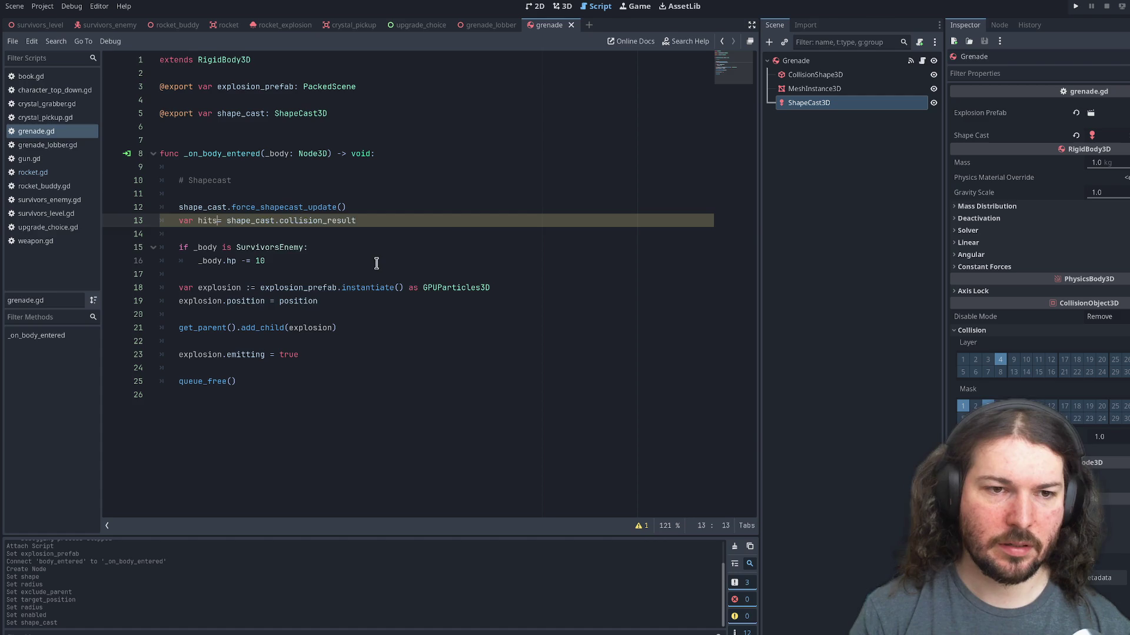
{"action": "type", "text": "[Dictionary]"}
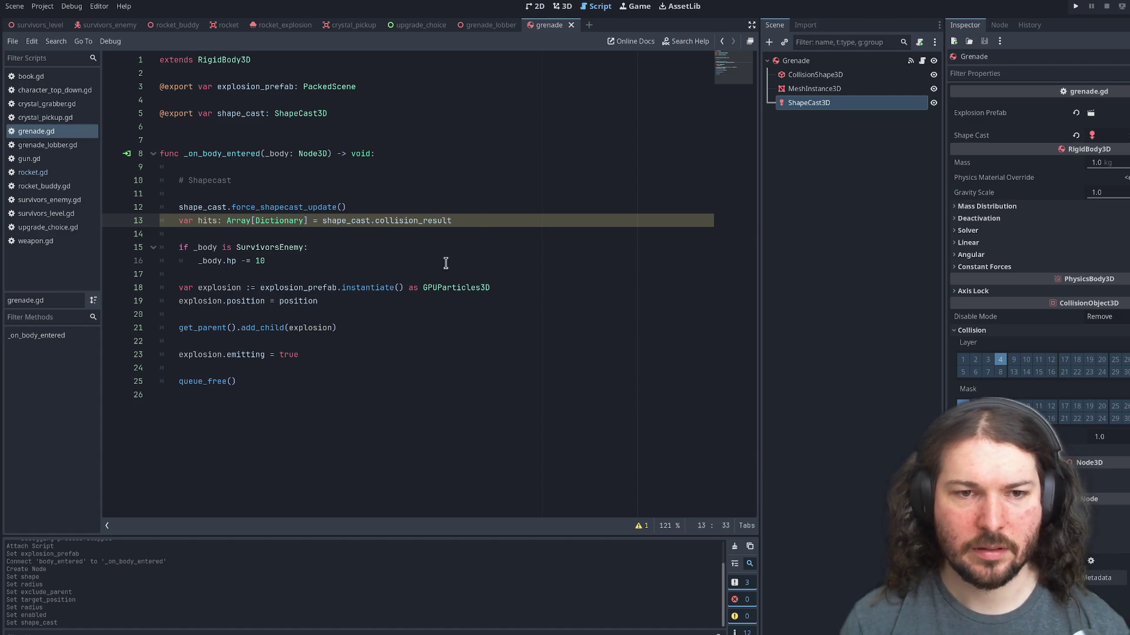
{"action": "left_click", "coordinate": [465, 225]}
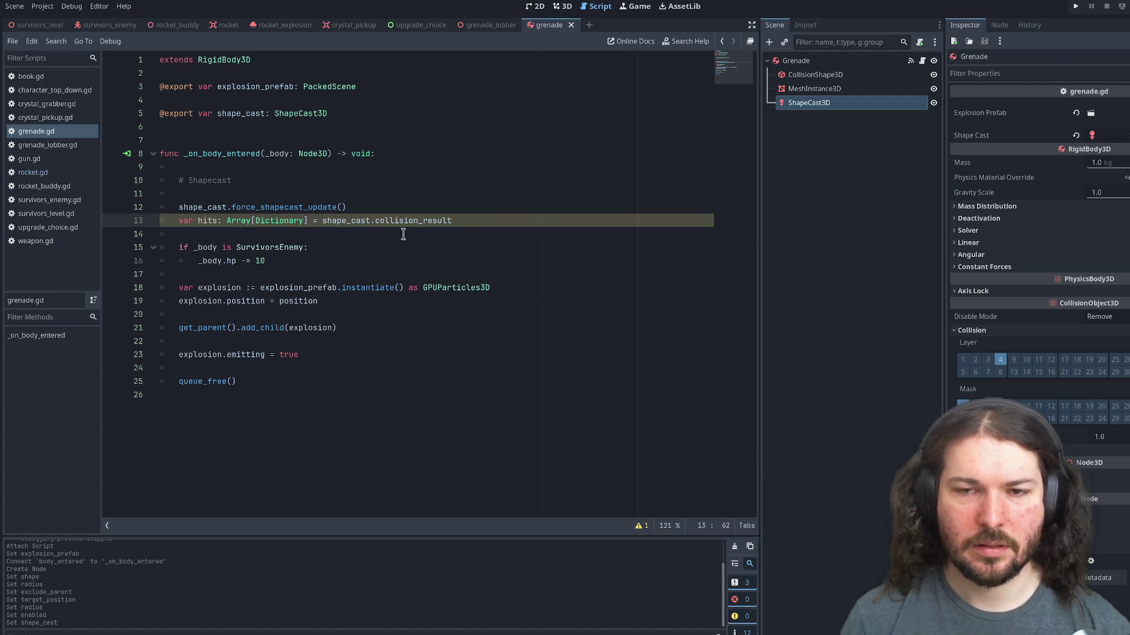
{"action": "key", "text": "alt+Tab"}
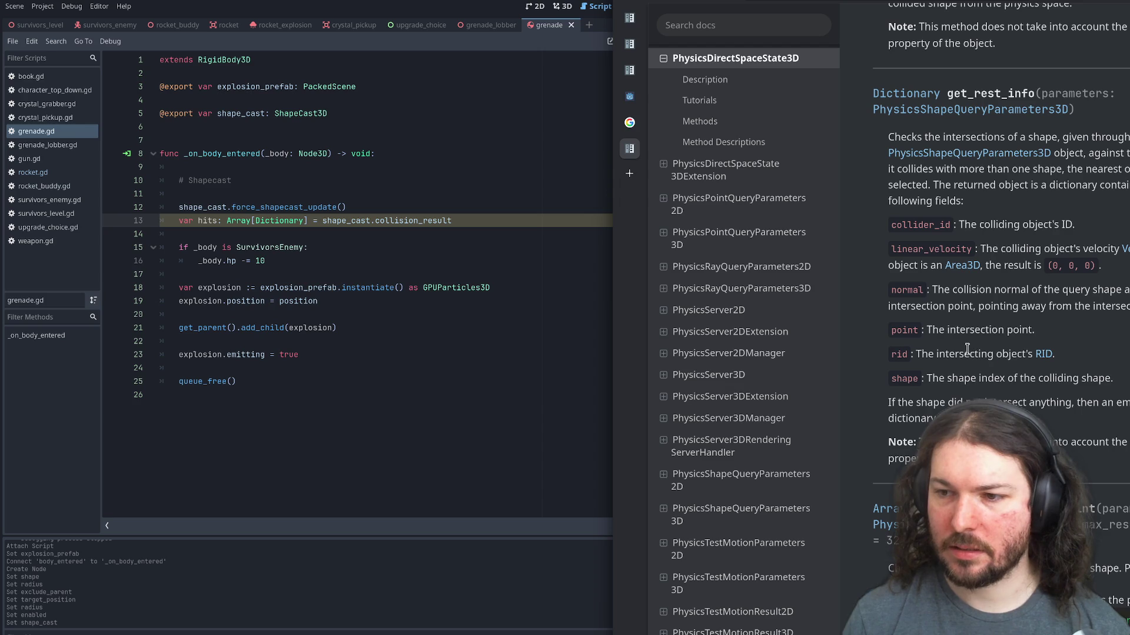
{"action": "left_click_drag", "start_coordinate": [978, 348], "coordinate": [965, 370]}
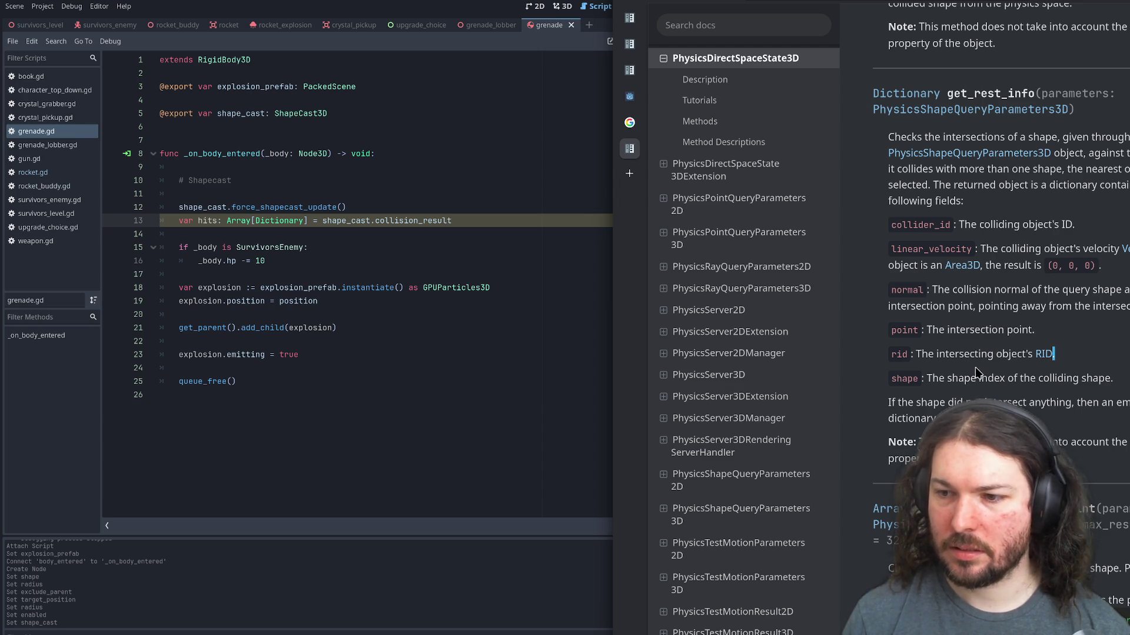
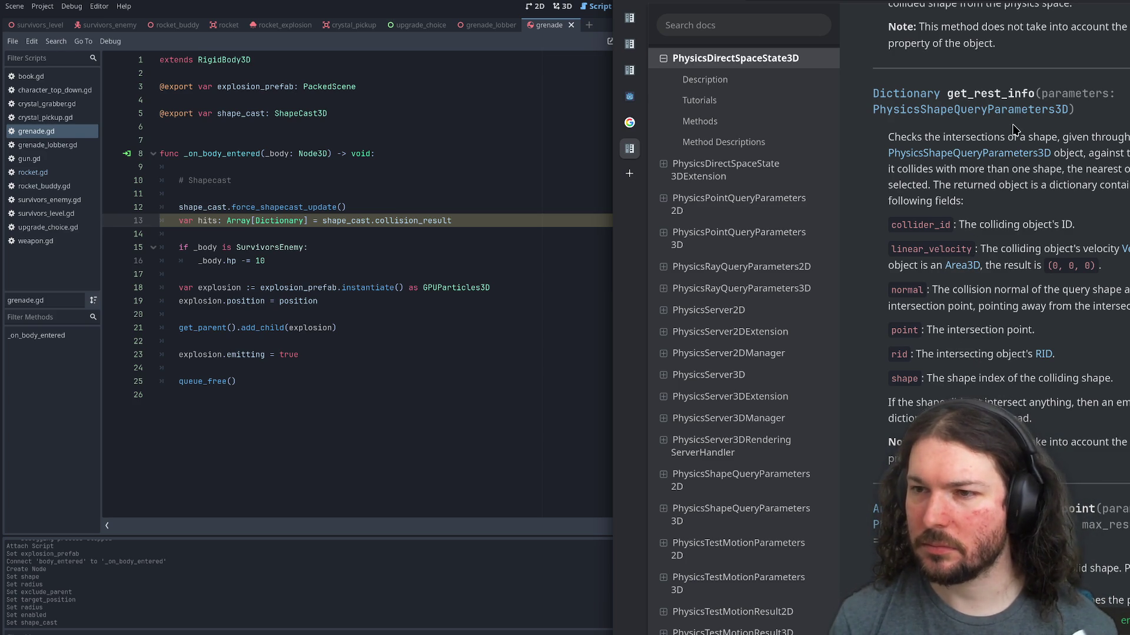
Step: Check the ShapeCast3D and get_rest_info docs, then start a new line below hits in grenade.gd
{"action": "scroll", "coordinate": [972, 137], "scroll_direction": "up", "scroll_amount": 6}
{"action": "key", "text": "alt+Left"}
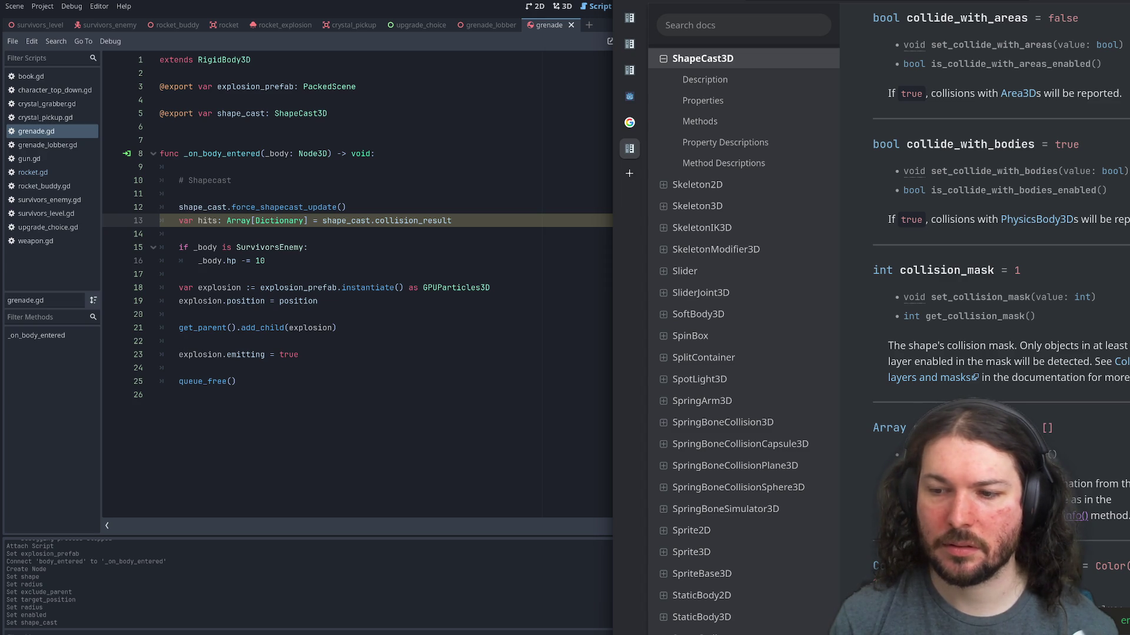
{"action": "key", "text": "alt+Right"}
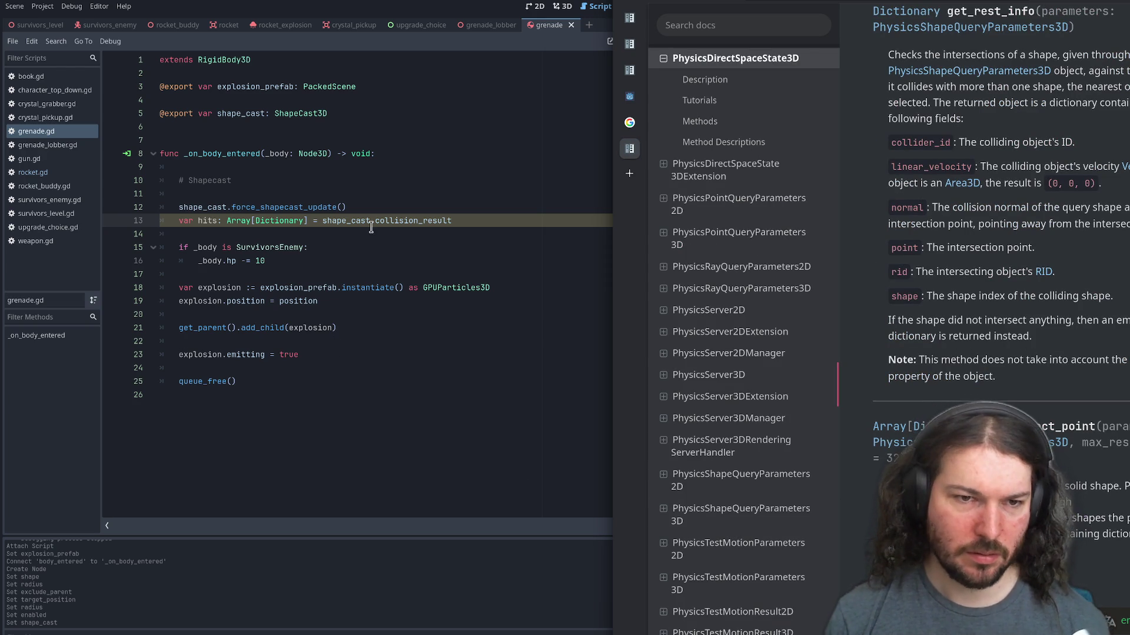
{"action": "left_click", "coordinate": [474, 227]}
{"action": "key", "text": "Return"}
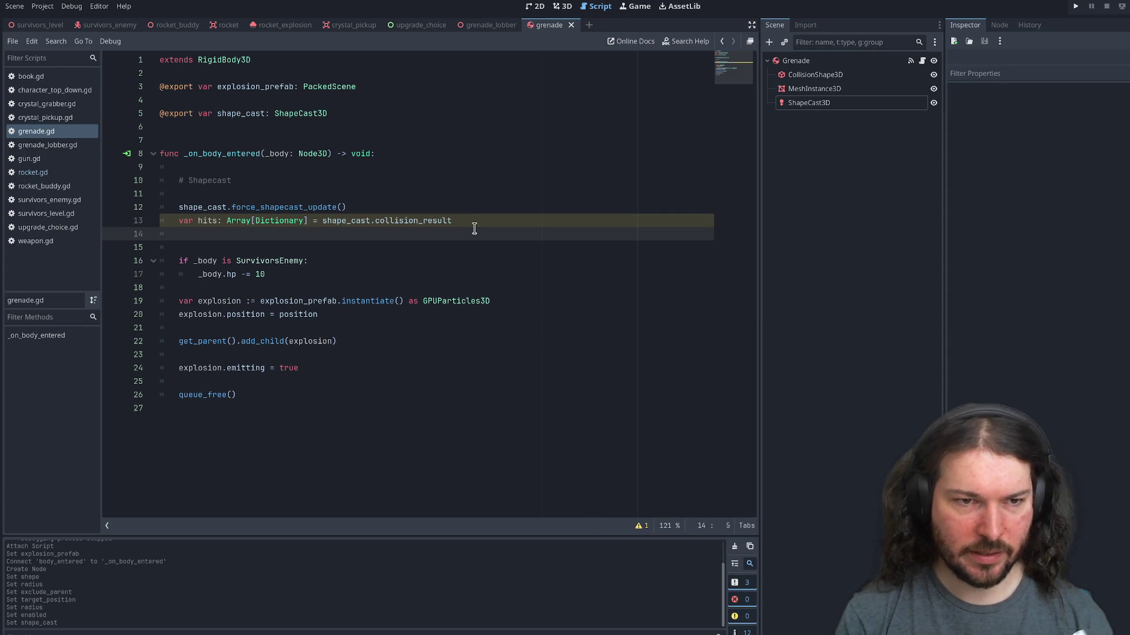
Step: Add a 'for hit: Dictionary in hits' loop that prints str(hit)
{"action": "type", "text": "for hit: Dic"}
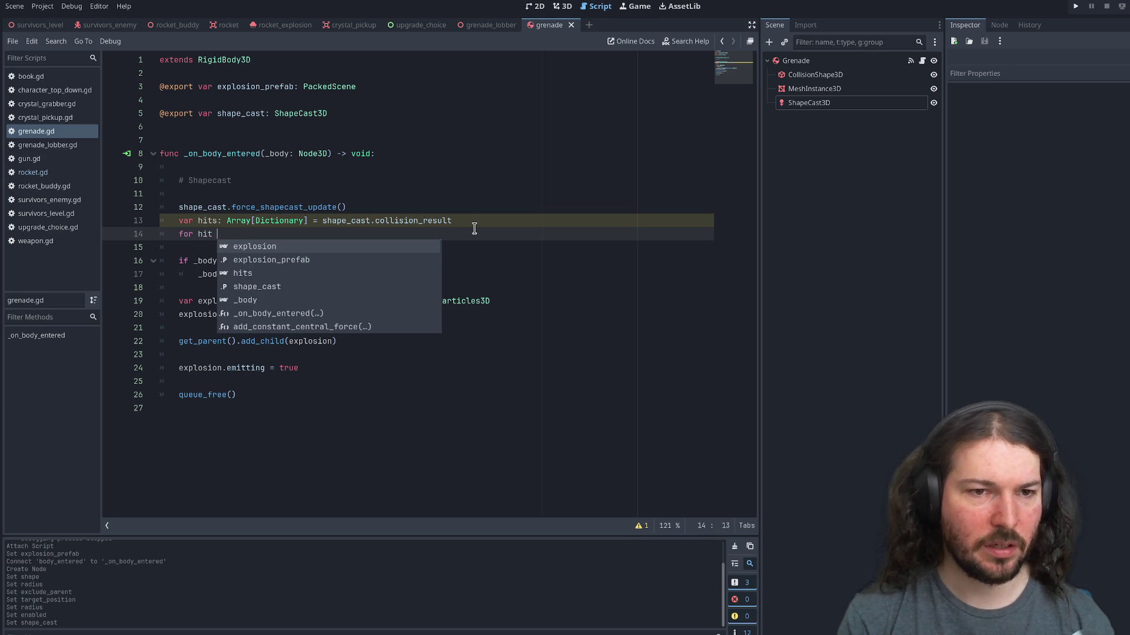
{"action": "key", "text": "Return"}
{"action": "type", "text": "in "}
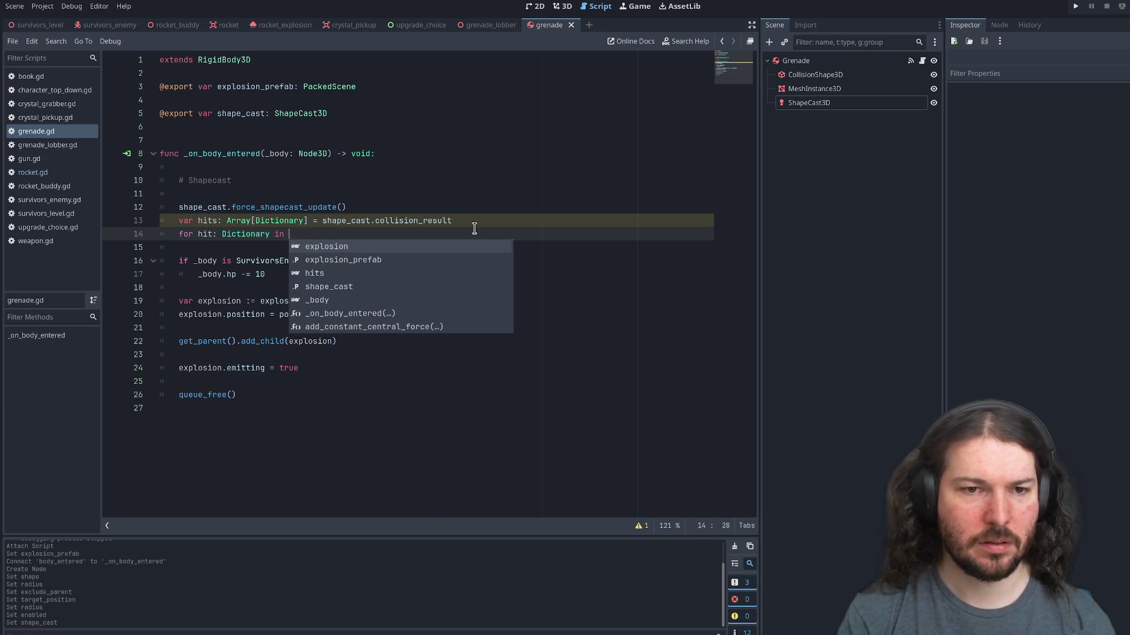
{"action": "type", "text": "hi"}
{"action": "key", "text": "Return"}
{"action": "type", "text": ":"}
{"action": "key", "text": "Return"}
{"action": "type", "text": "pr"}
{"action": "key", "text": "Return"}
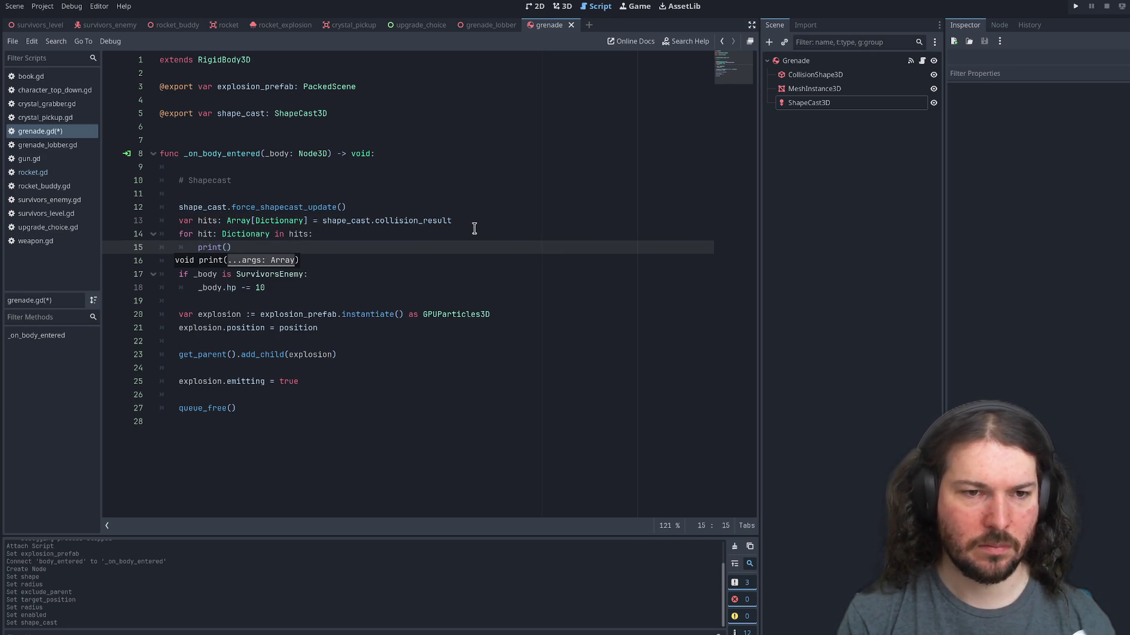
{"action": "type", "text": "str(hit)"}
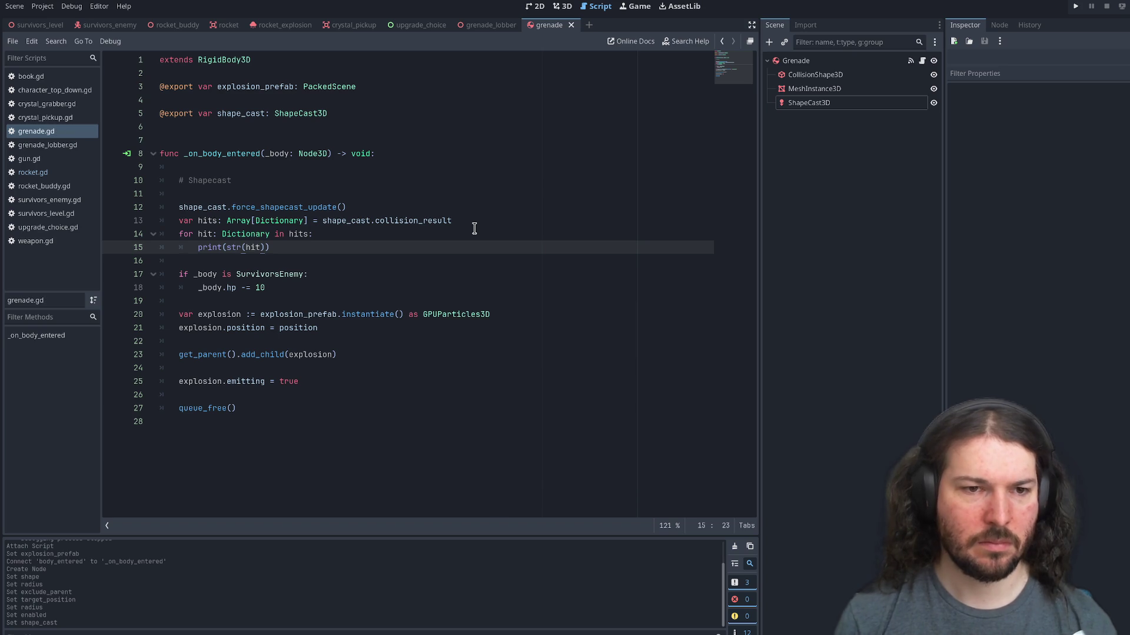
Step: Comment out the SurvivorsEnemy damage lines and save grenade.gd
{"action": "key", "text": "Down"}
{"action": "key", "text": "Down"}
{"action": "key", "text": "shift+Down"}
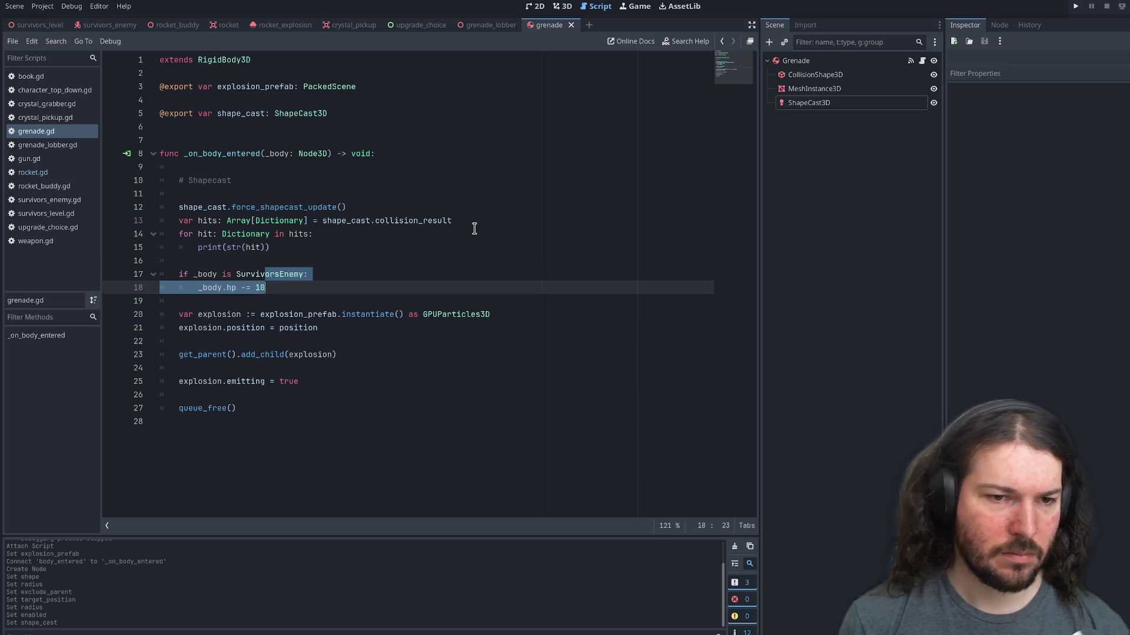
{"action": "key", "text": "ctrl+k"}
{"action": "key", "text": "ctrl+s"}
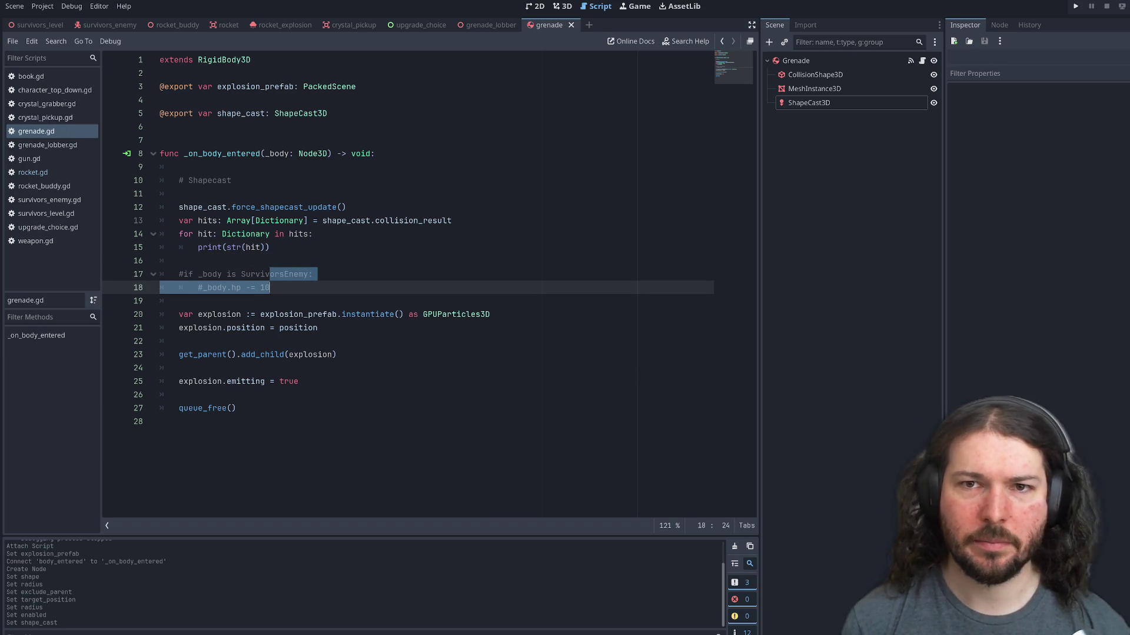
{"action": "left_click", "coordinate": [563, 6]}
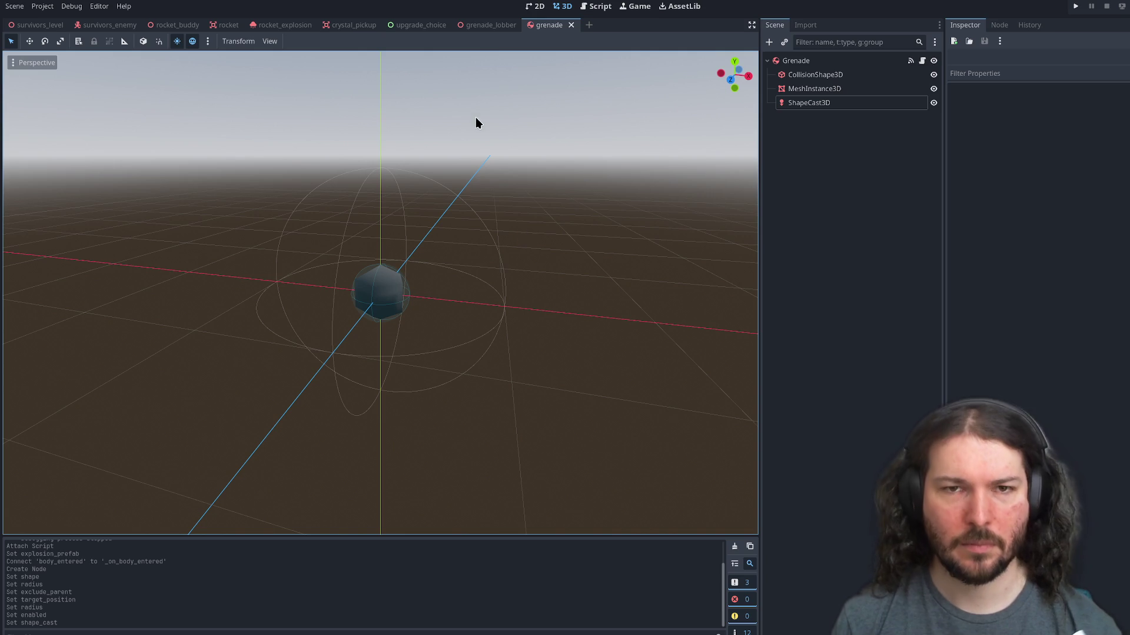
{"action": "left_click", "coordinate": [596, 6]}
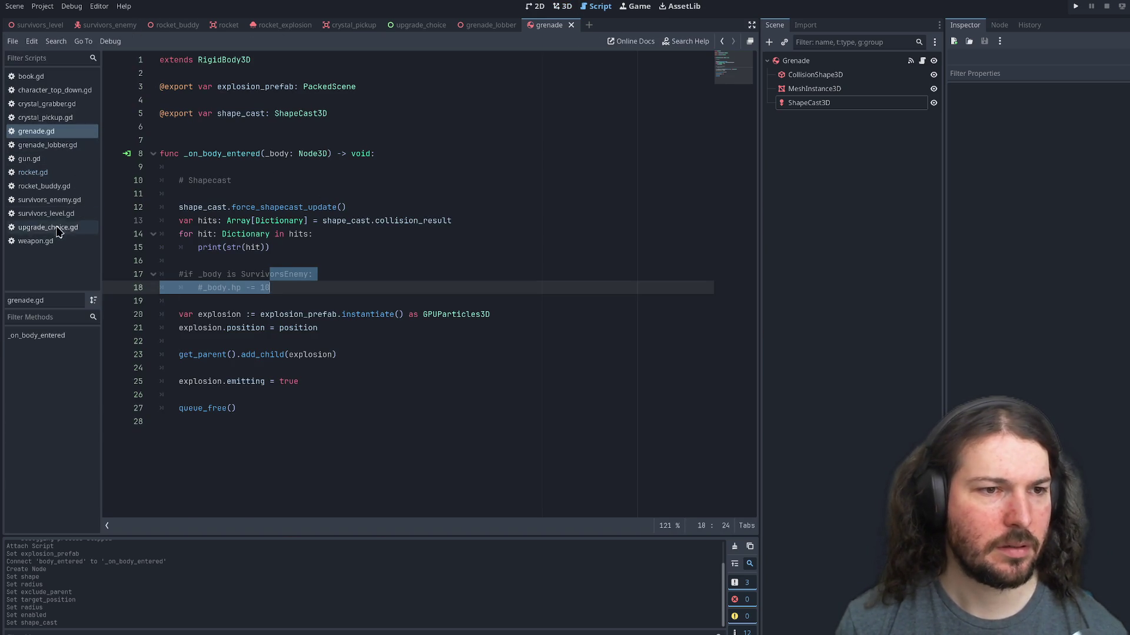
Step: In survivors_level.gd, add wep.unlock() inside the weapon reset loop
{"action": "left_click", "coordinate": [69, 215]}
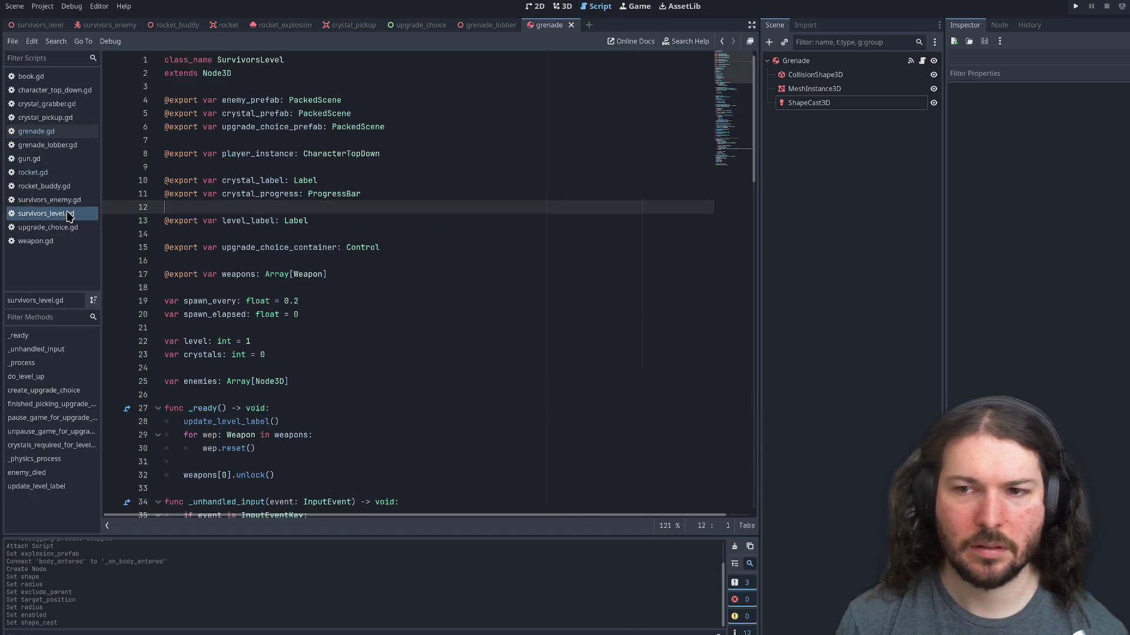
{"action": "left_click", "coordinate": [312, 448]}
{"action": "left_click", "coordinate": [307, 476]}
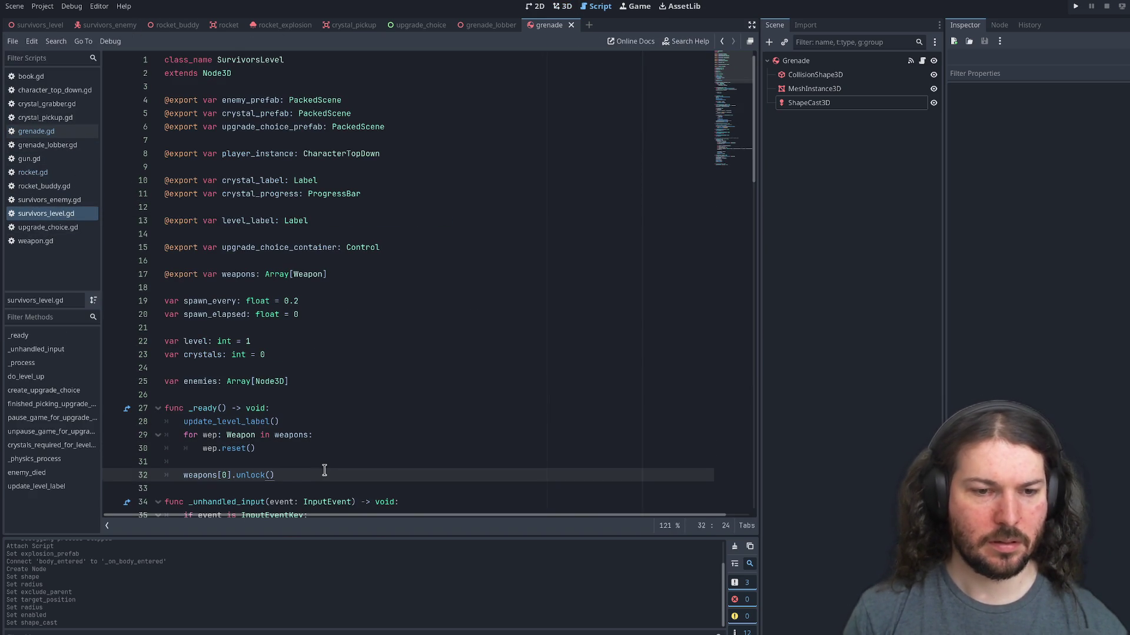
{"action": "key", "text": "Up"}
{"action": "key", "text": "Up"}
{"action": "key", "text": "Return"}
{"action": "type", "text": "wep.unl"}
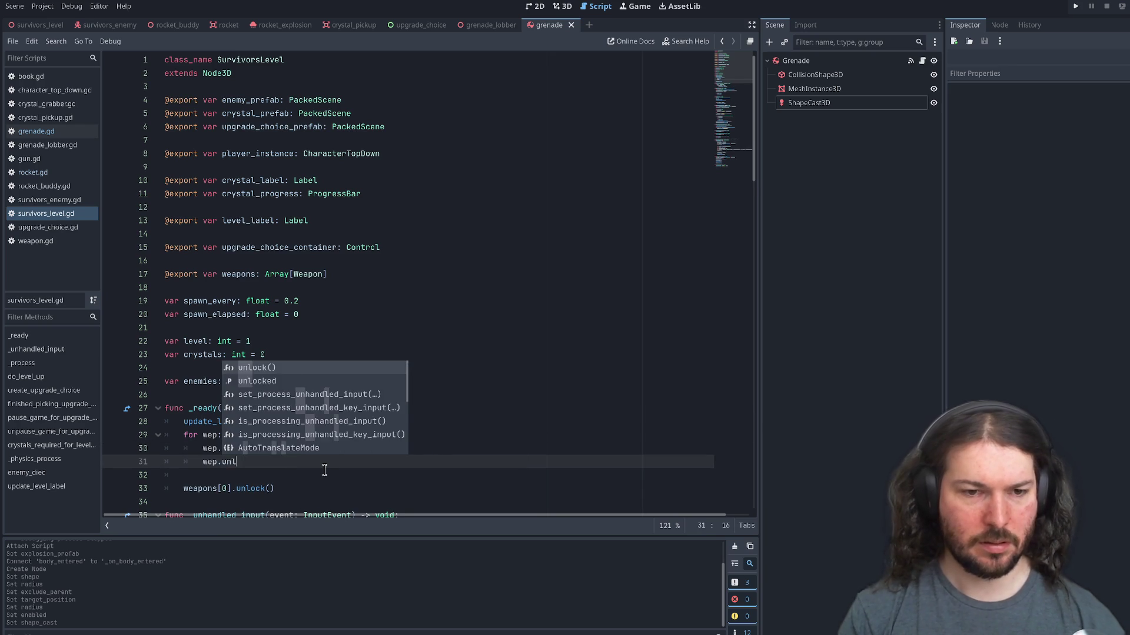
{"action": "key", "text": "Return"}
Step: Comment out both the first-weapon unlock line and the unlock-every-weapon line, and save
{"action": "key", "text": "Down"}
{"action": "key", "text": "Down"}
{"action": "key", "text": "End"}
{"action": "key", "text": "ctrl+k"}
{"action": "key", "text": "ctrl+s"}
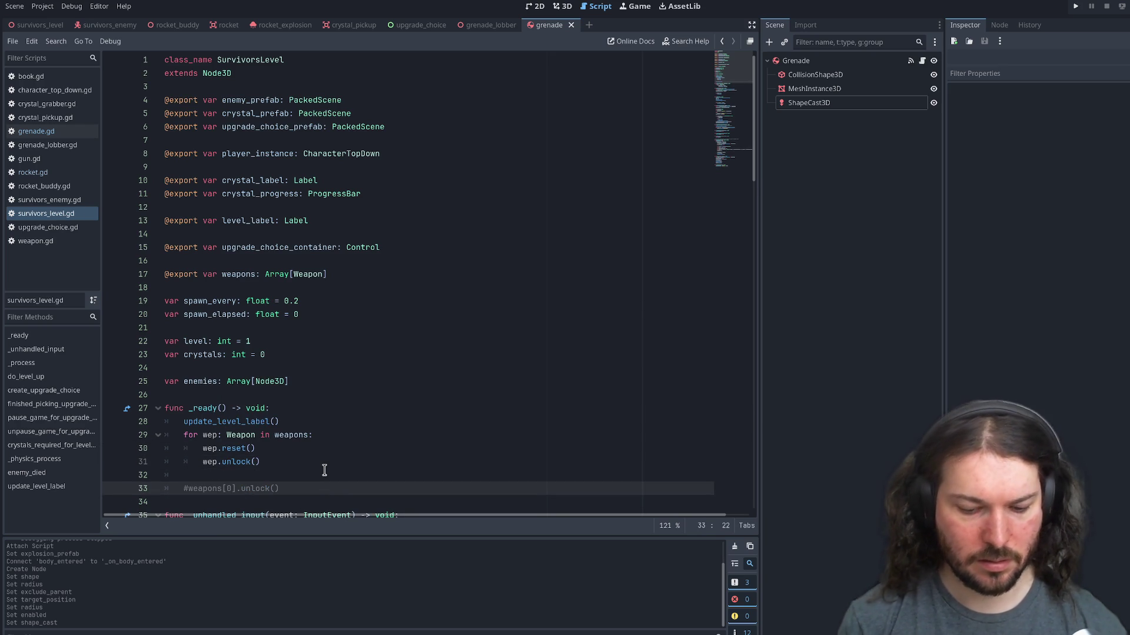
{"action": "key", "text": "Up"}
{"action": "key", "text": "Up"}
{"action": "key", "text": "ctrl+k"}
{"action": "key", "text": "ctrl+s"}
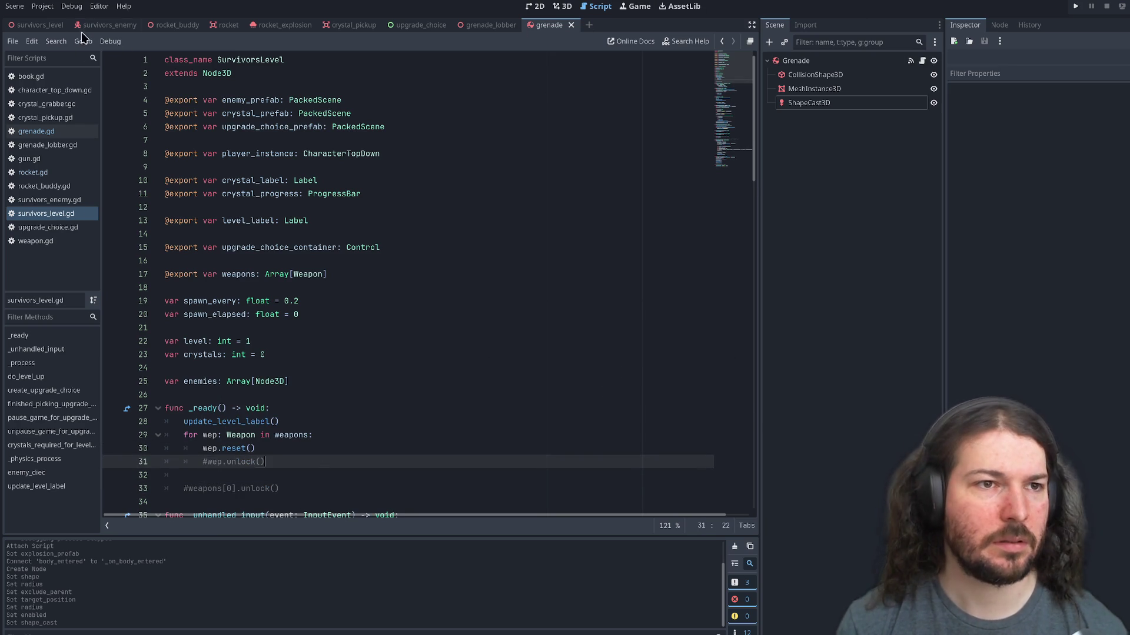
Step: Check the SurvivorsLevel Weapons array, then uncomment the unlock line to use weapons[1].unlock()
{"action": "left_click", "coordinate": [39, 24]}
{"action": "left_click", "coordinate": [824, 62]}
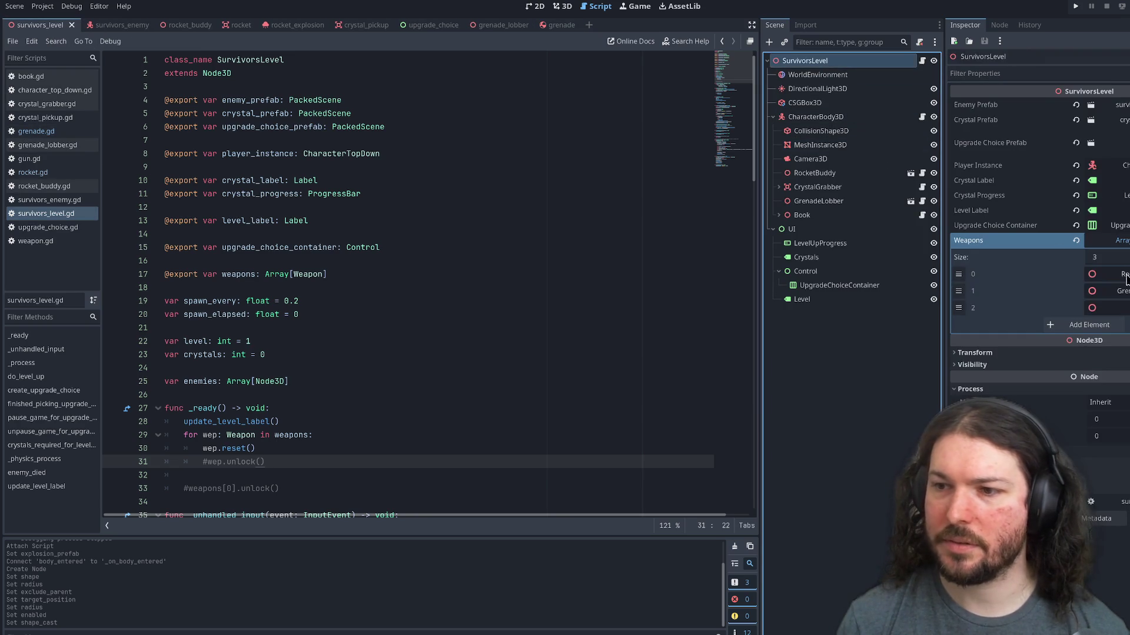
{"action": "left_click", "coordinate": [348, 488]}
{"action": "key", "text": "ctrl+k"}
{"action": "key", "text": "Left"}
{"action": "key", "text": "Left"}
{"action": "key", "text": "Left"}
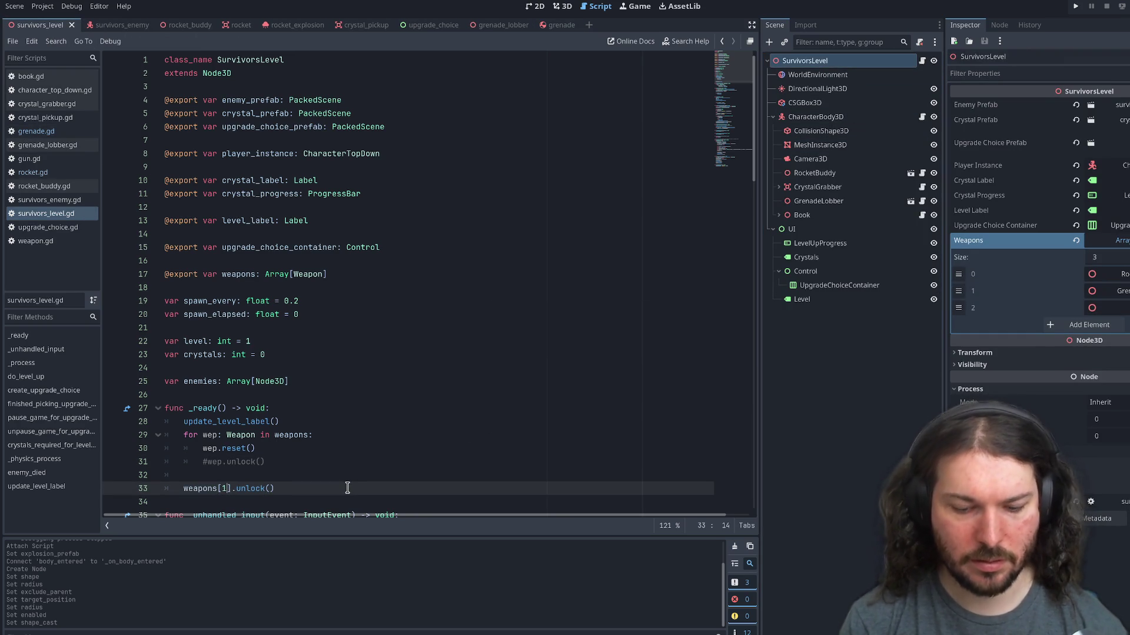
Step: Playtest the level, then stop it and reopen grenade.gd from the grenade scene
{"action": "key", "text": "F5"}
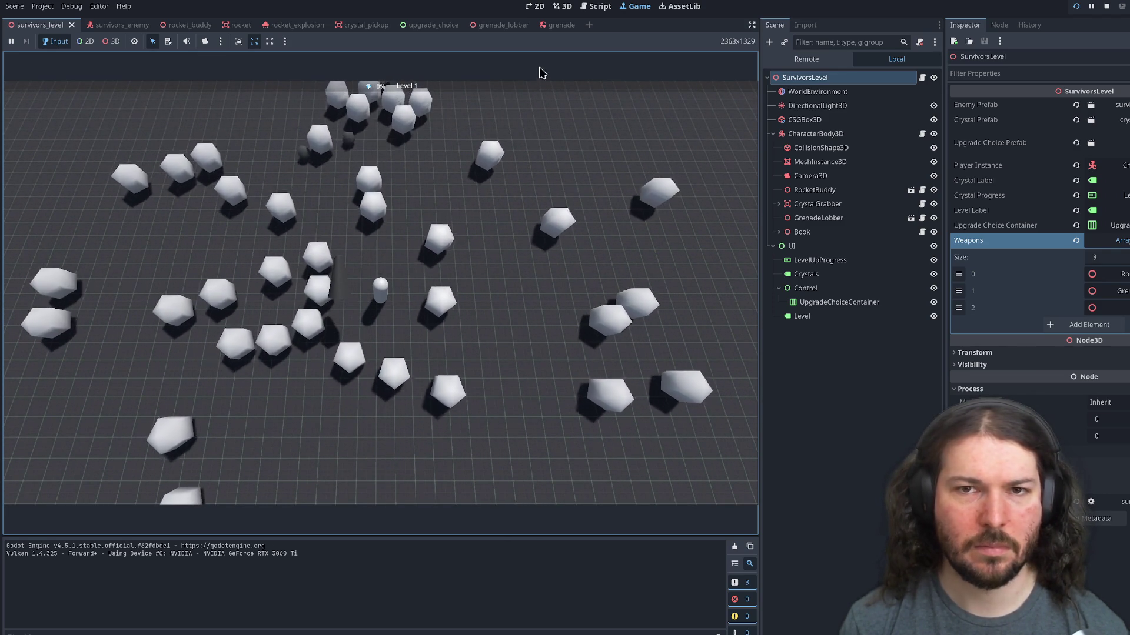
{"action": "left_click", "coordinate": [1106, 7]}
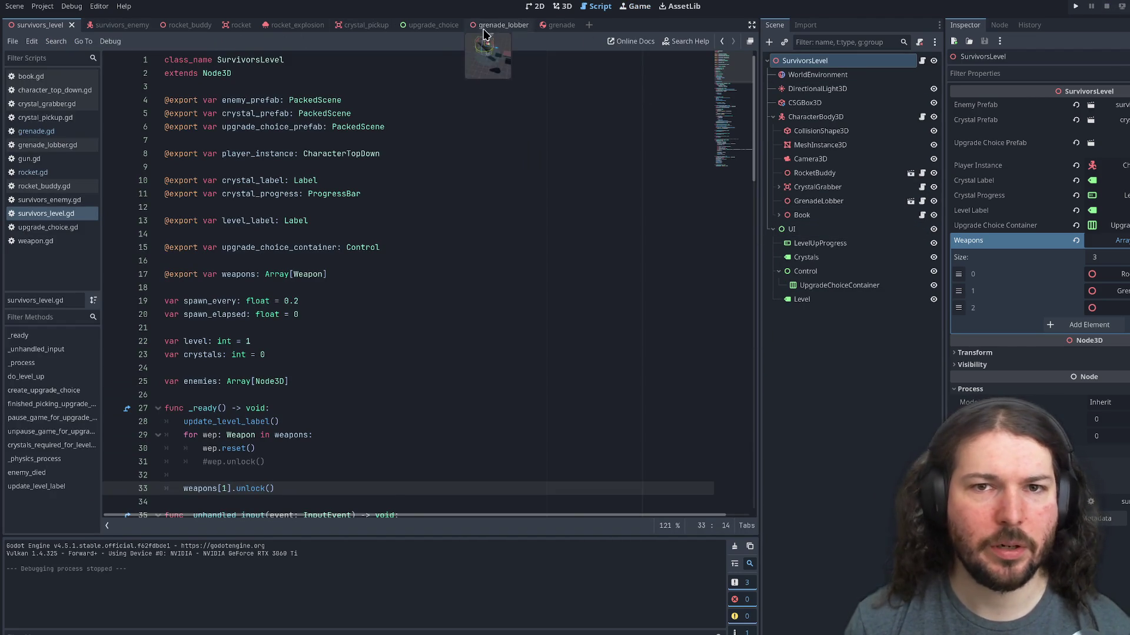
{"action": "left_click", "coordinate": [553, 26]}
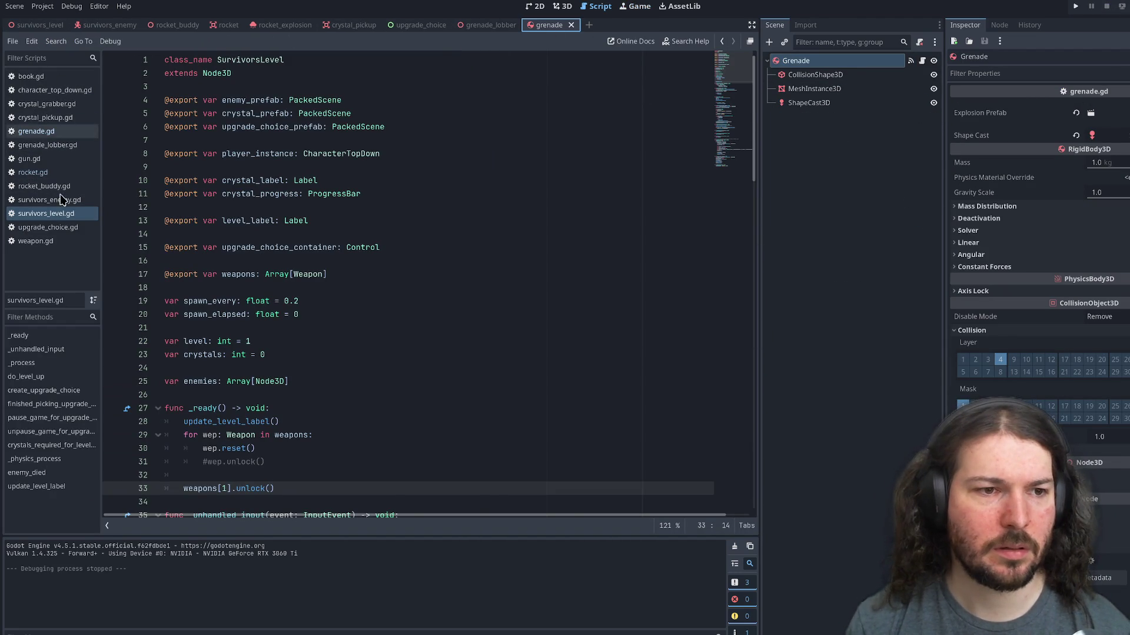
{"action": "left_click", "coordinate": [50, 131]}
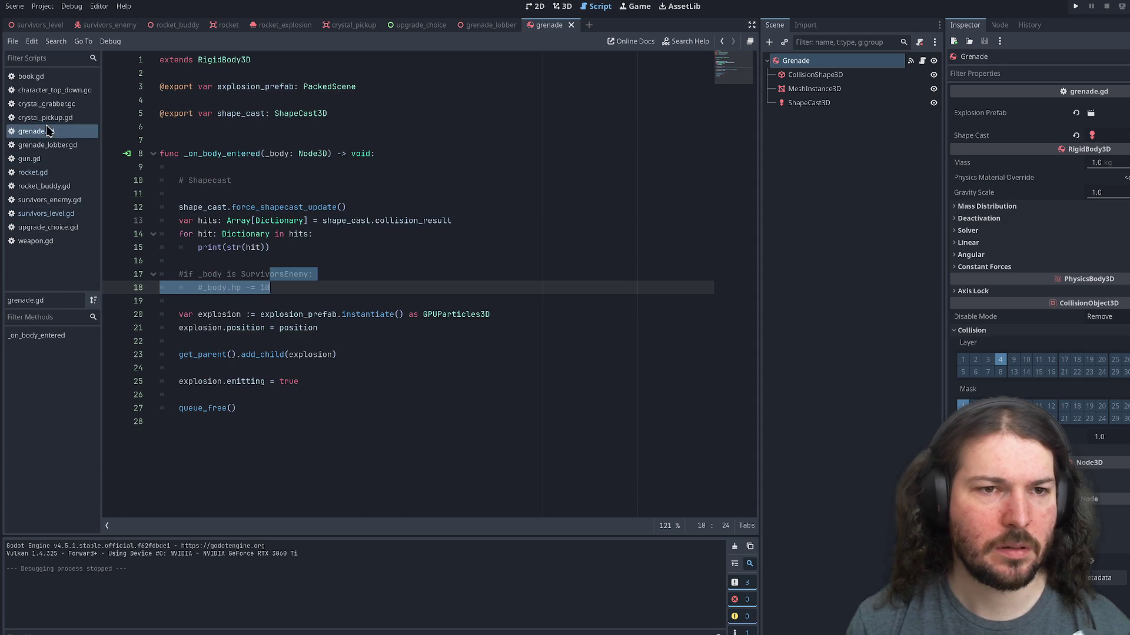
Step: Move to the empty line at the function start and review the grenade's connected signals
{"action": "left_click", "coordinate": [413, 288]}
{"action": "left_click", "coordinate": [283, 181]}
{"action": "left_click", "coordinate": [265, 167]}
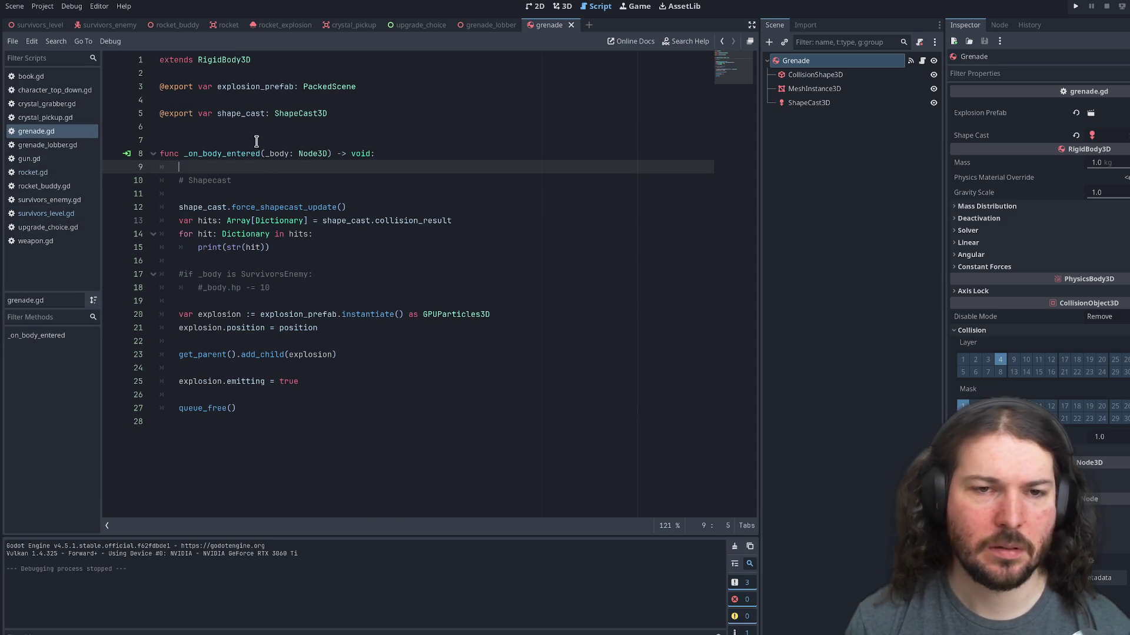
{"action": "left_click", "coordinate": [999, 25]}
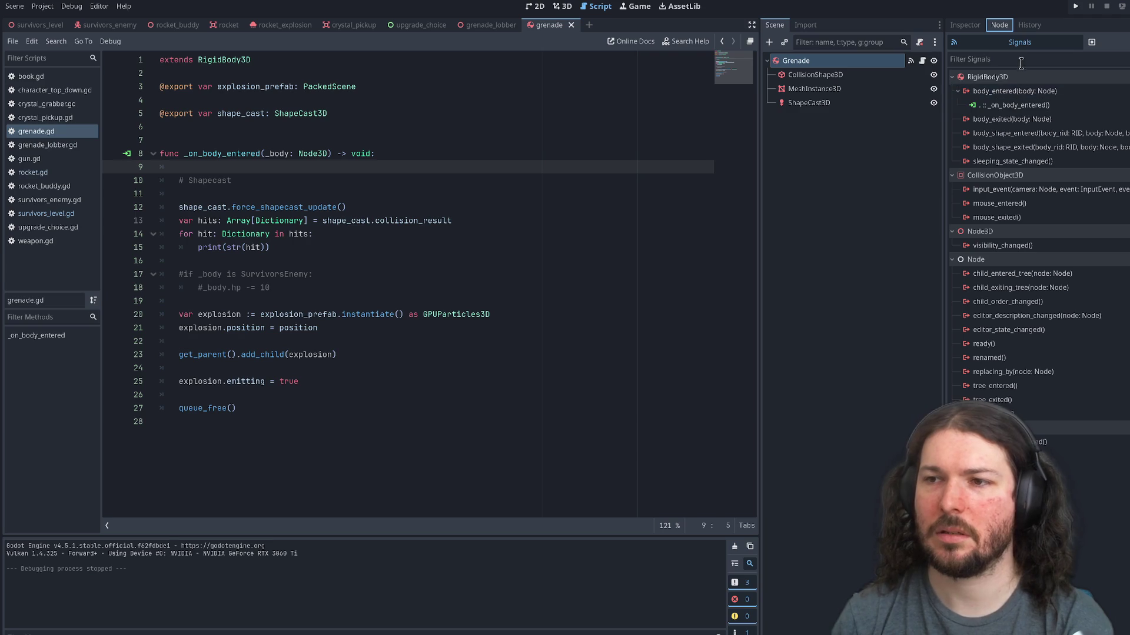
{"action": "mouse_move", "coordinate": [1005, 91]}
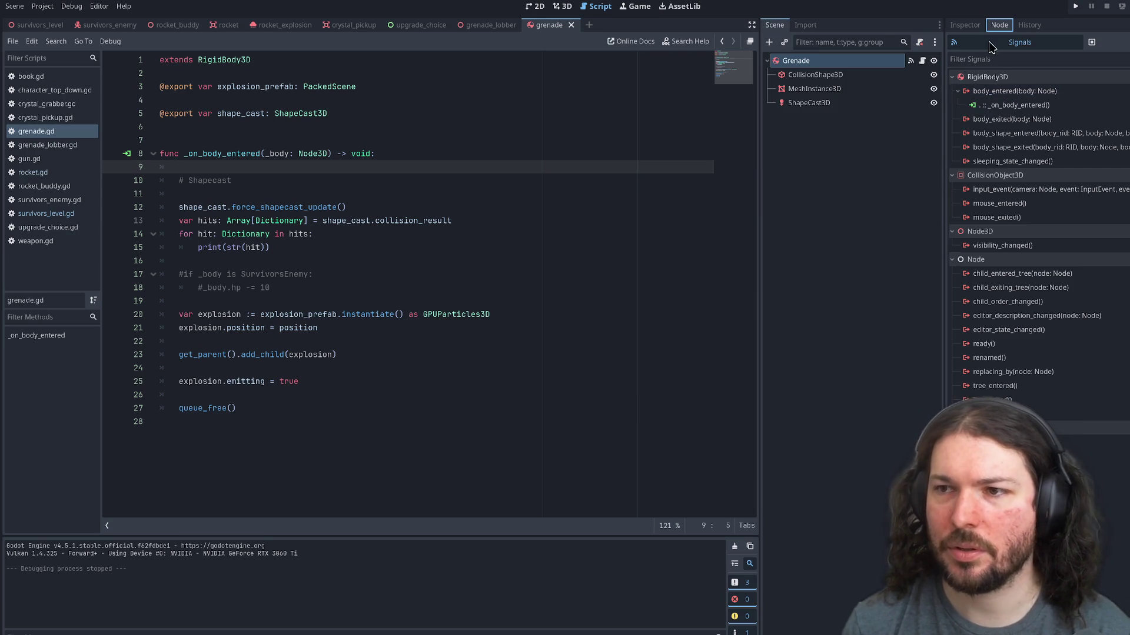
{"action": "left_click", "coordinate": [977, 25]}
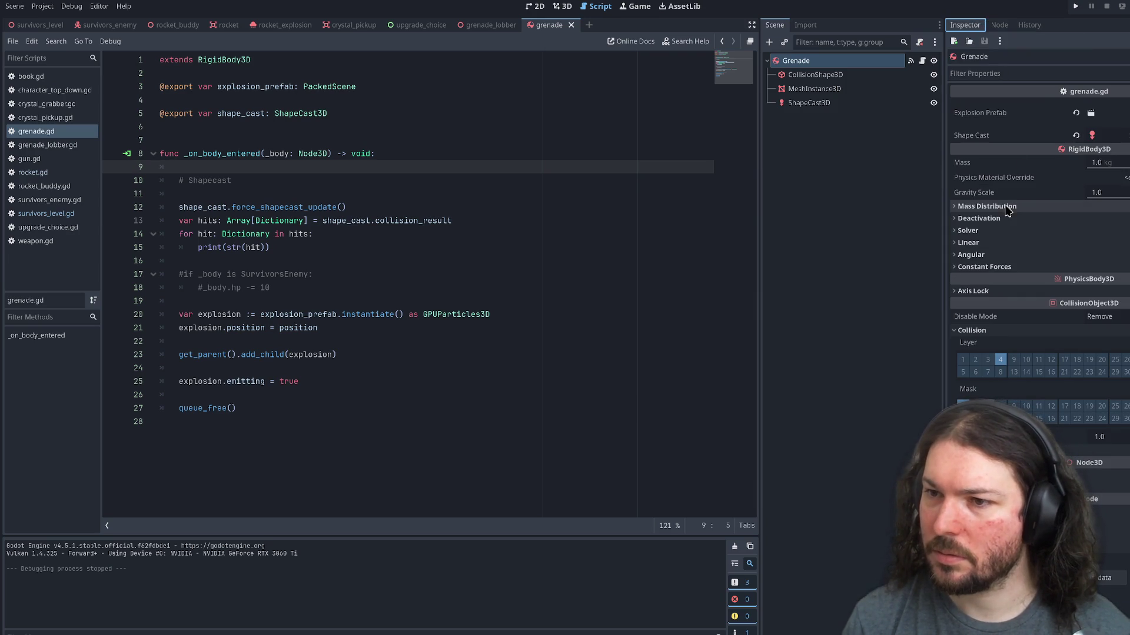
Step: Enable Contact Monitor under Solver, save the grenade scene, and run the game
{"action": "left_click", "coordinate": [993, 268]}
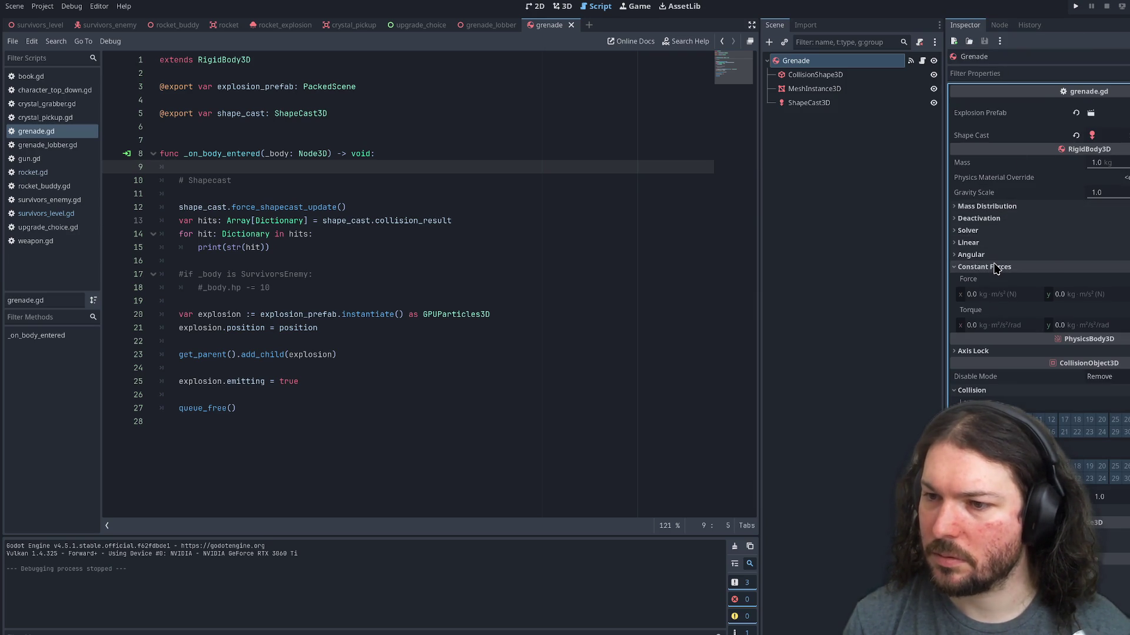
{"action": "left_click", "coordinate": [994, 268]}
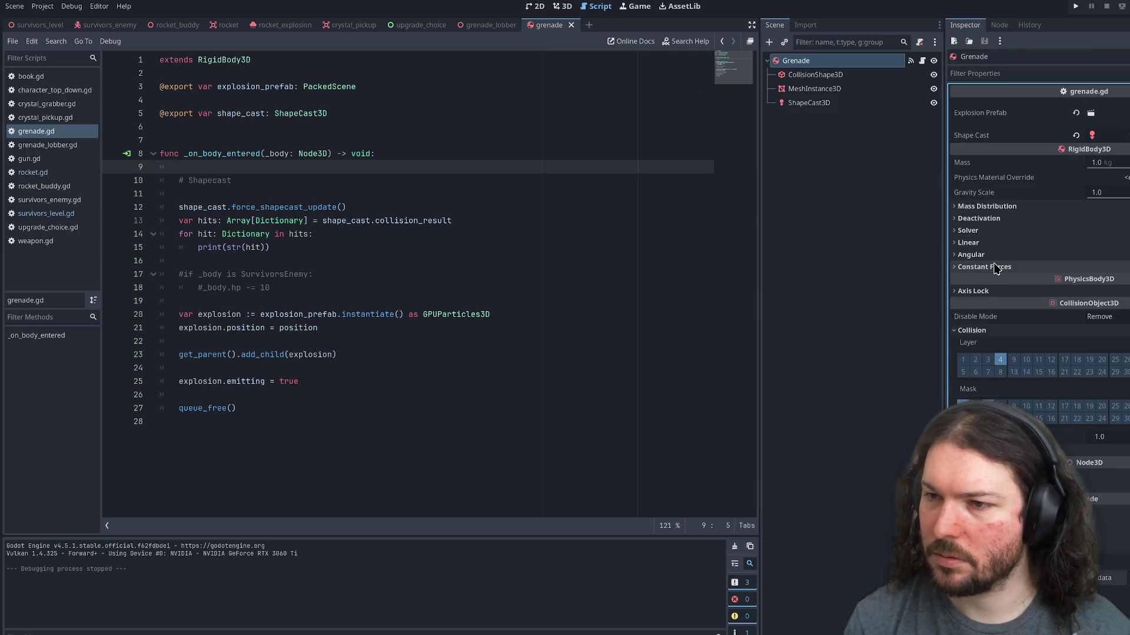
{"action": "left_click", "coordinate": [987, 231]}
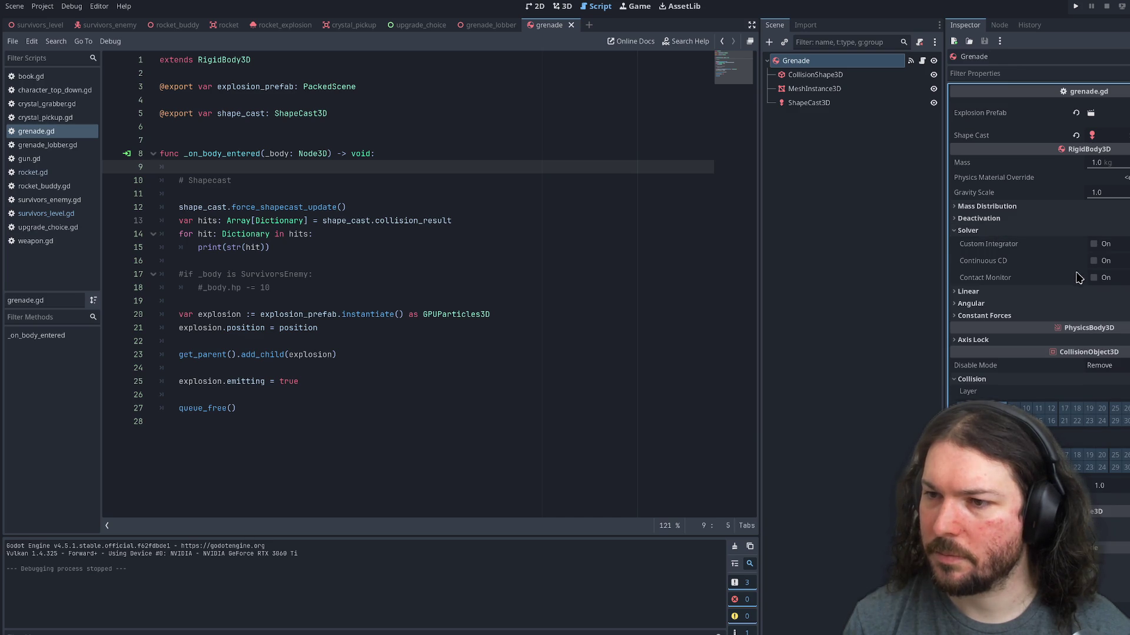
{"action": "left_click", "coordinate": [1093, 276]}
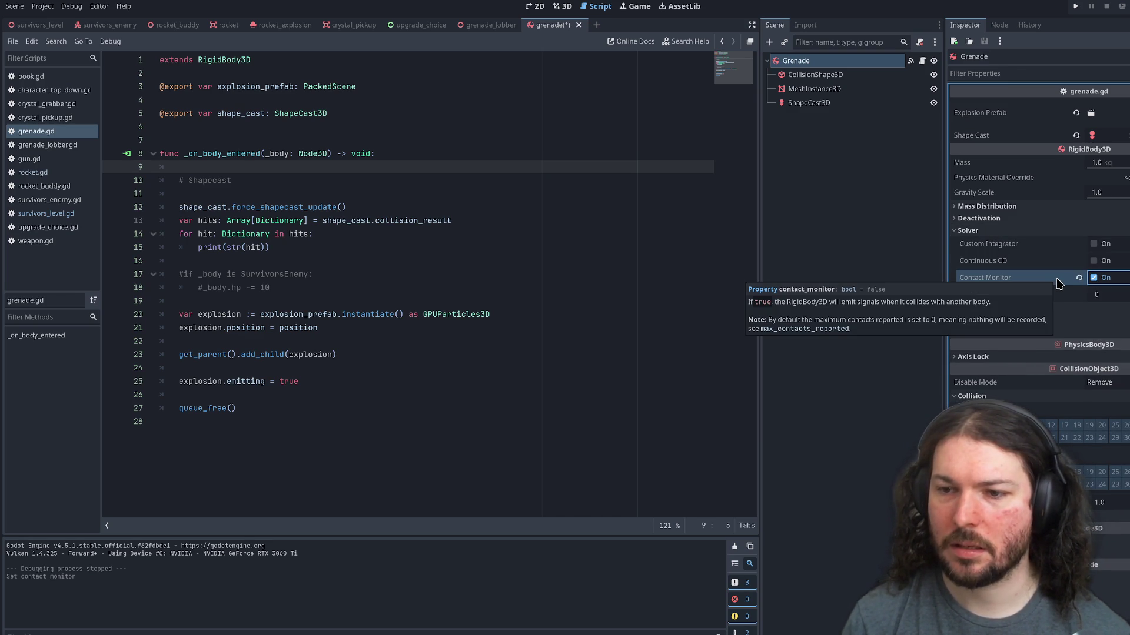
{"action": "key", "text": "ctrl+s"}
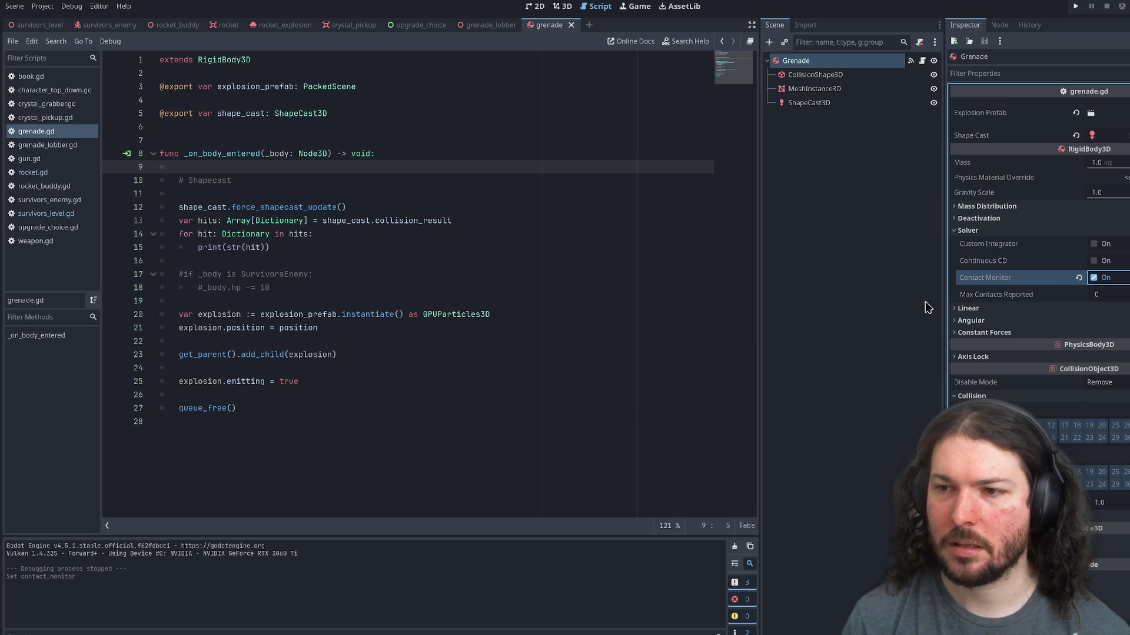
{"action": "left_click", "coordinate": [411, 259]}
{"action": "key", "text": "F5"}
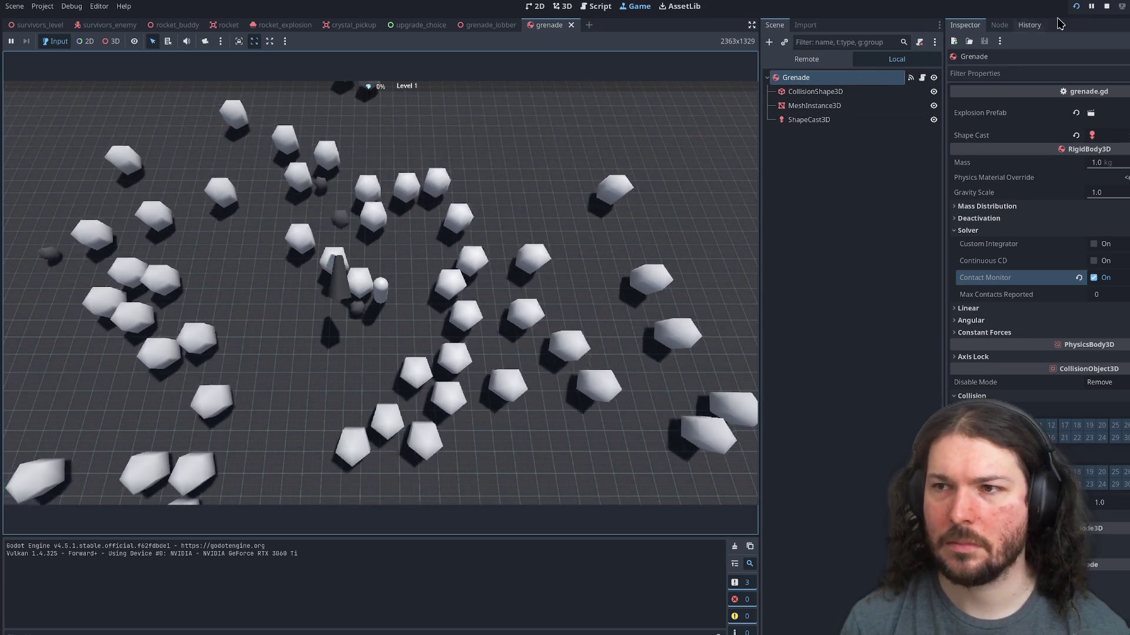
Step: Pause the game, add print("Grenade Body Entered") below the # Shapecast comment, and resume
{"action": "key", "text": "F7"}
{"action": "left_click", "coordinate": [597, 5]}
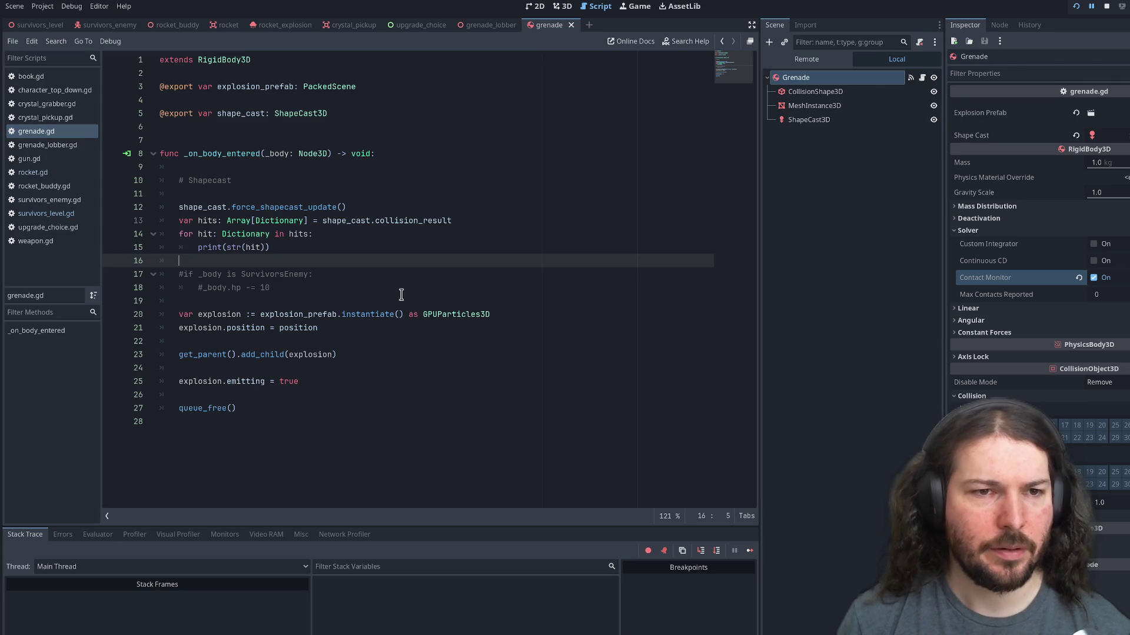
{"action": "left_click", "coordinate": [383, 181]}
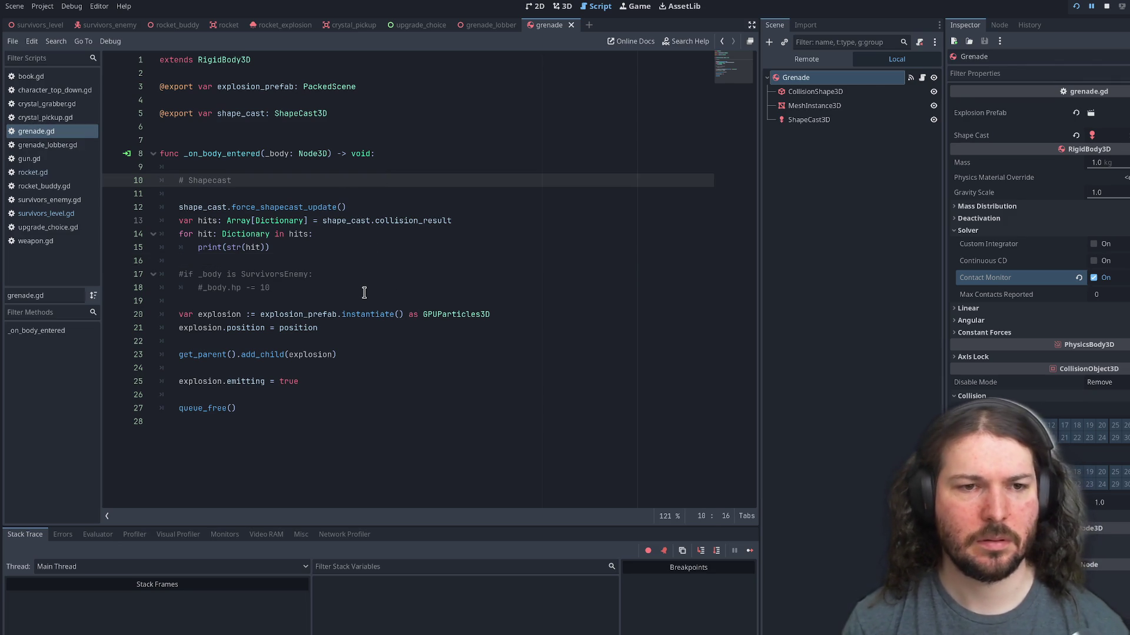
{"action": "key", "text": "Return"}
{"action": "key", "text": "Return"}
{"action": "type", "text": "print(\"Bod"}
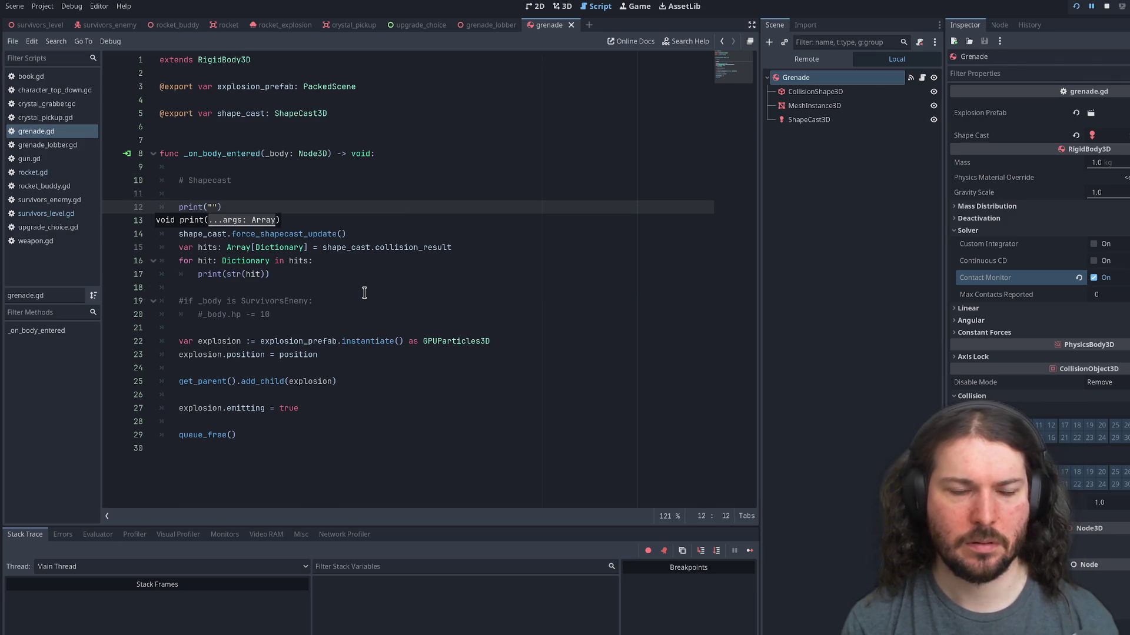
{"action": "type", "text": "y ent"}
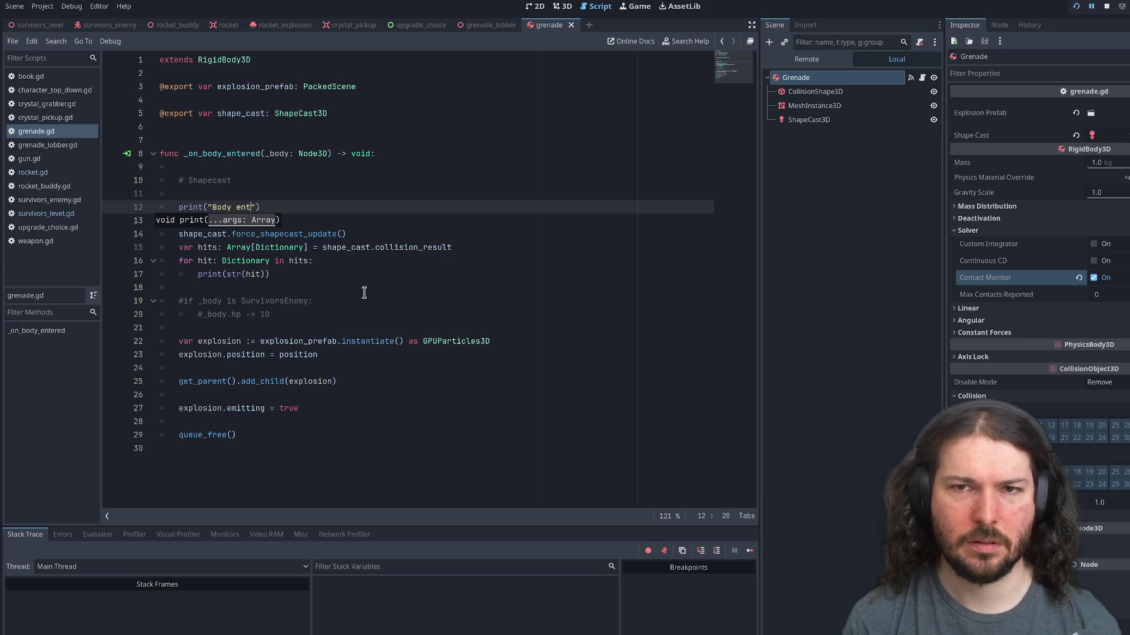
{"action": "key", "text": "ctrl+BackSpace"}
{"action": "key", "text": "ctrl+BackSpace"}
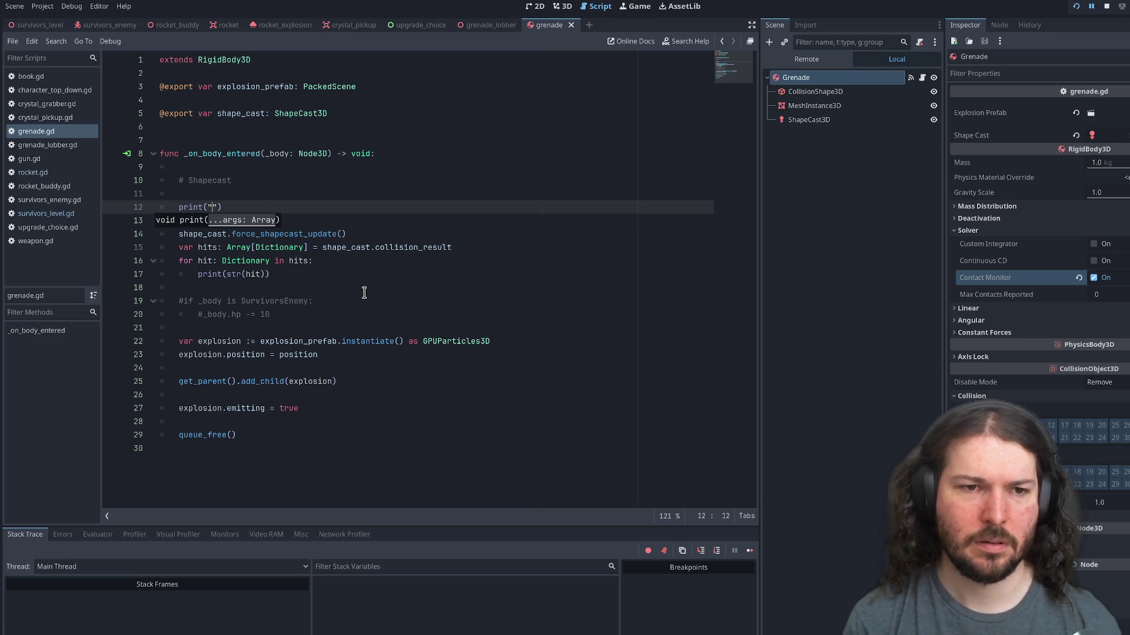
{"action": "key", "text": "ctrl+BackSpace"}
{"action": "type", "text": "Grenade"}
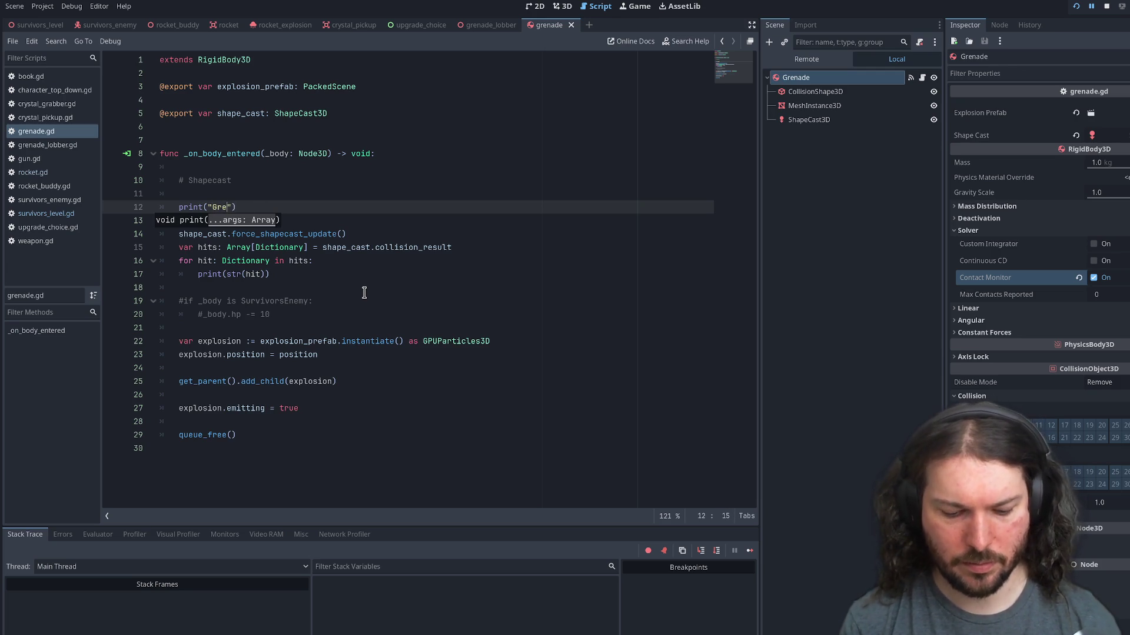
{"action": "type", "text": " Body Entered"}
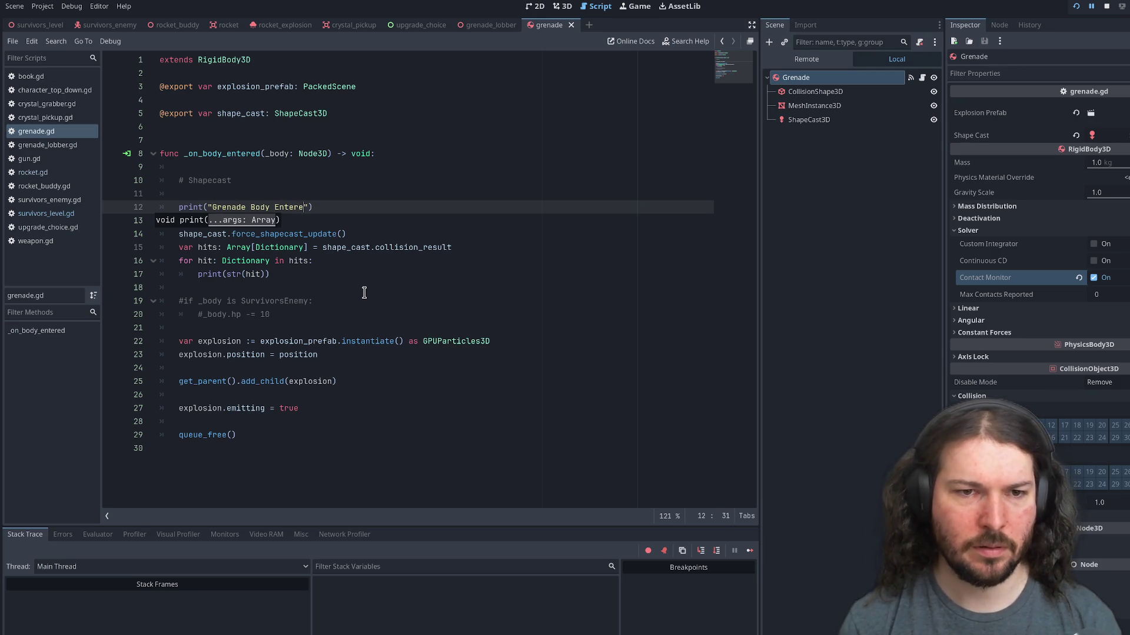
{"action": "left_click", "coordinate": [1091, 8]}
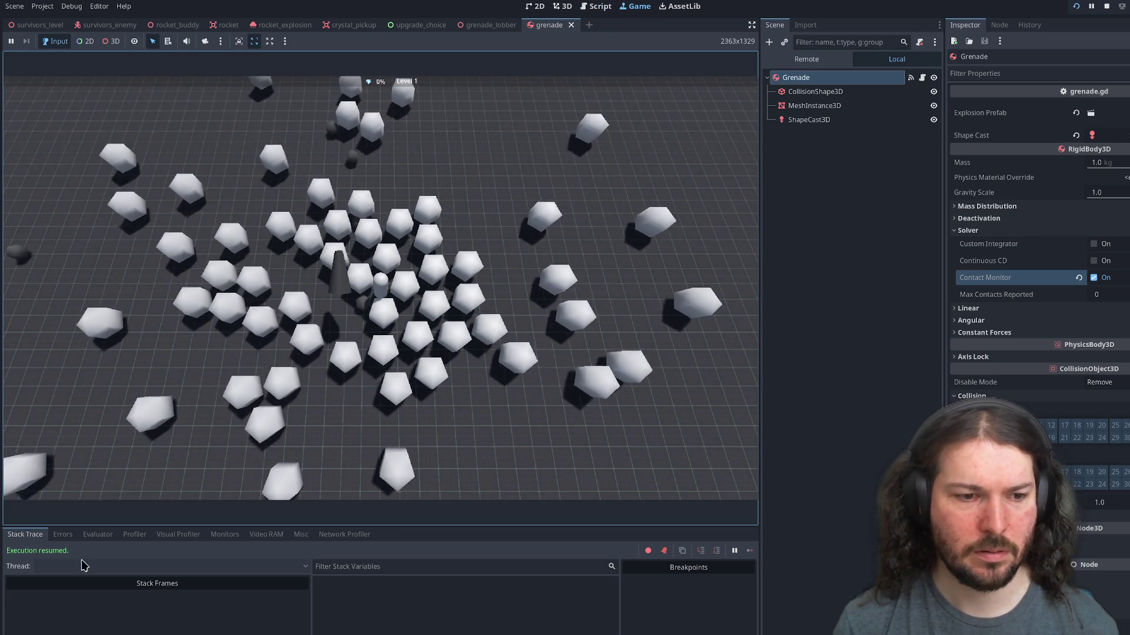
Step: Show the output log, stop the game, relaunch it, and pause mid-play
{"action": "key", "text": "alt+o"}
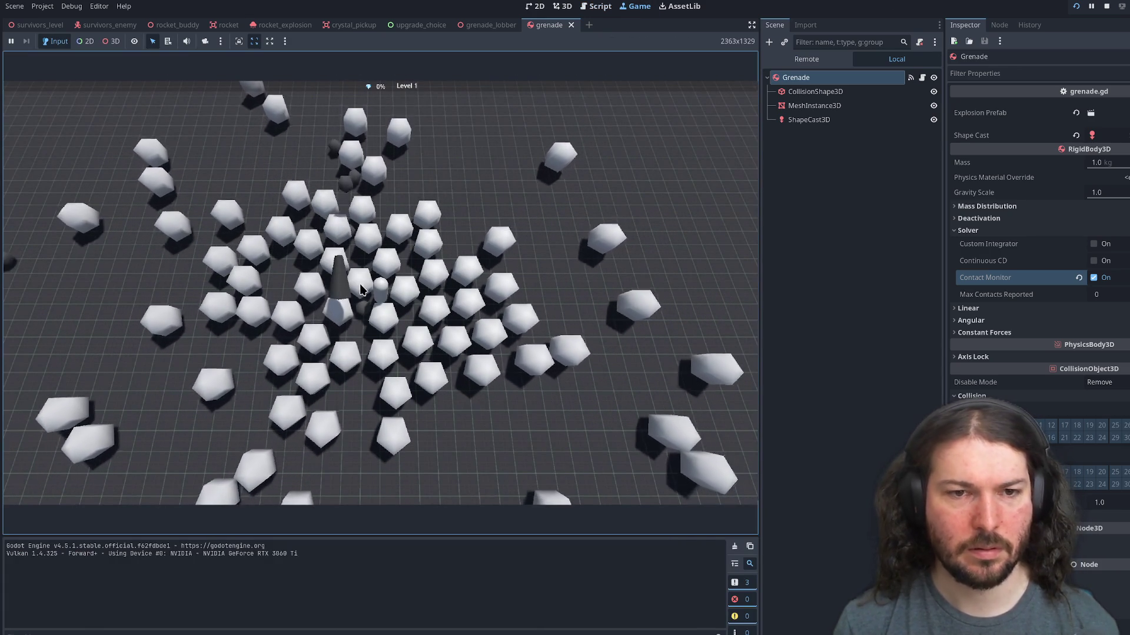
{"action": "left_click", "coordinate": [1107, 6]}
{"action": "key", "text": "F5"}
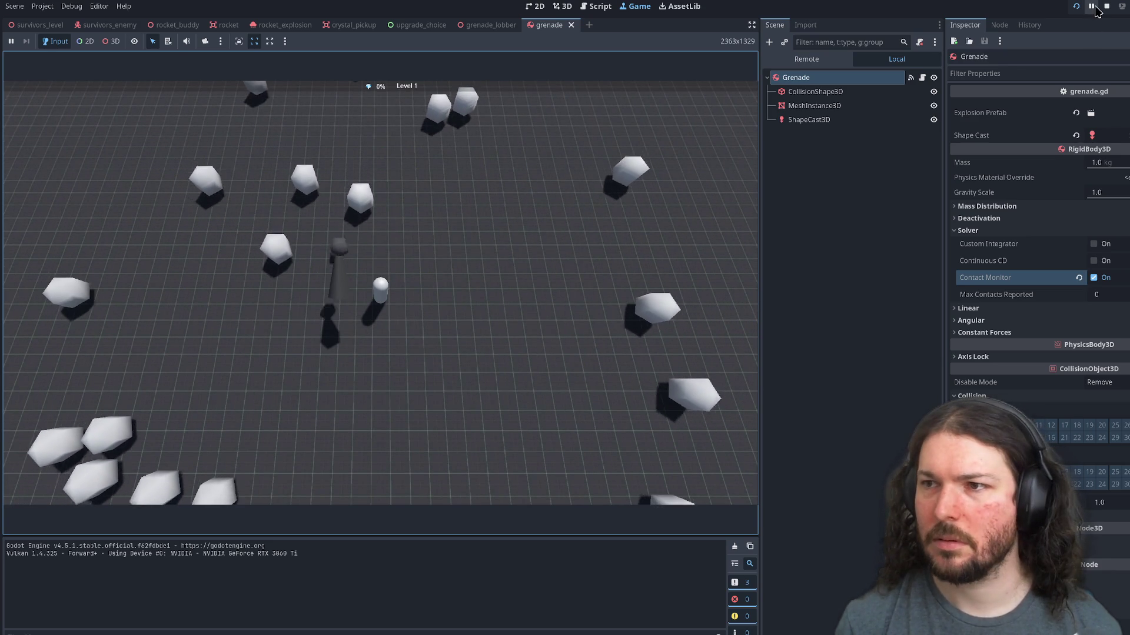
{"action": "key", "text": "F7"}
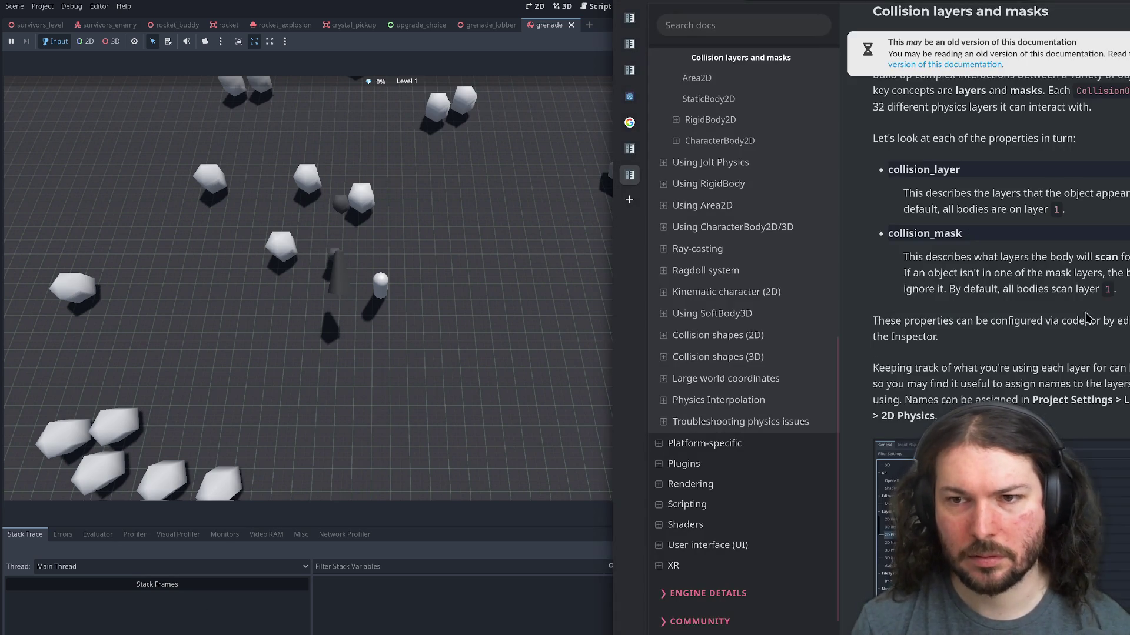
Step: Leave the docs and switch to the survivors_enemy scene in the Godot editor
{"action": "key", "text": "alt+Tab"}
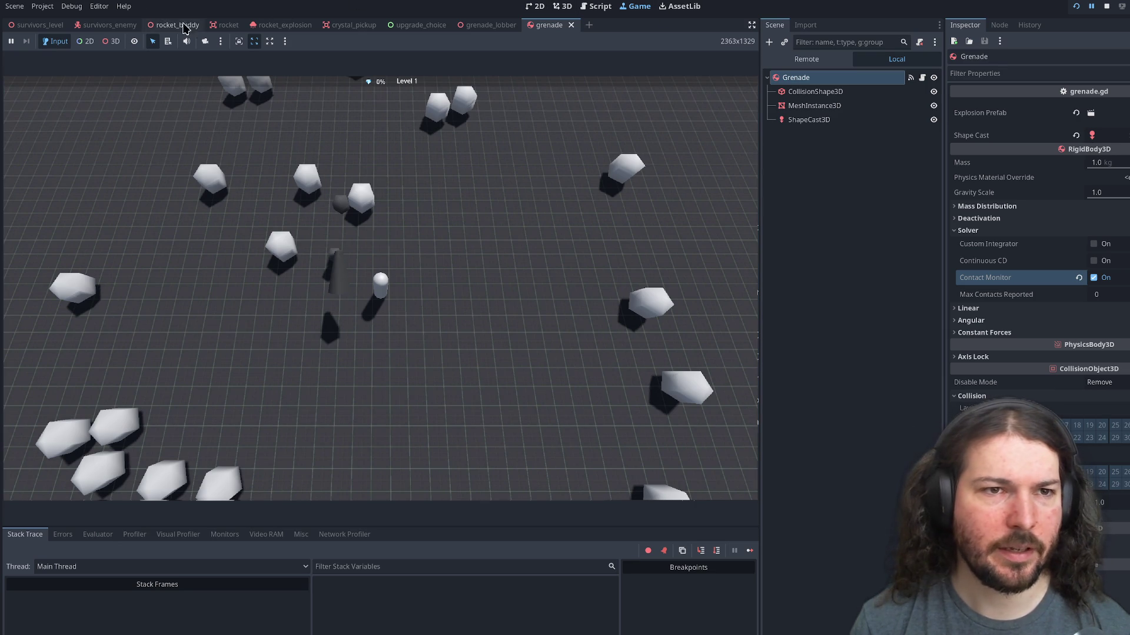
{"action": "left_click", "coordinate": [109, 24]}
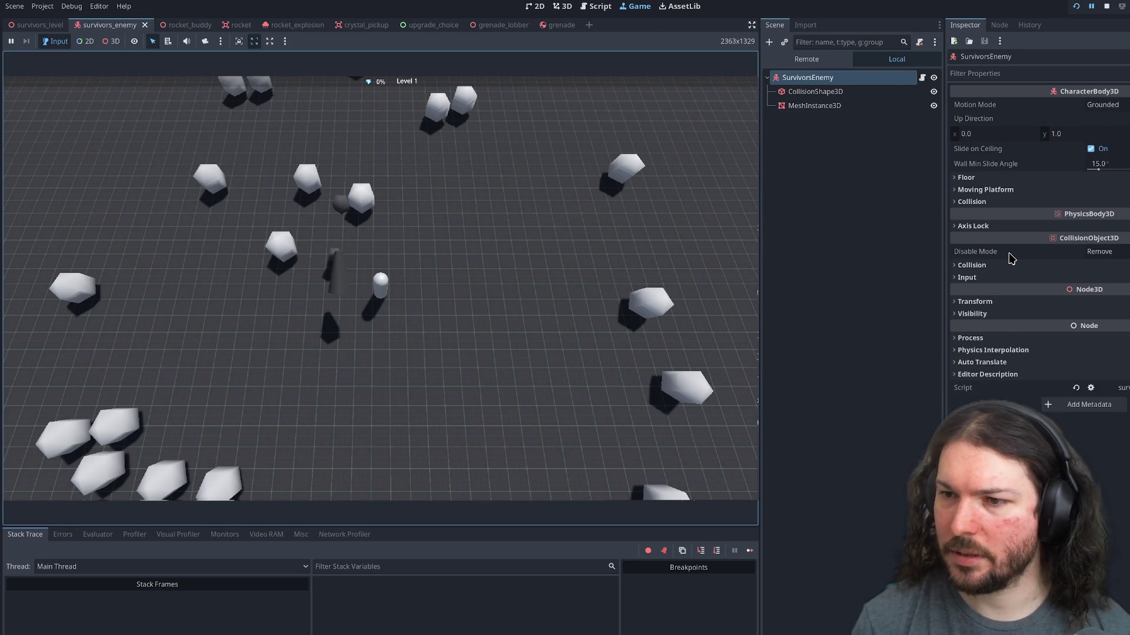
Step: Set SurvivorsEnemy's collision layer to 3 only and mask to 1, 2 and 3, then save
{"action": "left_click", "coordinate": [982, 266]}
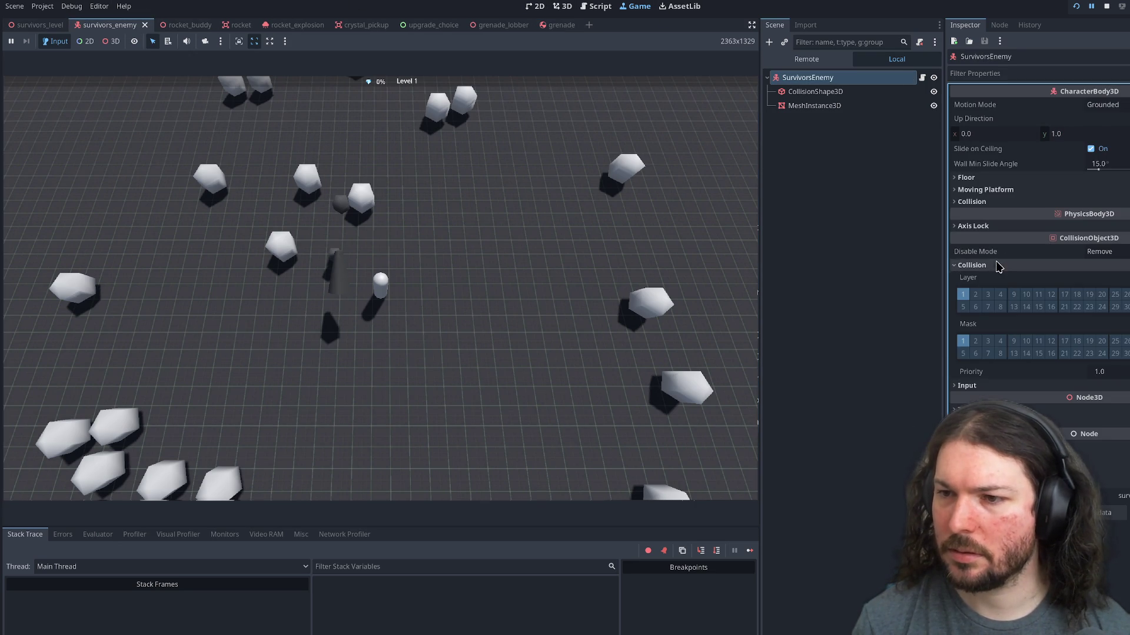
{"action": "left_click", "coordinate": [986, 295]}
{"action": "left_click", "coordinate": [962, 294]}
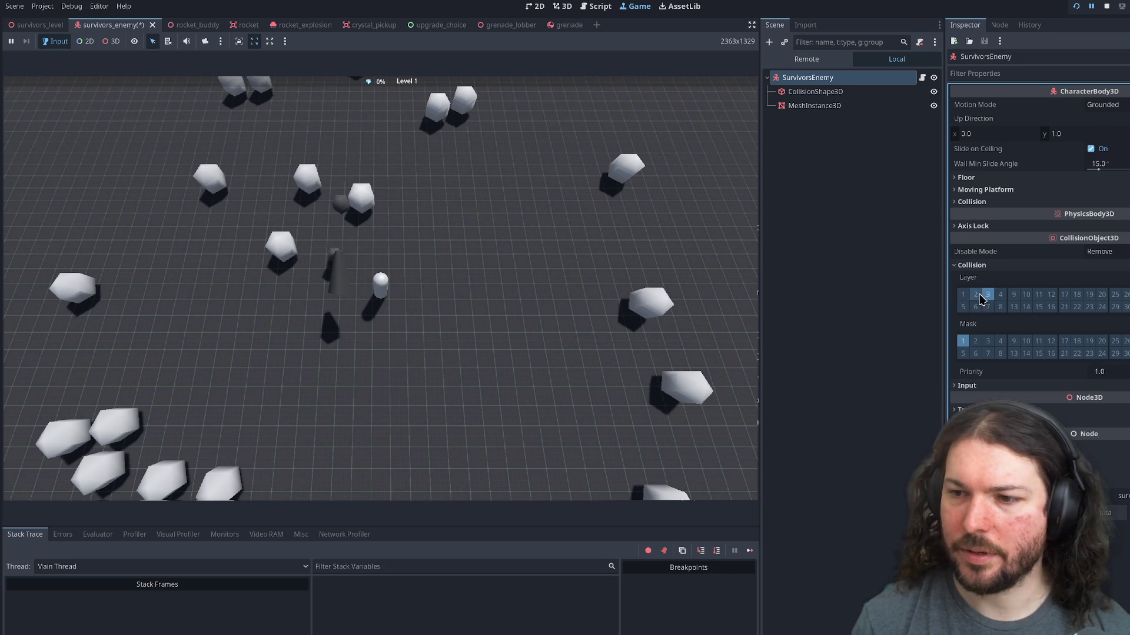
{"action": "left_click", "coordinate": [975, 341]}
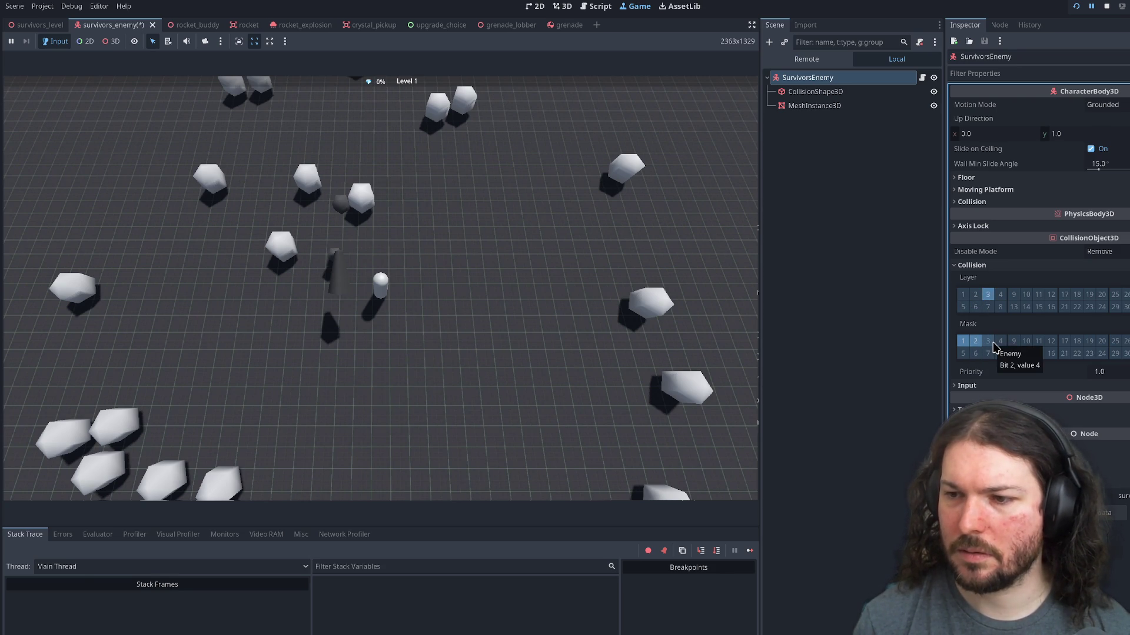
{"action": "left_click", "coordinate": [988, 342]}
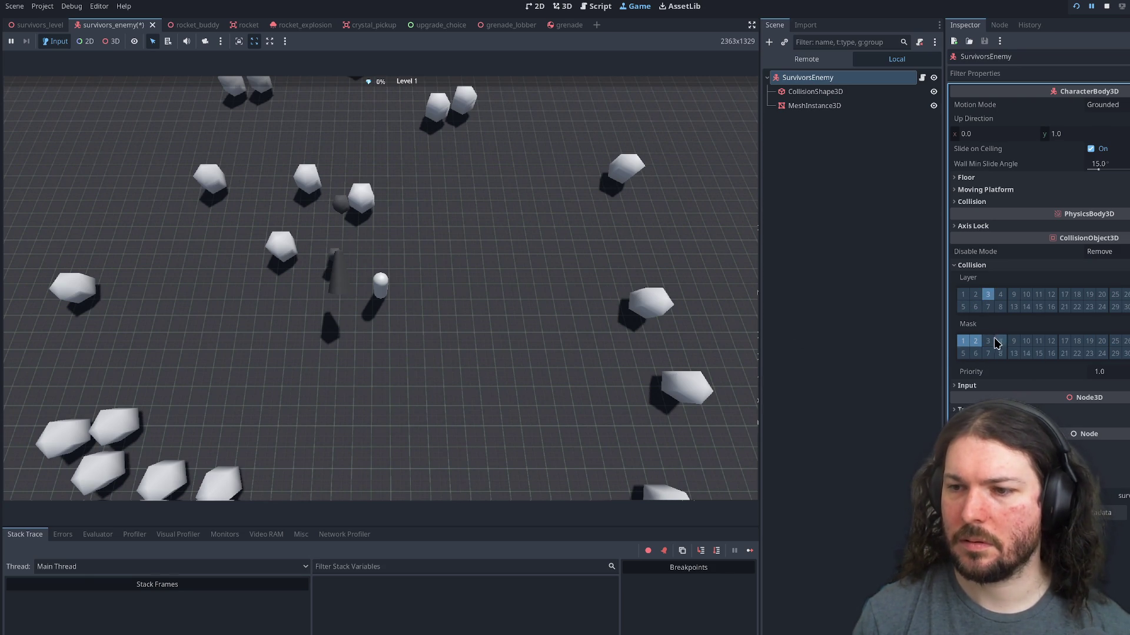
{"action": "key", "text": "ctrl+s"}
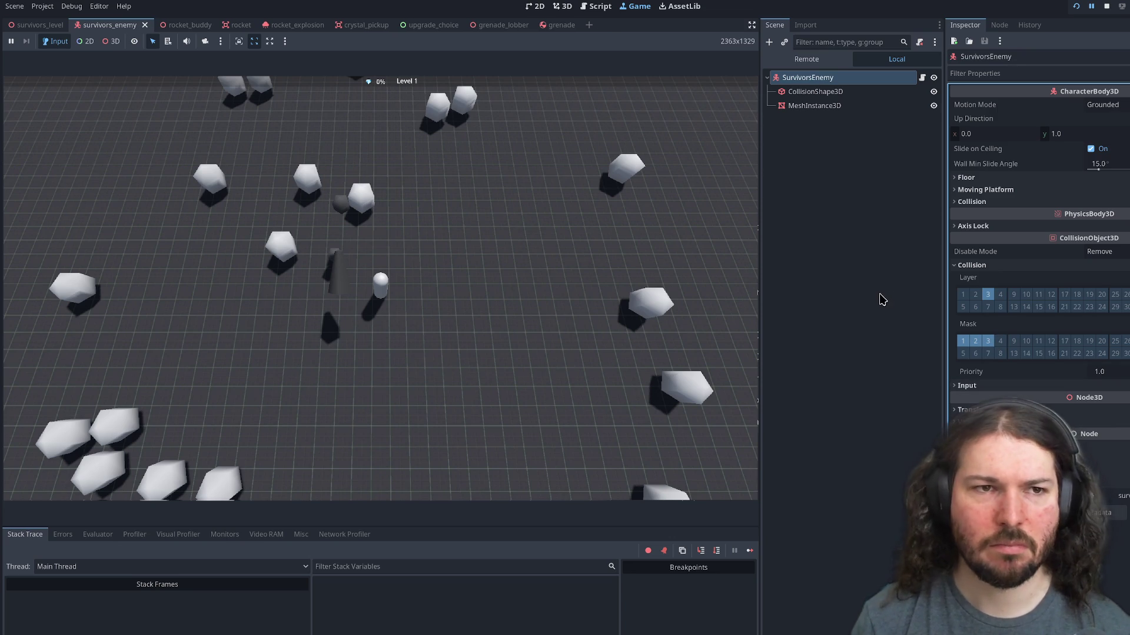
{"action": "key", "text": "F8"}
{"action": "key", "text": "alt+Tab"}
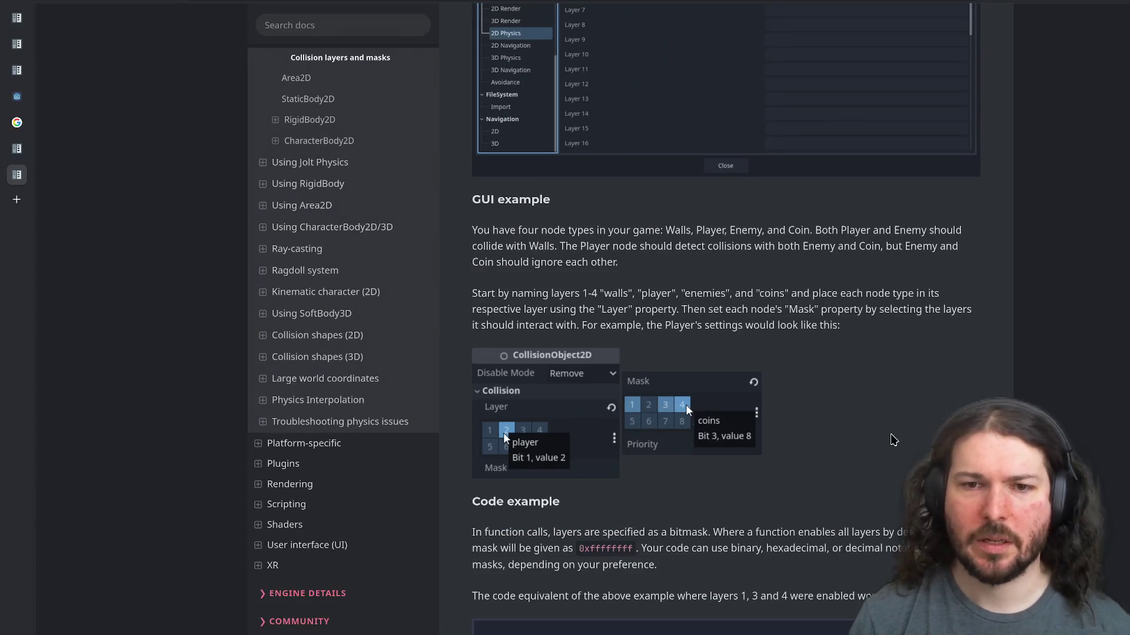
Step: Read the collision layers and masks docs from the GUI example to the mask code examples
{"action": "scroll", "coordinate": [809, 213], "scroll_direction": "up", "scroll_amount": 8}
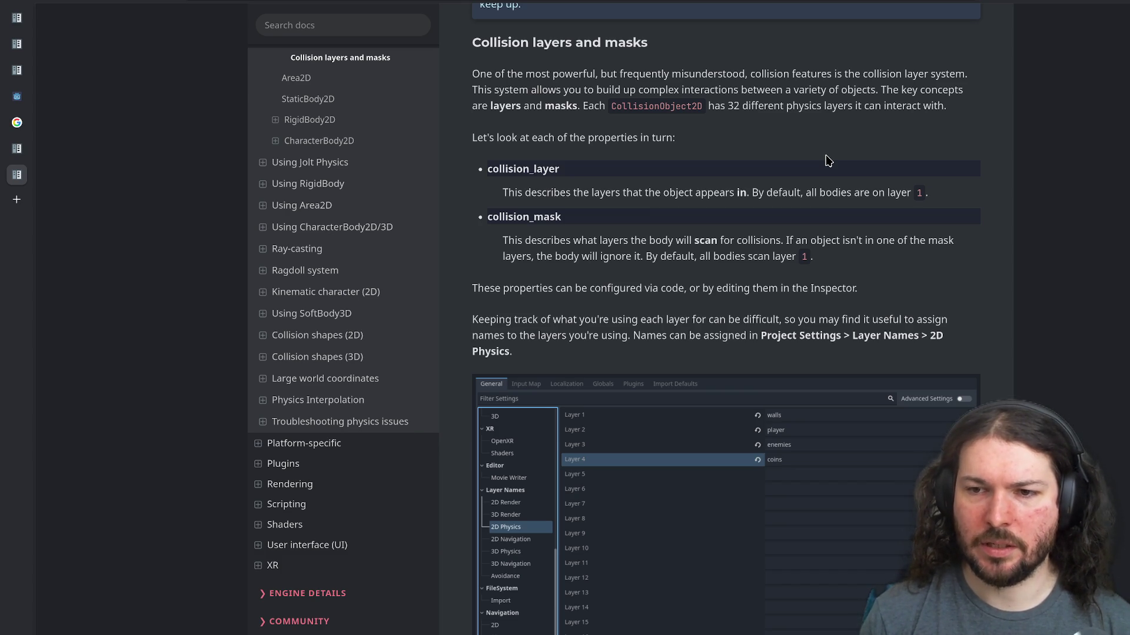
{"action": "scroll", "coordinate": [827, 160], "scroll_direction": "down", "scroll_amount": 1}
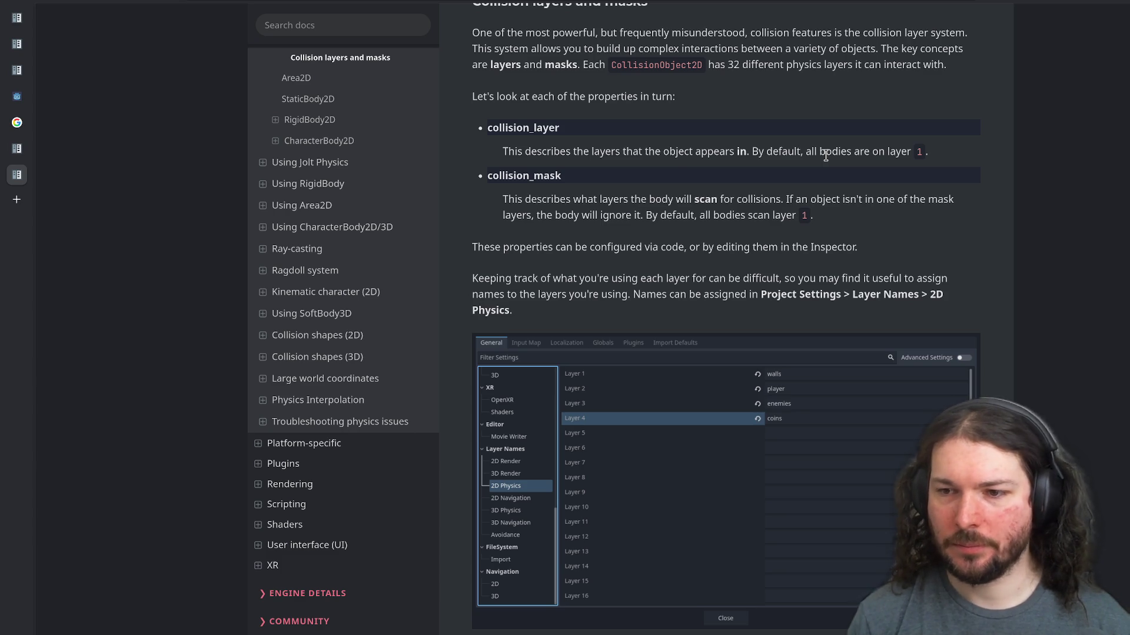
{"action": "scroll", "coordinate": [826, 159], "scroll_direction": "down", "scroll_amount": 6}
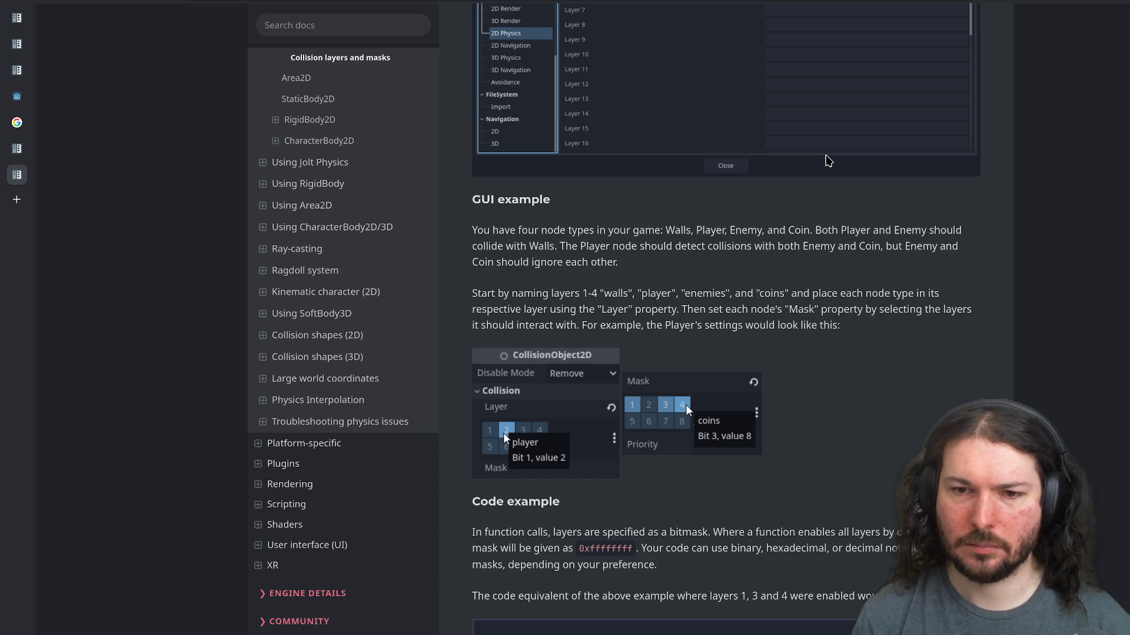
{"action": "scroll", "coordinate": [828, 160], "scroll_direction": "down", "scroll_amount": 4}
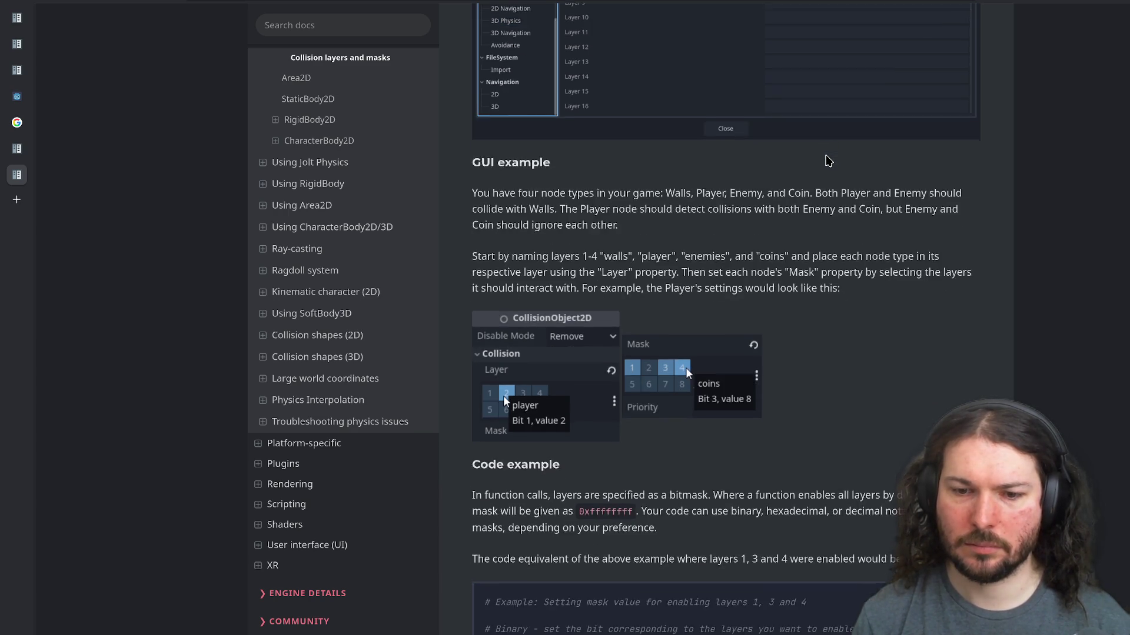
{"action": "double_click", "coordinate": [743, 65]}
{"action": "left_click", "coordinate": [743, 65]}
{"action": "scroll", "coordinate": [905, 169], "scroll_direction": "down", "scroll_amount": 7}
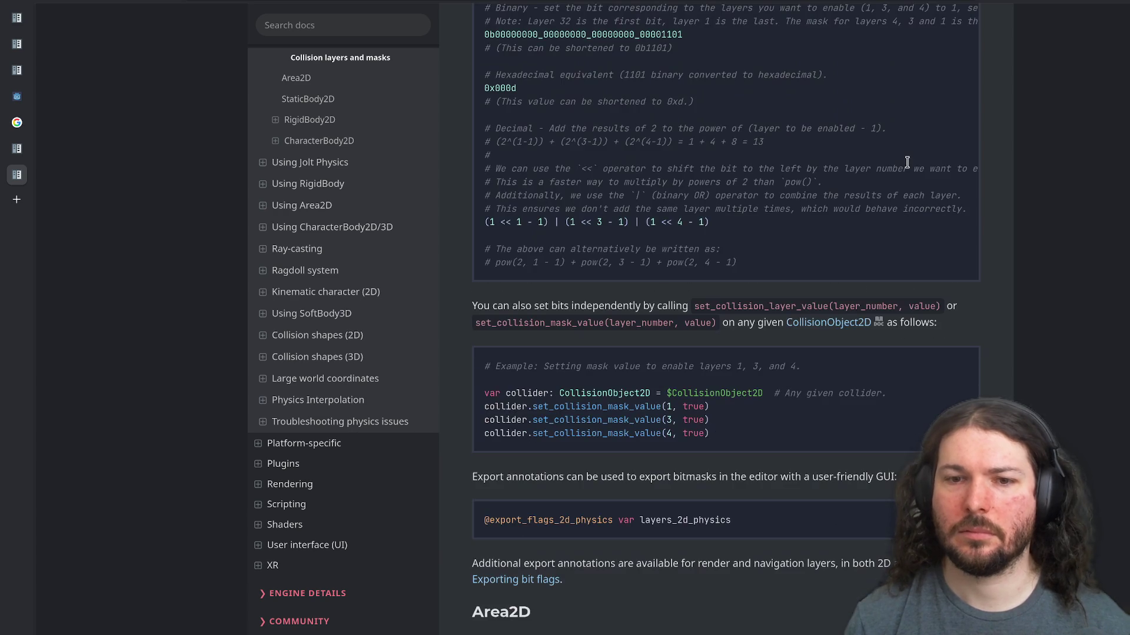
{"action": "scroll", "coordinate": [906, 162], "scroll_direction": "down", "scroll_amount": 5}
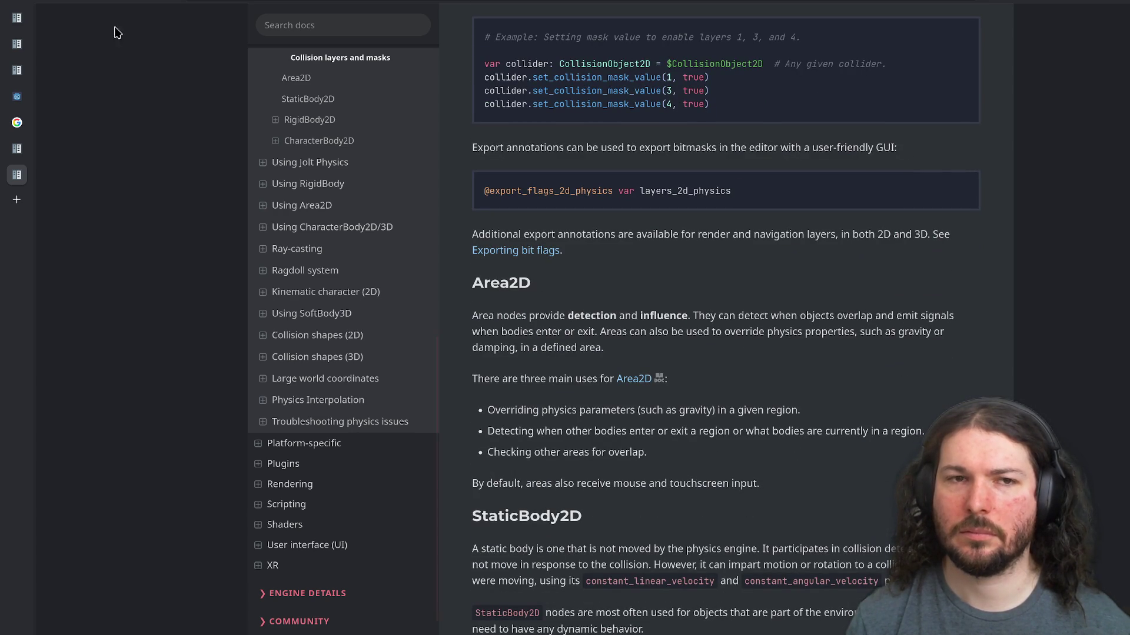
{"action": "key", "text": "alt+Tab"}
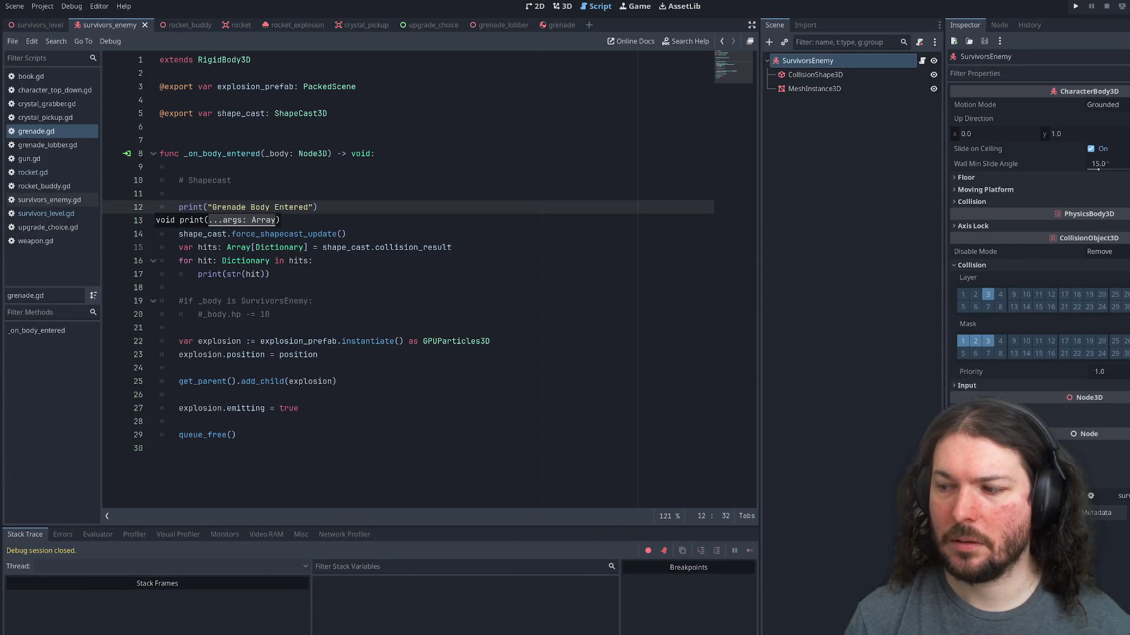
{"action": "key", "text": "alt+Tab"}
{"action": "key", "text": "alt+Tab"}
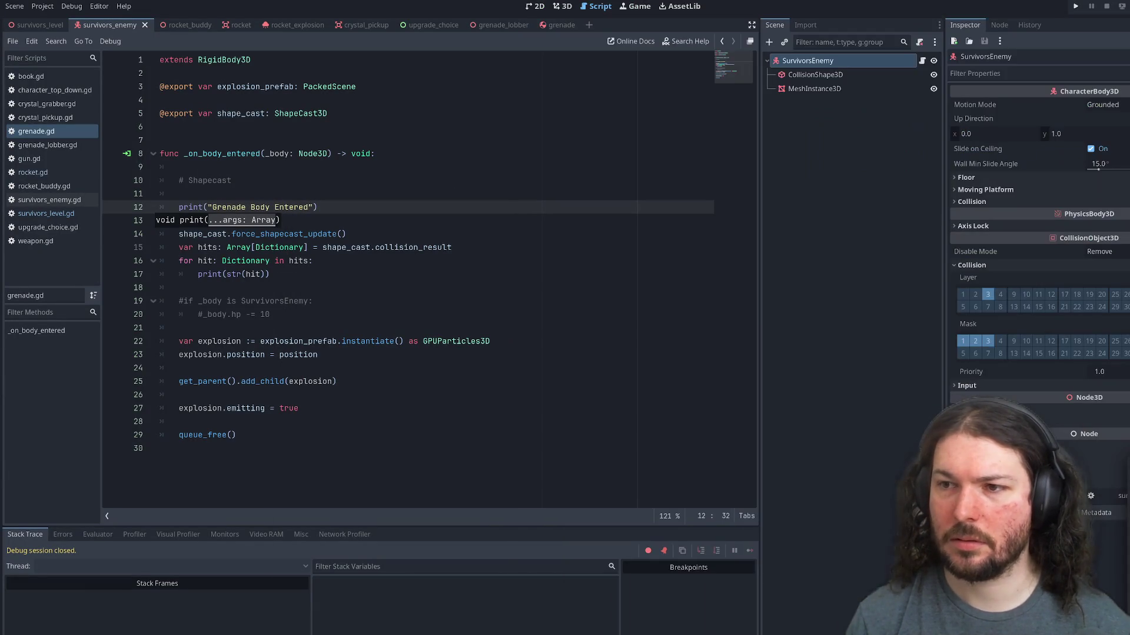
{"action": "left_click", "coordinate": [836, 61]}
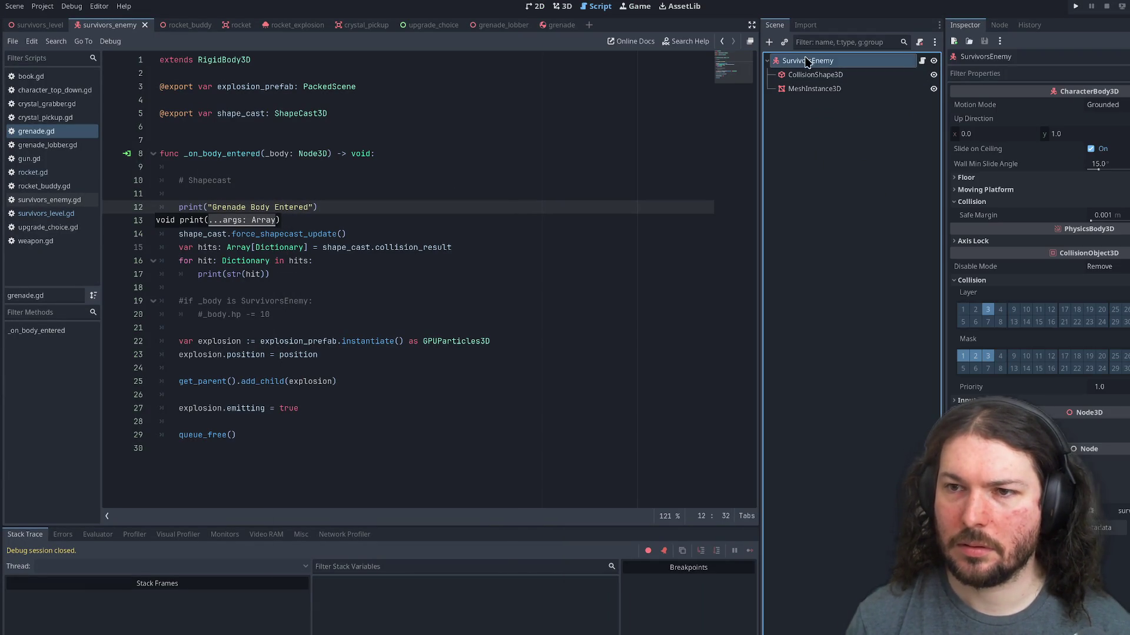
{"action": "left_click", "coordinate": [832, 78]}
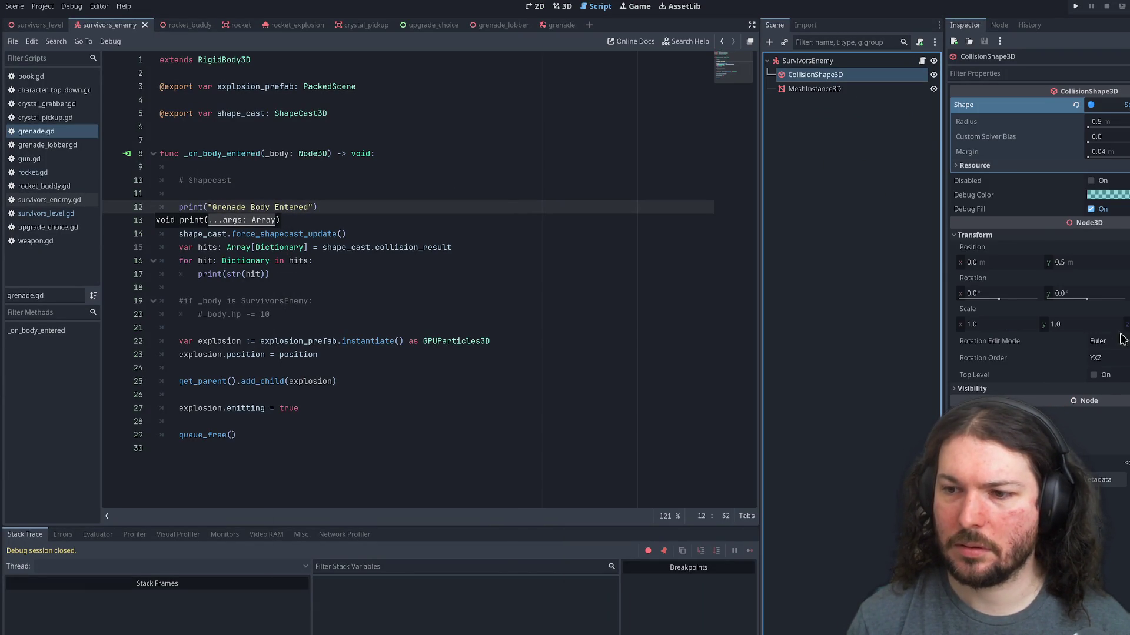
{"action": "left_click", "coordinate": [807, 61]}
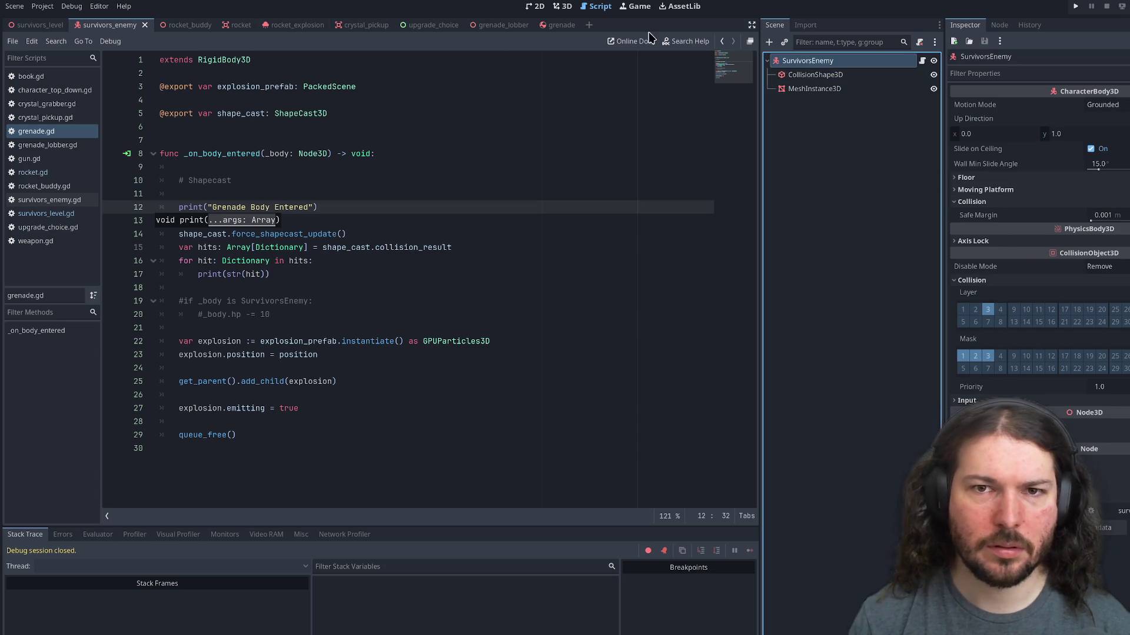
{"action": "left_click", "coordinate": [553, 25]}
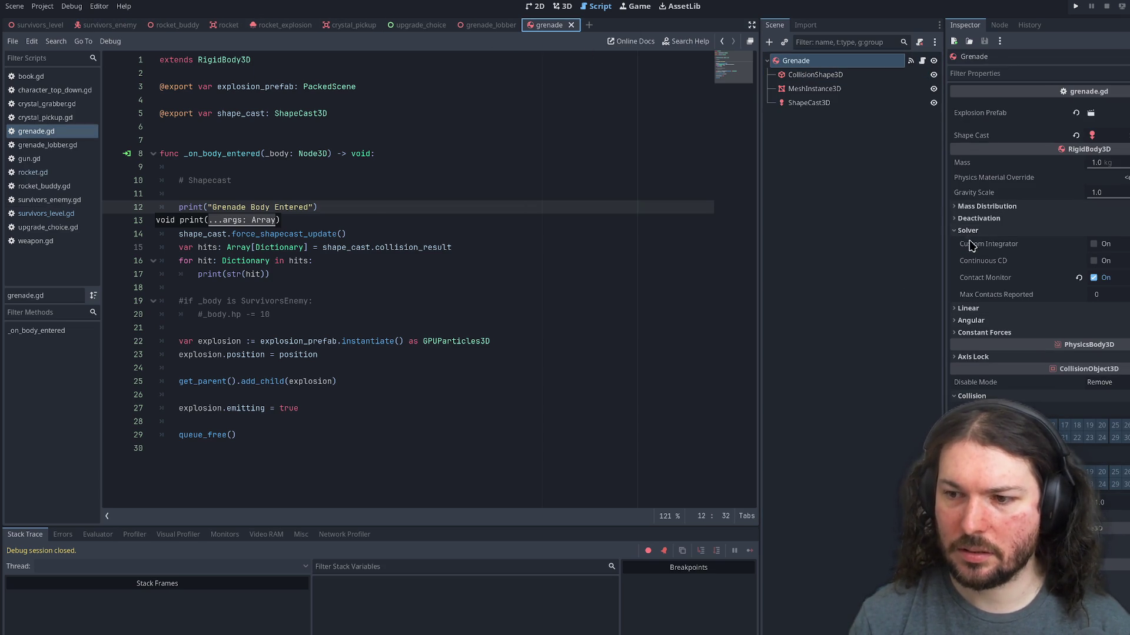
{"action": "left_click", "coordinate": [999, 25]}
{"action": "left_click", "coordinate": [1016, 94]}
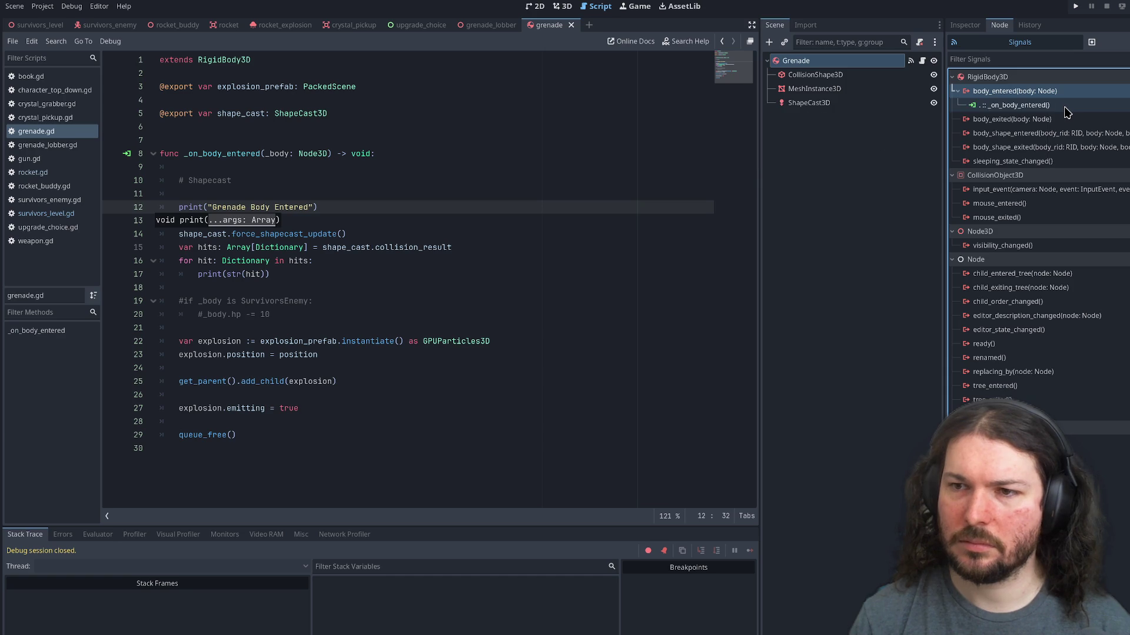
{"action": "left_click", "coordinate": [125, 28]}
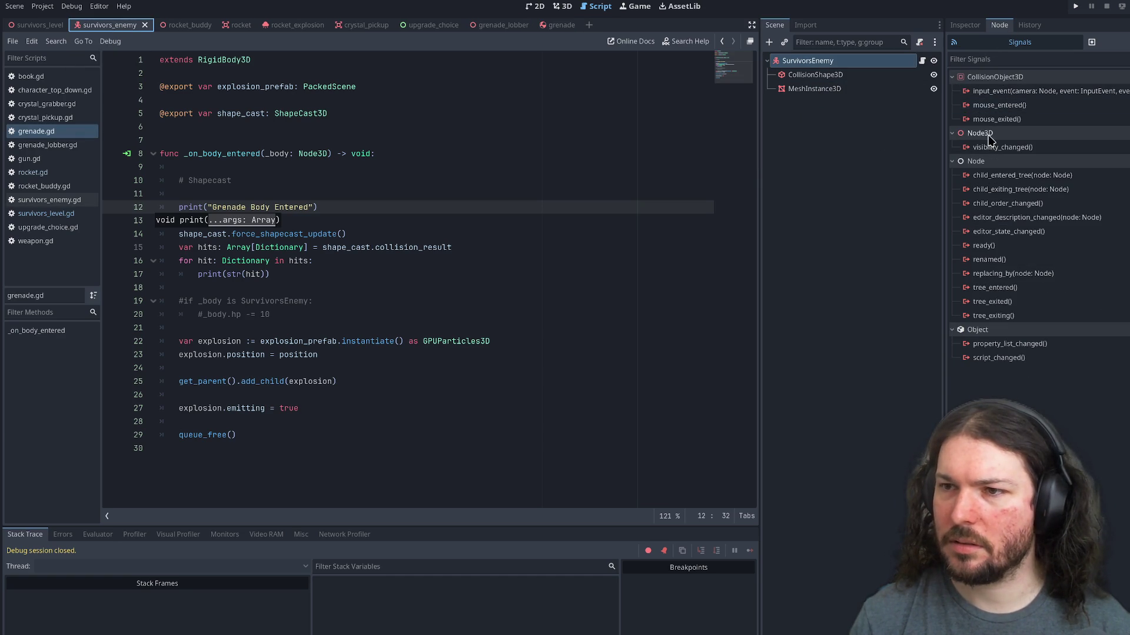
{"action": "left_click", "coordinate": [964, 25]}
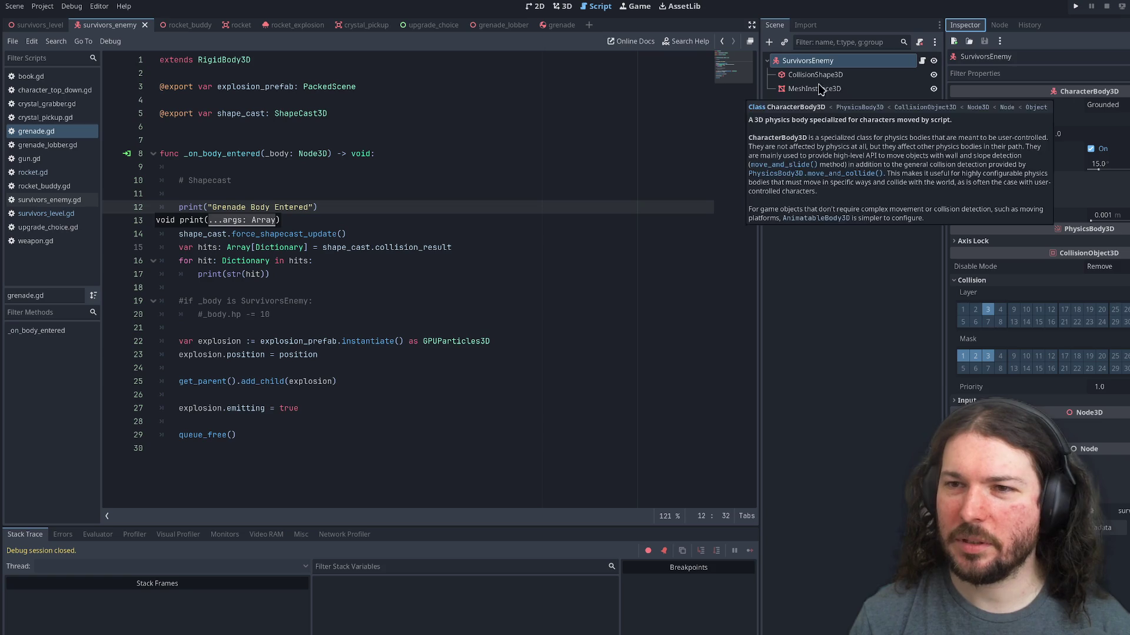
{"action": "left_click", "coordinate": [836, 75]}
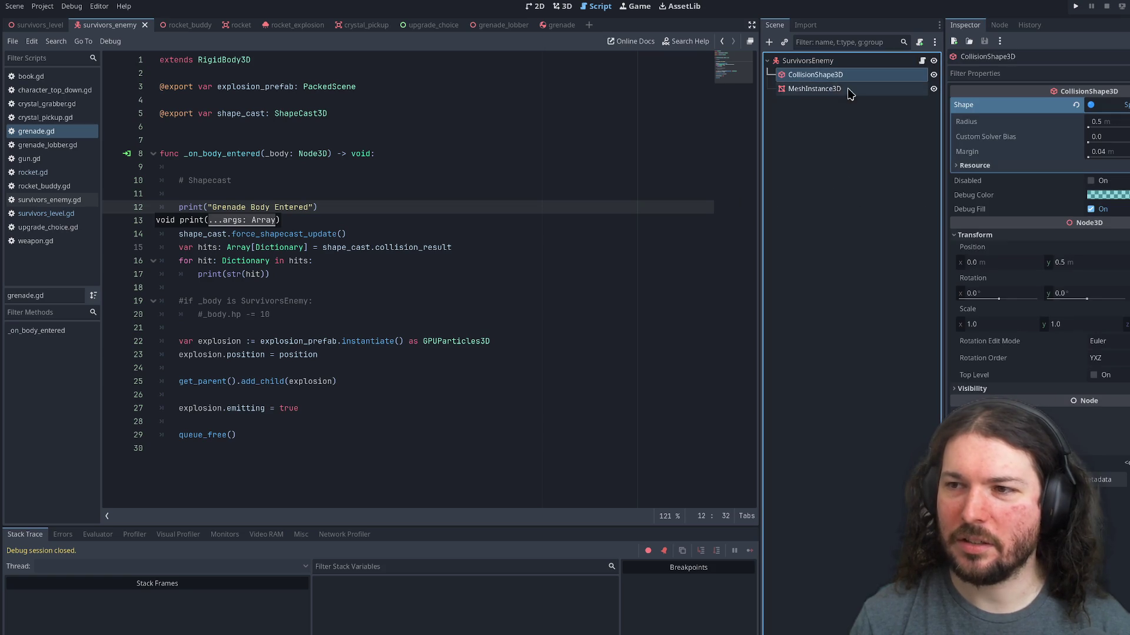
{"action": "left_click", "coordinate": [1000, 25]}
{"action": "left_click", "coordinate": [967, 26]}
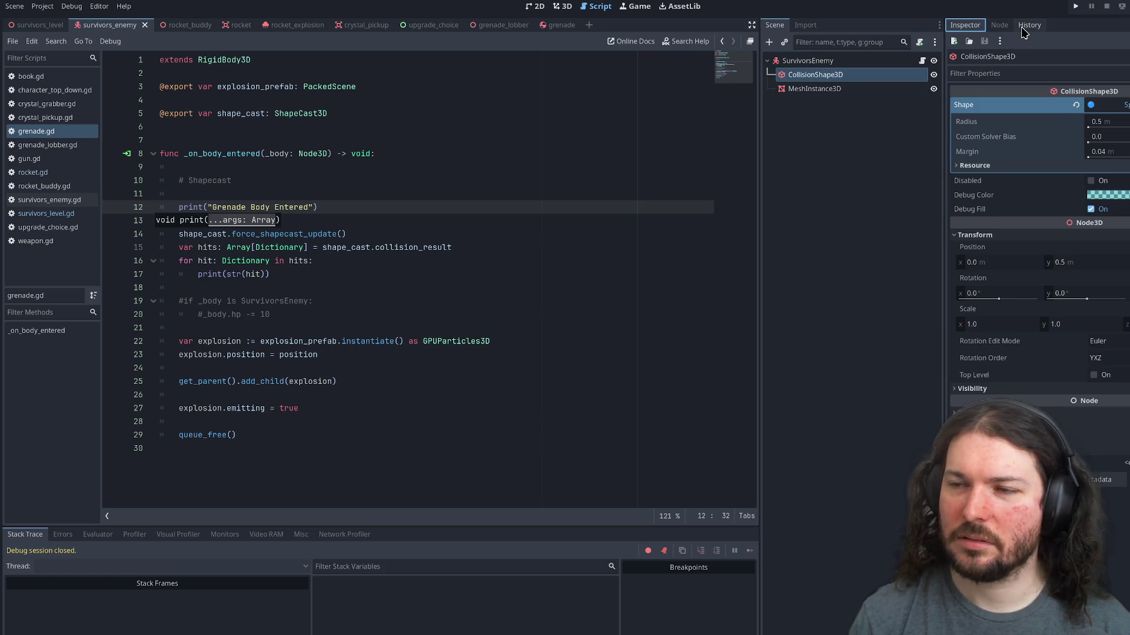
{"action": "left_click", "coordinate": [599, 183]}
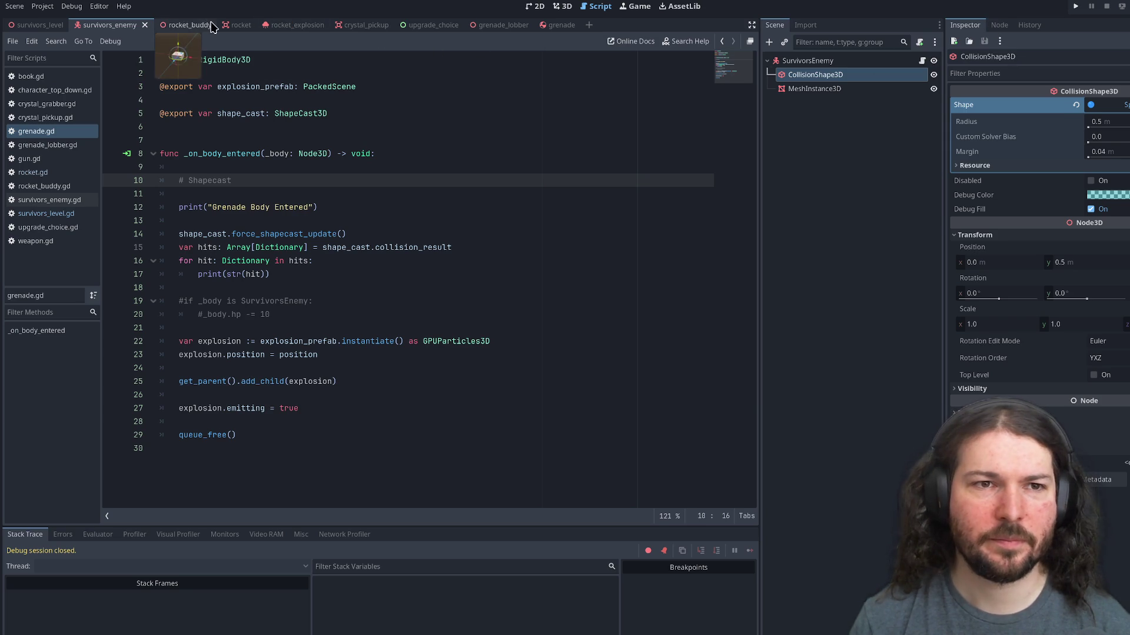
{"action": "left_click", "coordinate": [555, 25]}
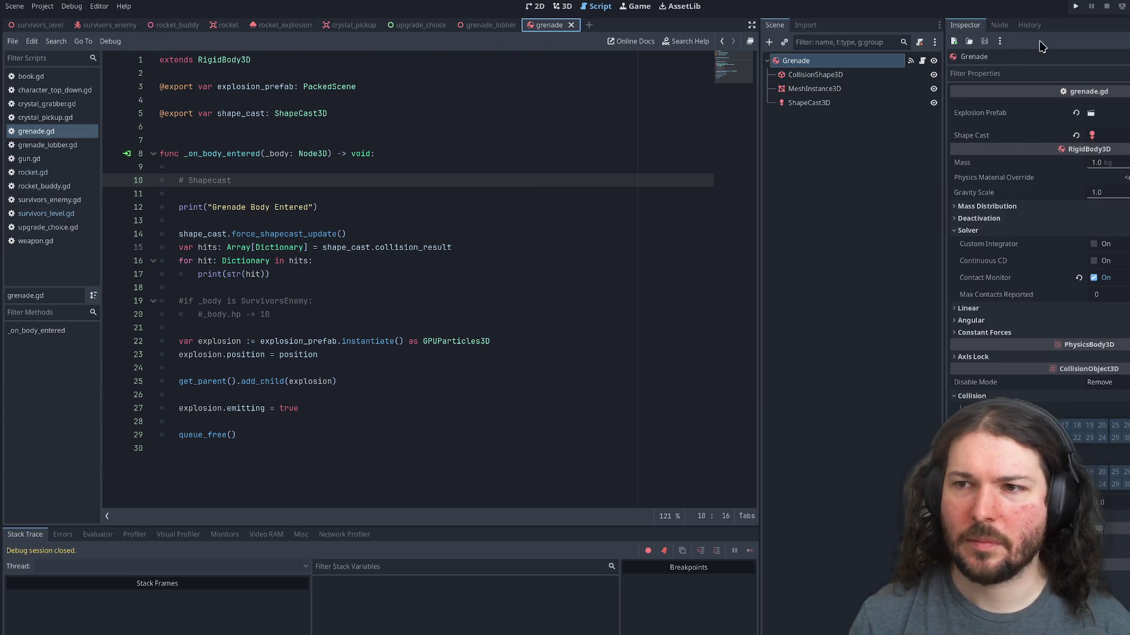
{"action": "left_click", "coordinate": [1001, 25]}
{"action": "mouse_move", "coordinate": [1013, 99]}
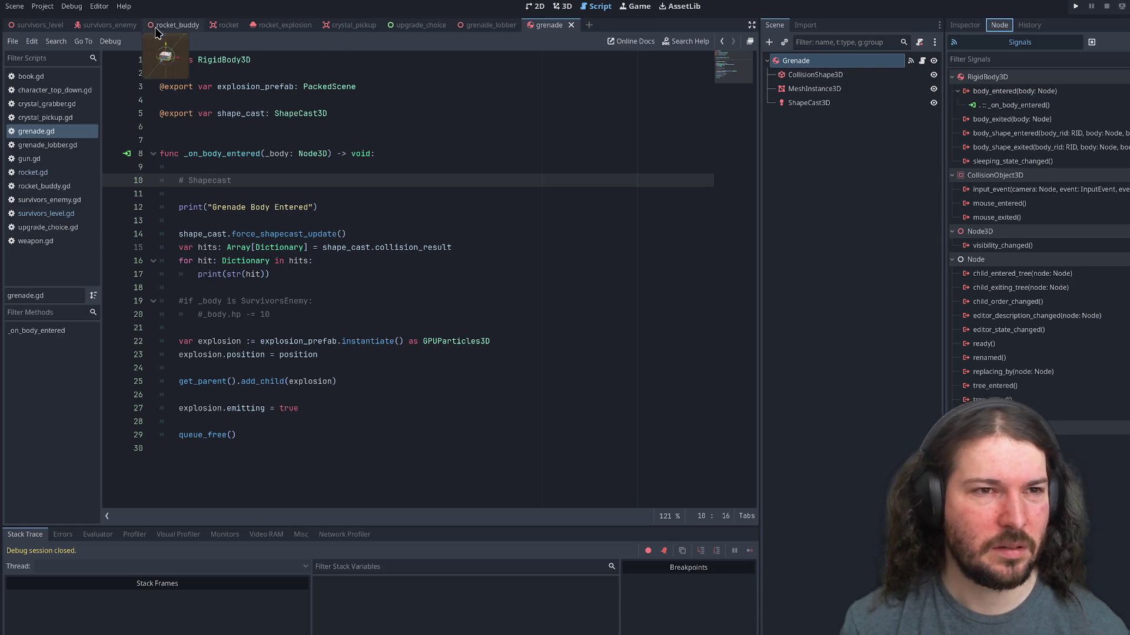
{"action": "left_click", "coordinate": [118, 25]}
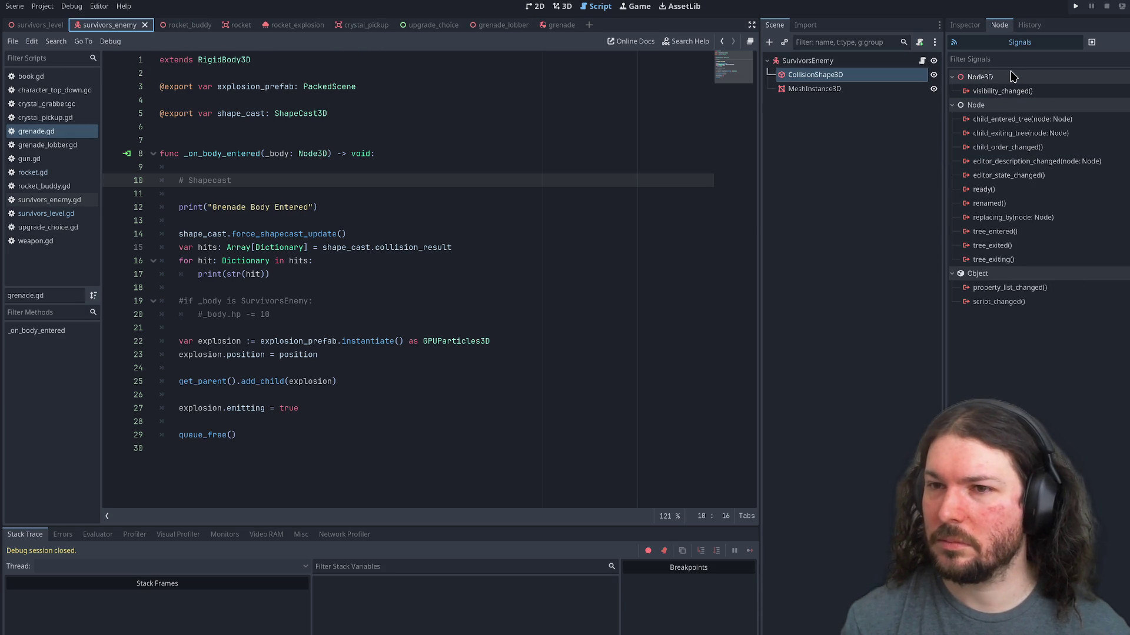
{"action": "left_click", "coordinate": [835, 61]}
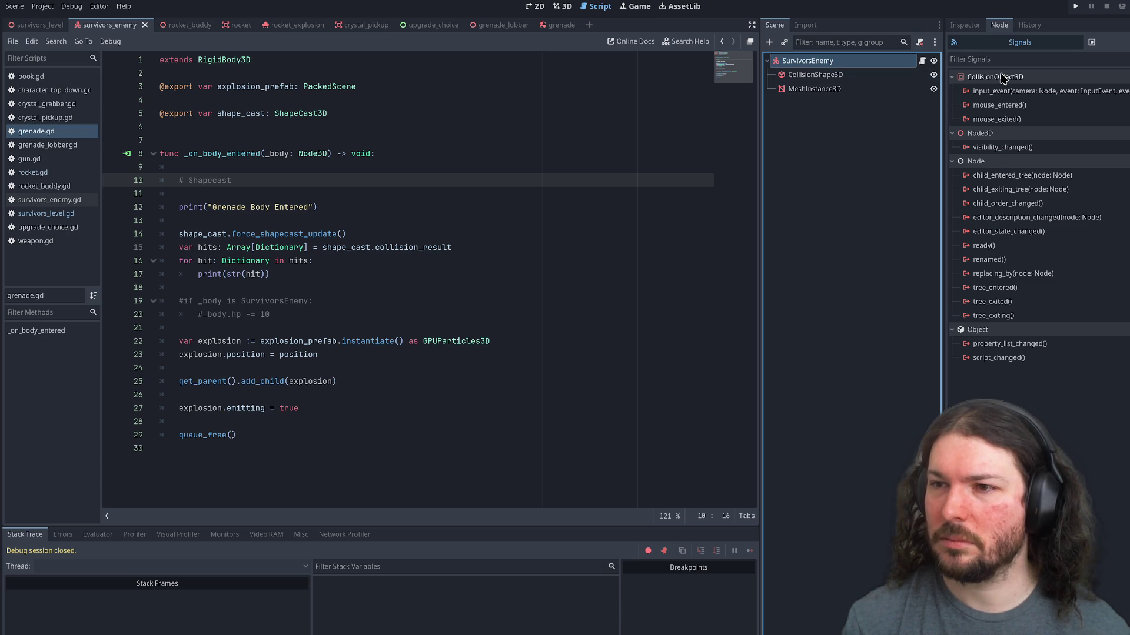
{"action": "mouse_move", "coordinate": [1003, 78]}
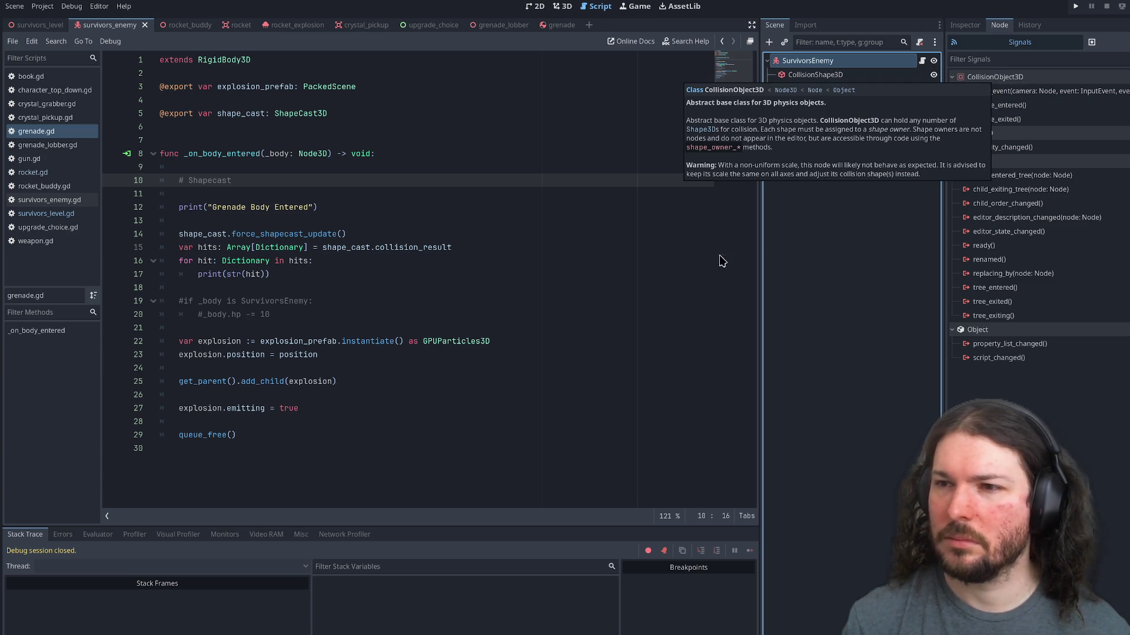
{"action": "left_click", "coordinate": [306, 141]}
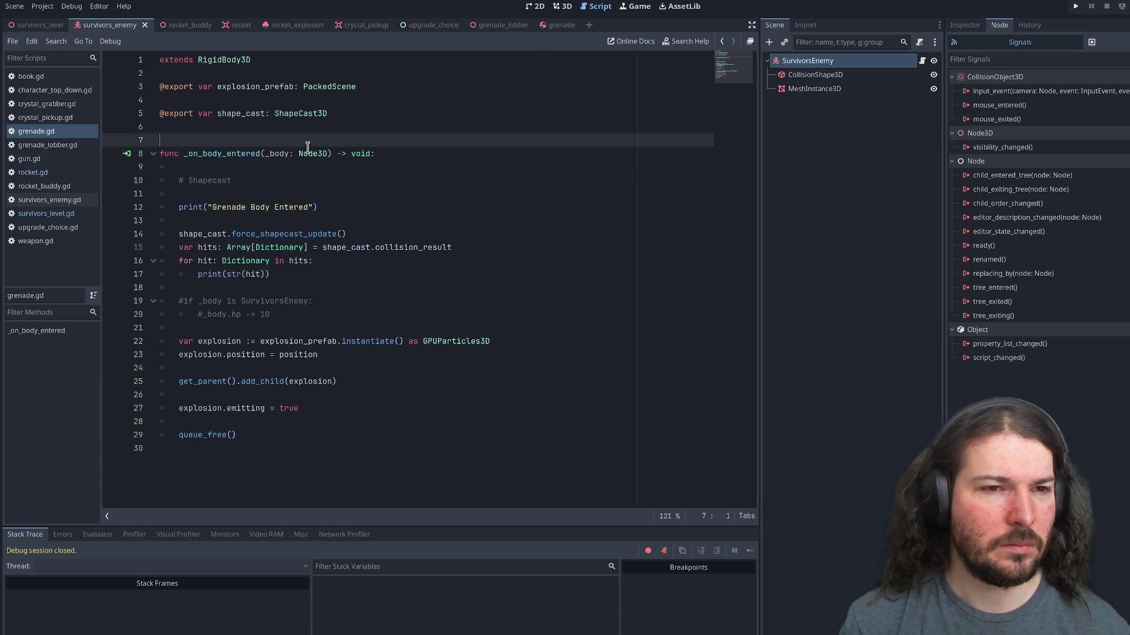
Step: Select the CSGBox3D floor in survivors_level's 3D view and uncheck its Use Collision
{"action": "left_click", "coordinate": [57, 29]}
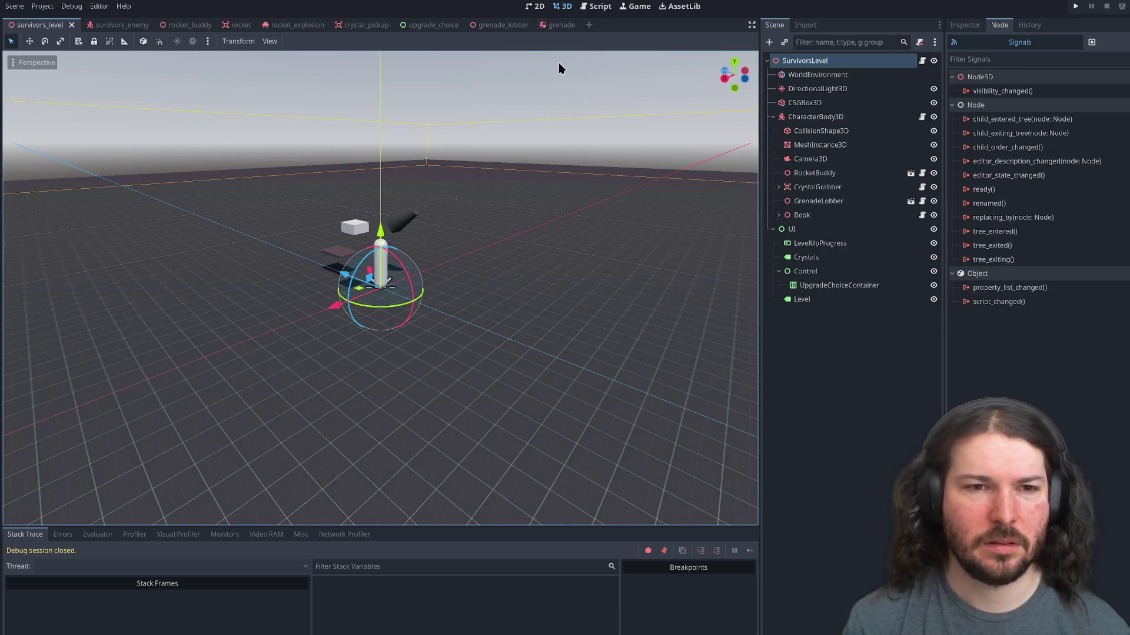
{"action": "left_click", "coordinate": [560, 6]}
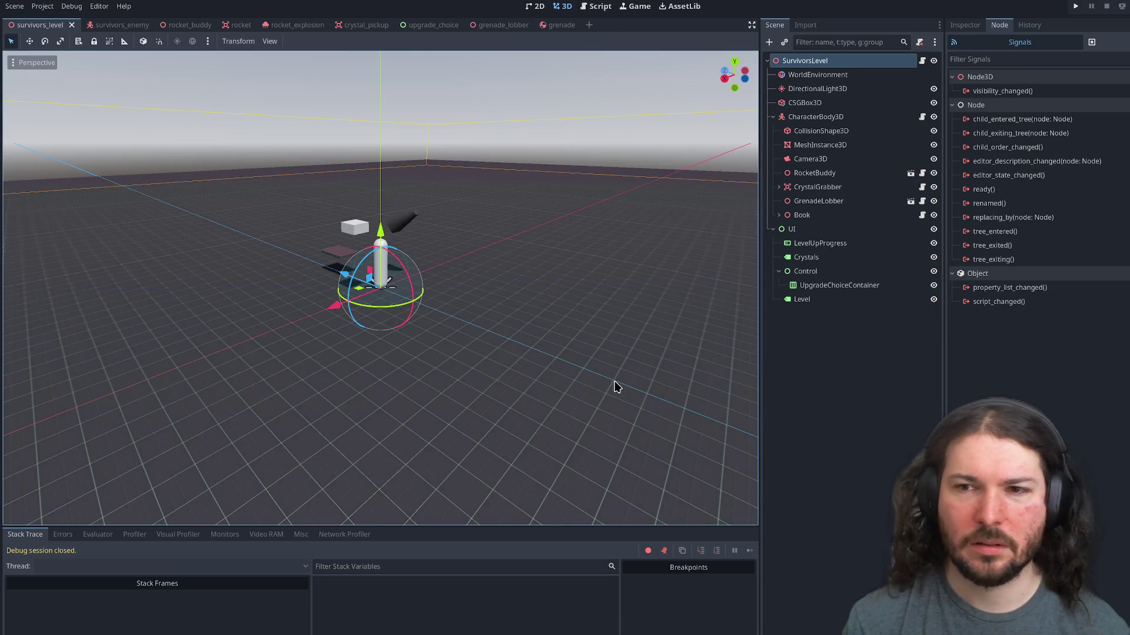
{"action": "left_click", "coordinate": [829, 103]}
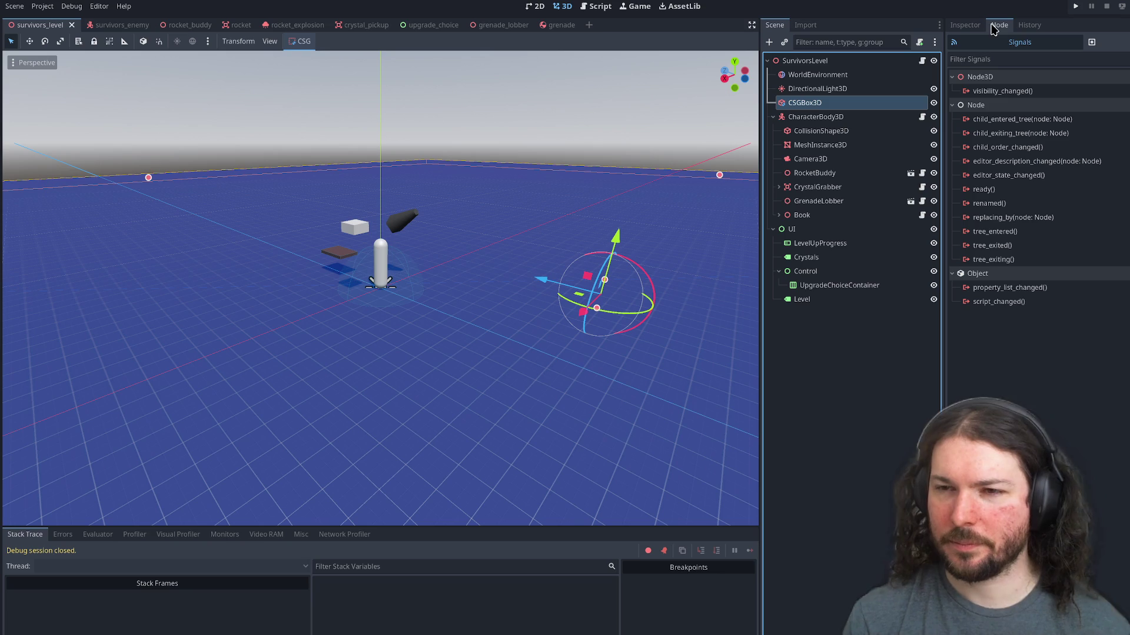
{"action": "left_click", "coordinate": [965, 24]}
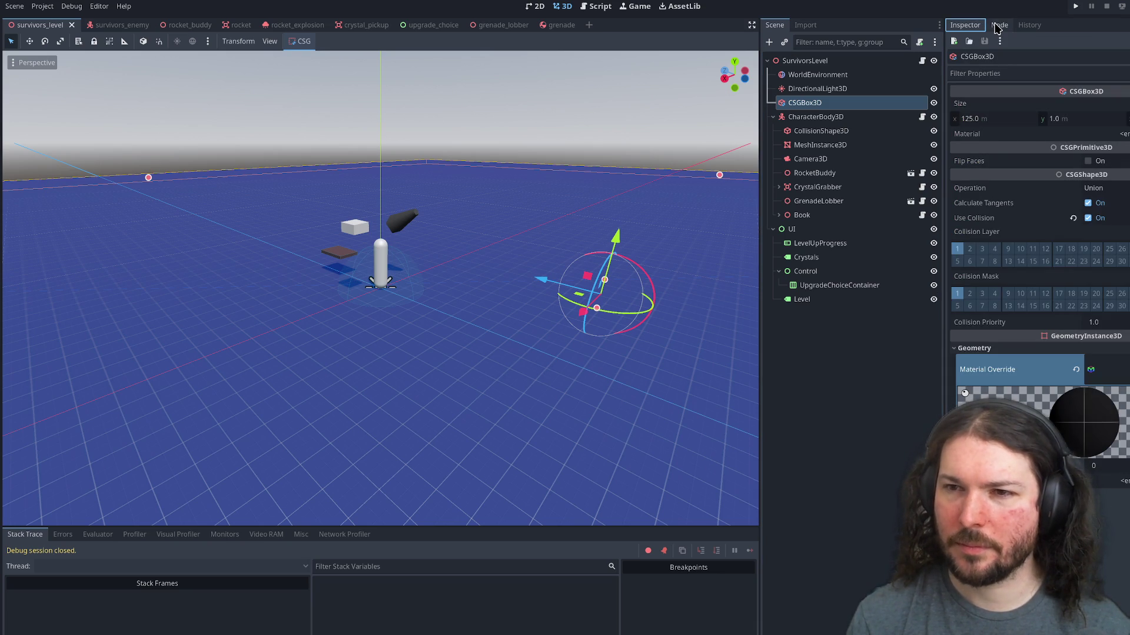
{"action": "left_click", "coordinate": [997, 27]}
{"action": "left_click", "coordinate": [965, 24]}
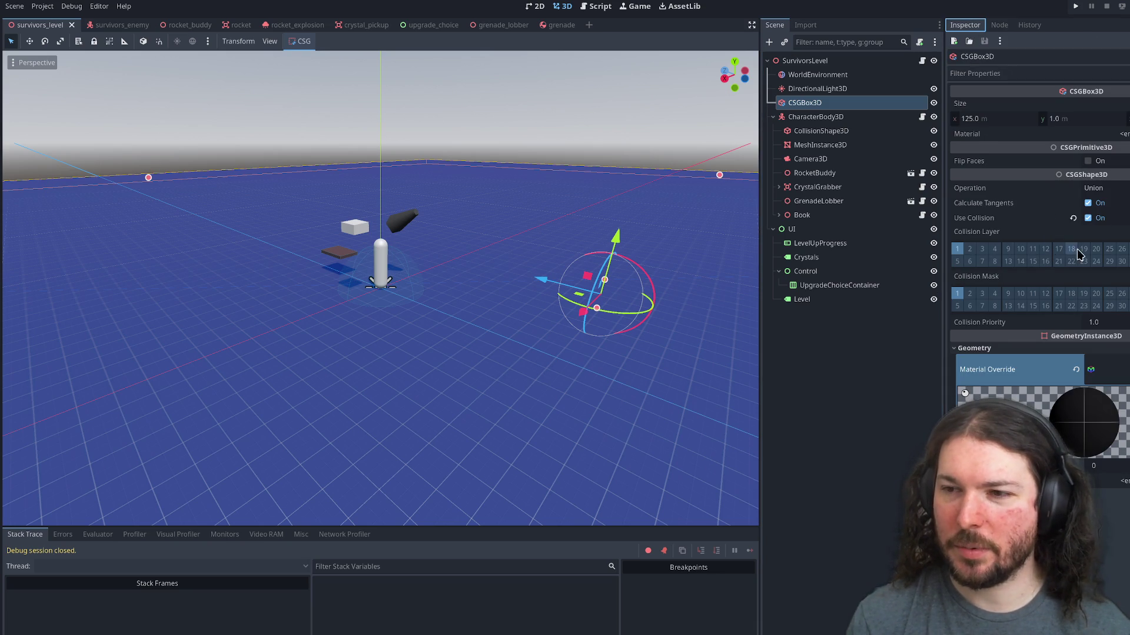
{"action": "mouse_move", "coordinate": [637, 335]}
{"action": "left_mouse_down"}
{"action": "mouse_move", "coordinate": [615, 326]}
{"action": "mouse_move", "coordinate": [587, 344]}
{"action": "left_mouse_up"}
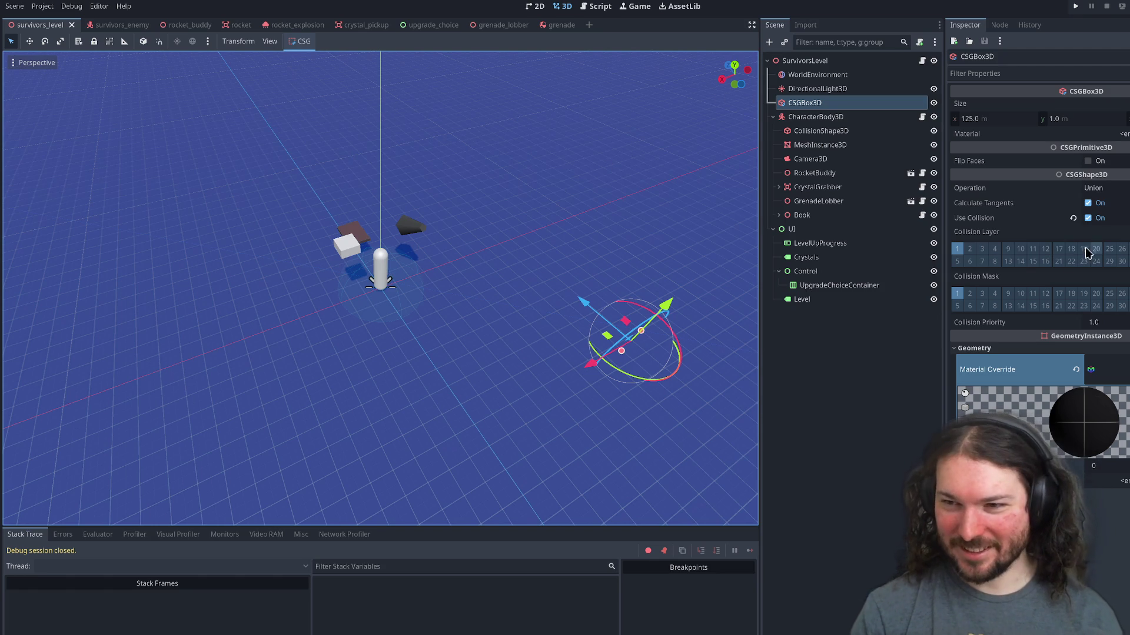
{"action": "left_click", "coordinate": [1087, 217]}
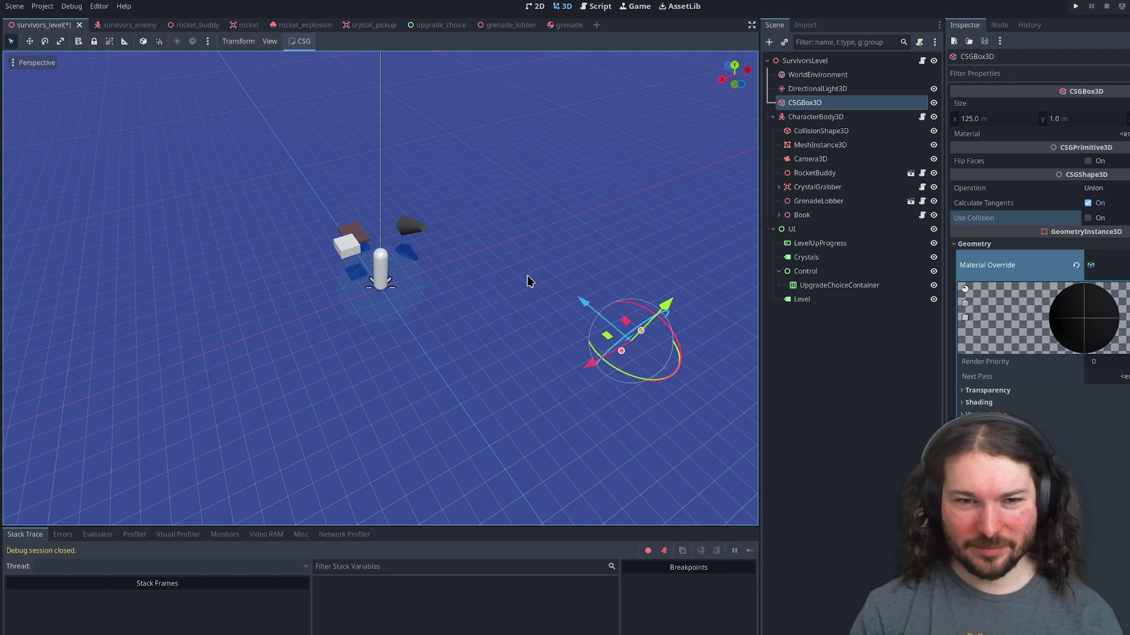
{"action": "scroll", "coordinate": [485, 165], "scroll_direction": "down", "scroll_amount": 5}
{"action": "left_click", "coordinate": [486, 139]}
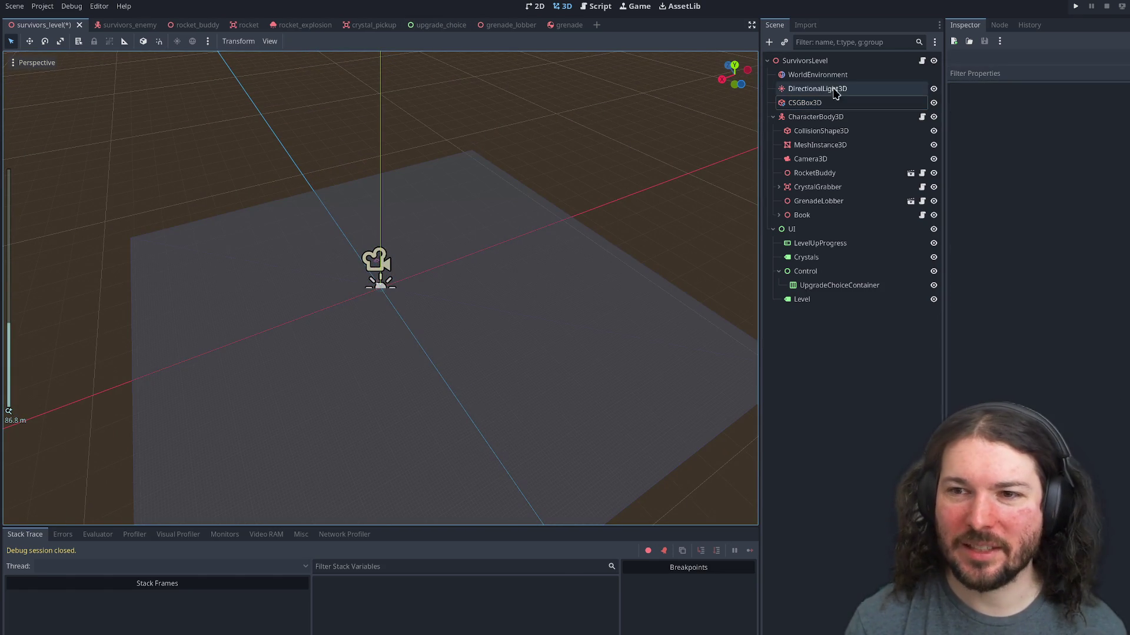
{"action": "left_click", "coordinate": [803, 58]}
Step: Add a StaticBody3D under SurvivorsLevel with a CollisionShape3D child
{"action": "key", "text": "ctrl+a"}
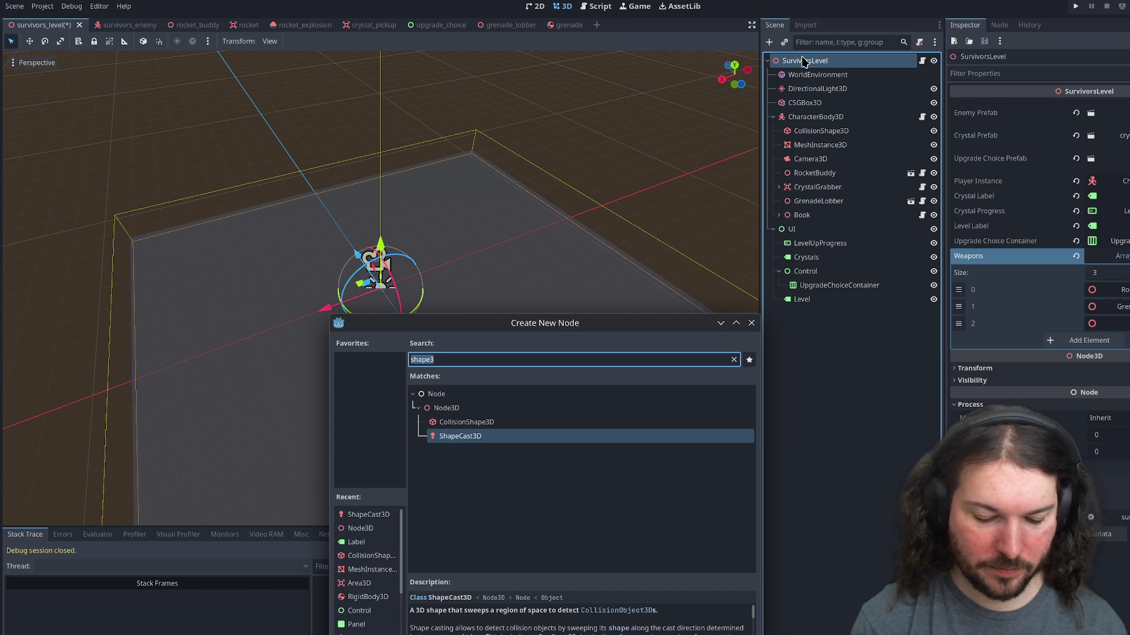
{"action": "type", "text": "static"}
{"action": "key", "text": "Return"}
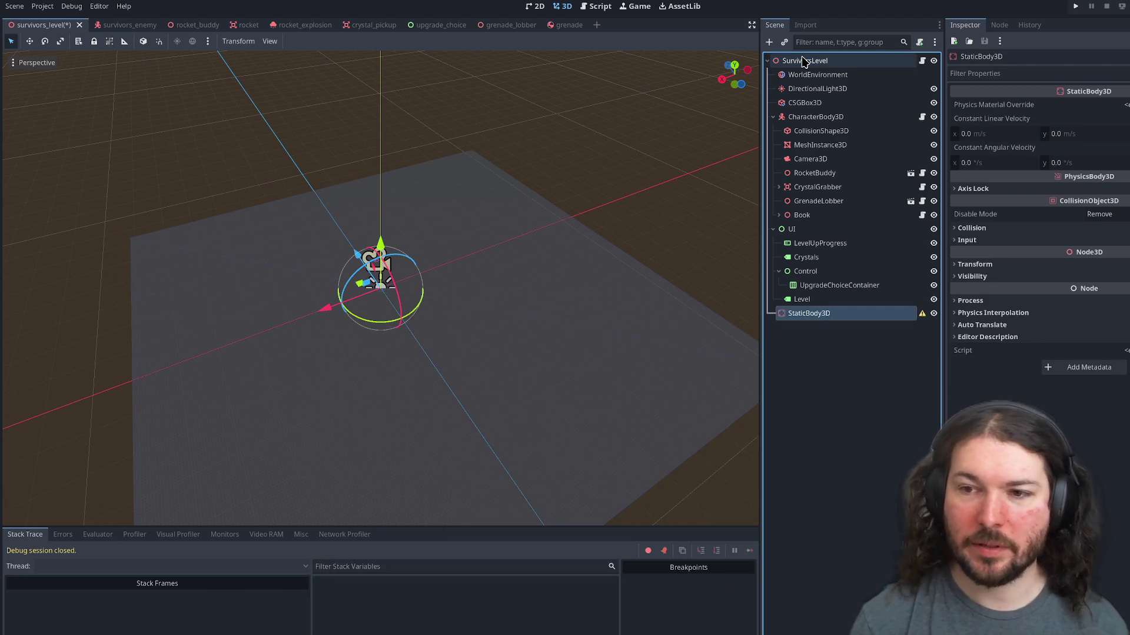
{"action": "scroll", "coordinate": [282, 353], "scroll_direction": "up", "scroll_amount": 8}
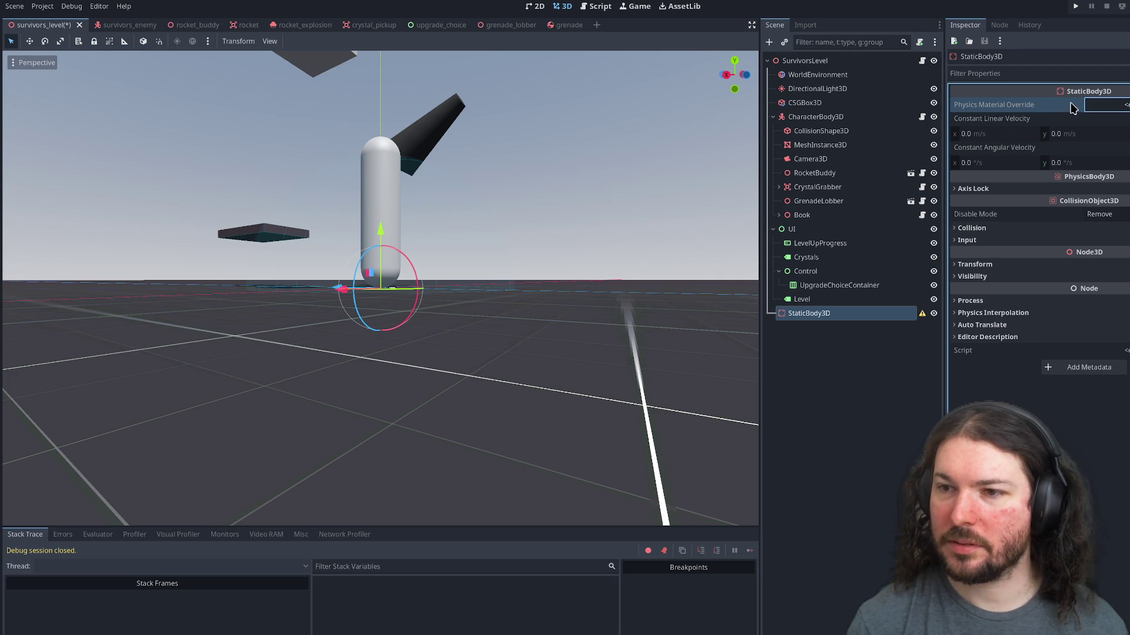
{"action": "left_click", "coordinate": [900, 317]}
{"action": "key", "text": "ctrl+a"}
{"action": "type", "text": "collisi"}
{"action": "key", "text": "Return"}
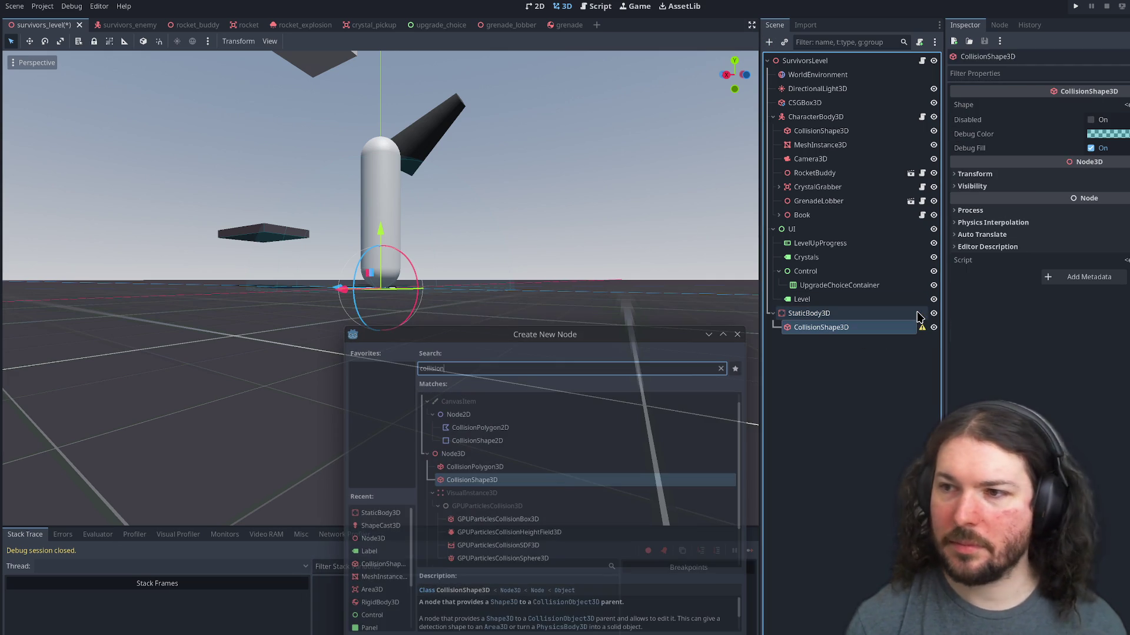
Step: Give the collision shape a new box shape with a y size of 0.1
{"action": "left_click", "coordinate": [1125, 162]}
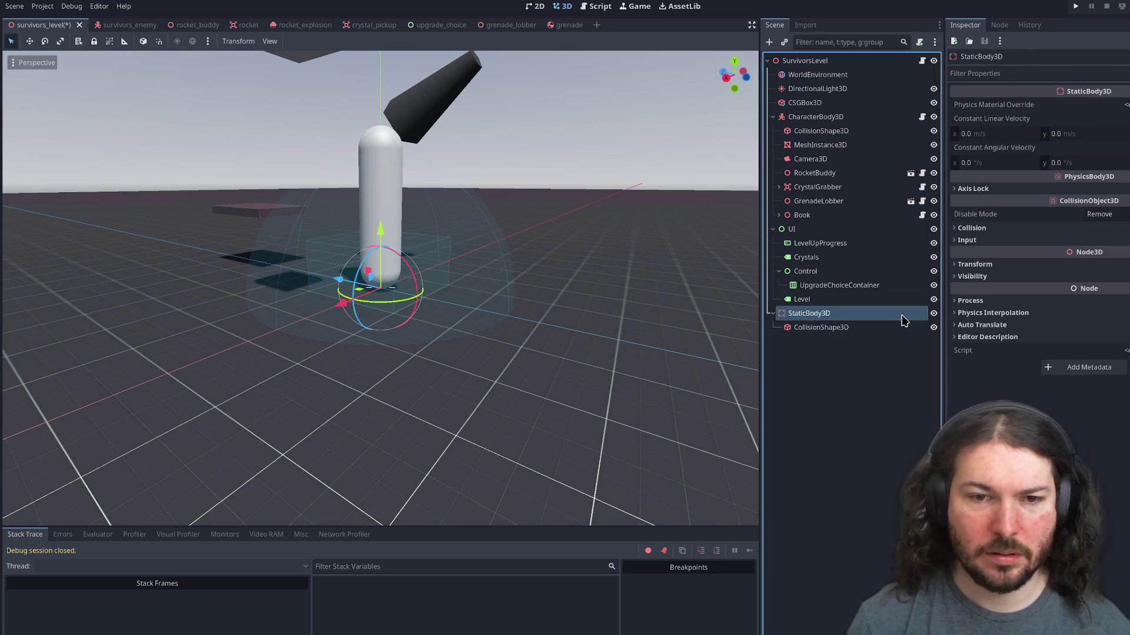
{"action": "left_click", "coordinate": [839, 327]}
{"action": "left_click", "coordinate": [1090, 104]}
{"action": "left_click", "coordinate": [1077, 134]}
{"action": "type", "text": "0.1"}
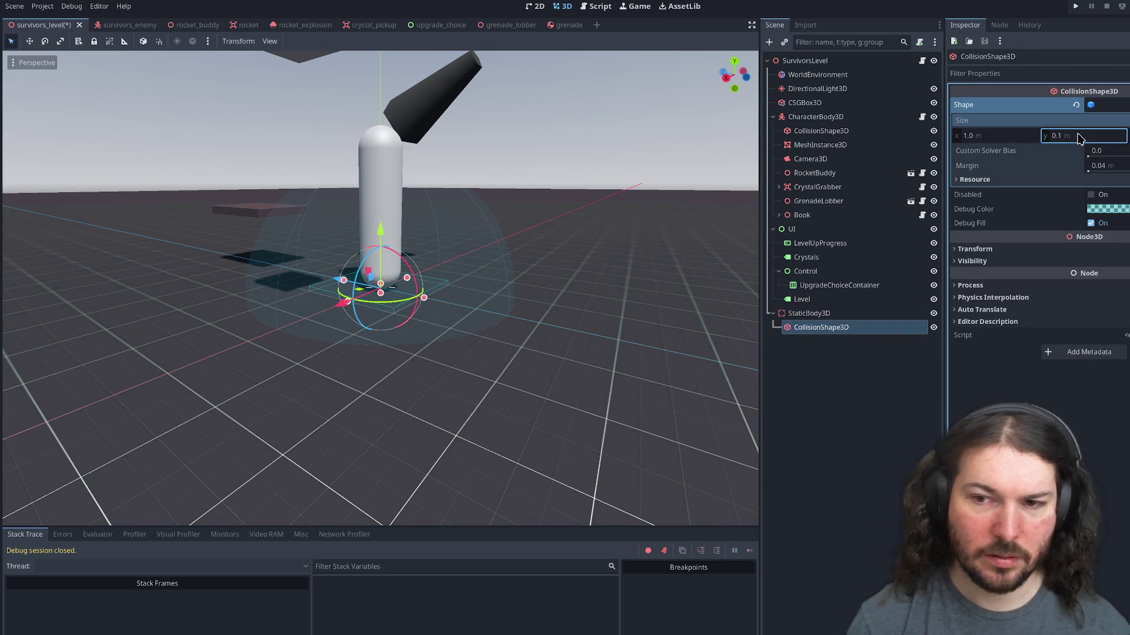
Step: Lower the StaticBody3D floor to position y -0.05
{"action": "left_click", "coordinate": [823, 313]}
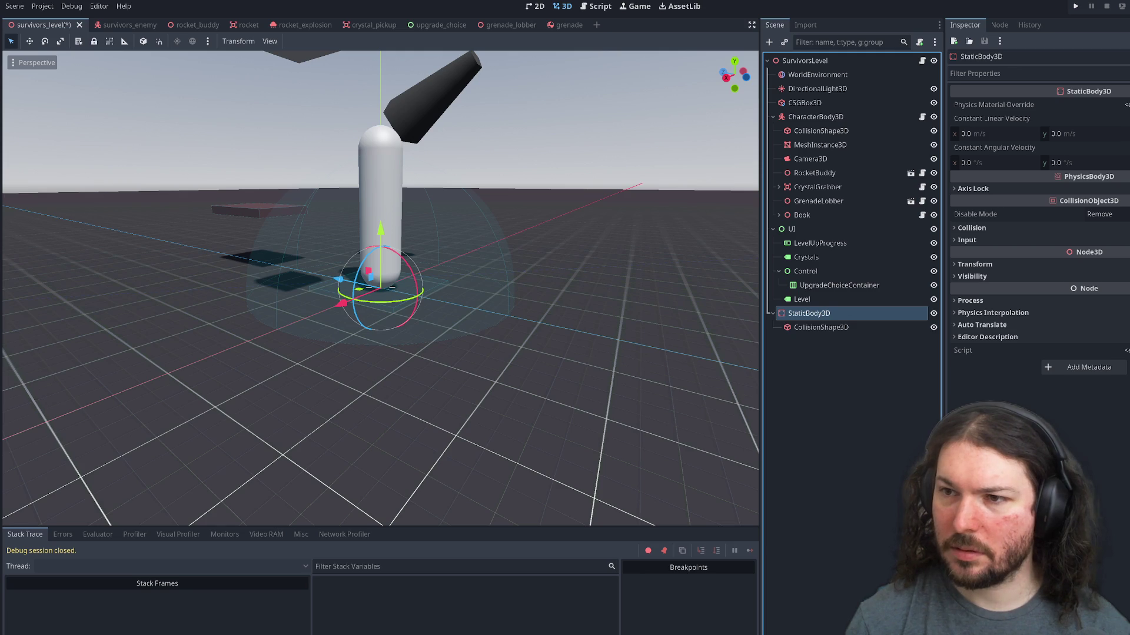
{"action": "left_click", "coordinate": [1089, 265]}
{"action": "left_click", "coordinate": [1096, 289]}
{"action": "type", "text": "-0.5*0"}
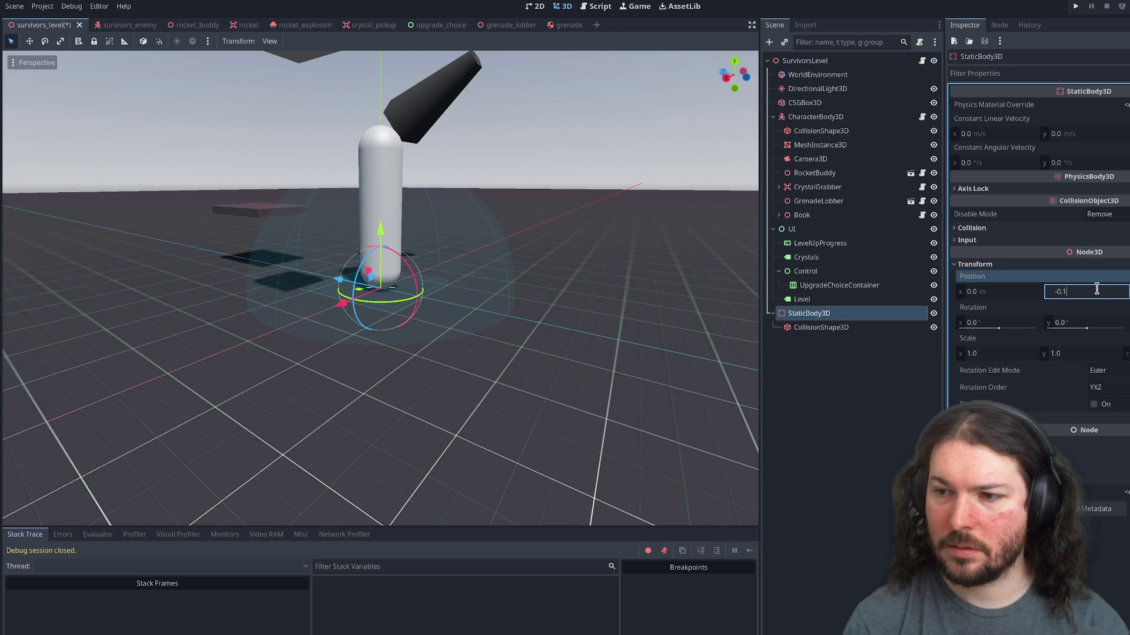
{"action": "key", "text": "Return"}
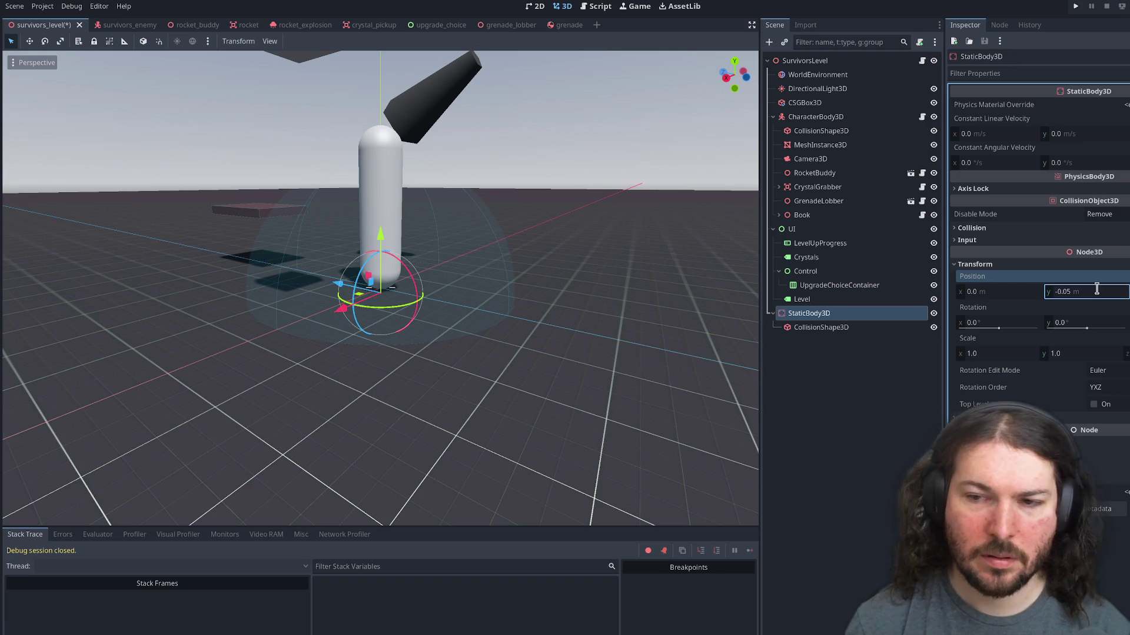
Step: Check the CSGBox3D floor size, then set the collision box x size to 125
{"action": "left_click", "coordinate": [799, 327]}
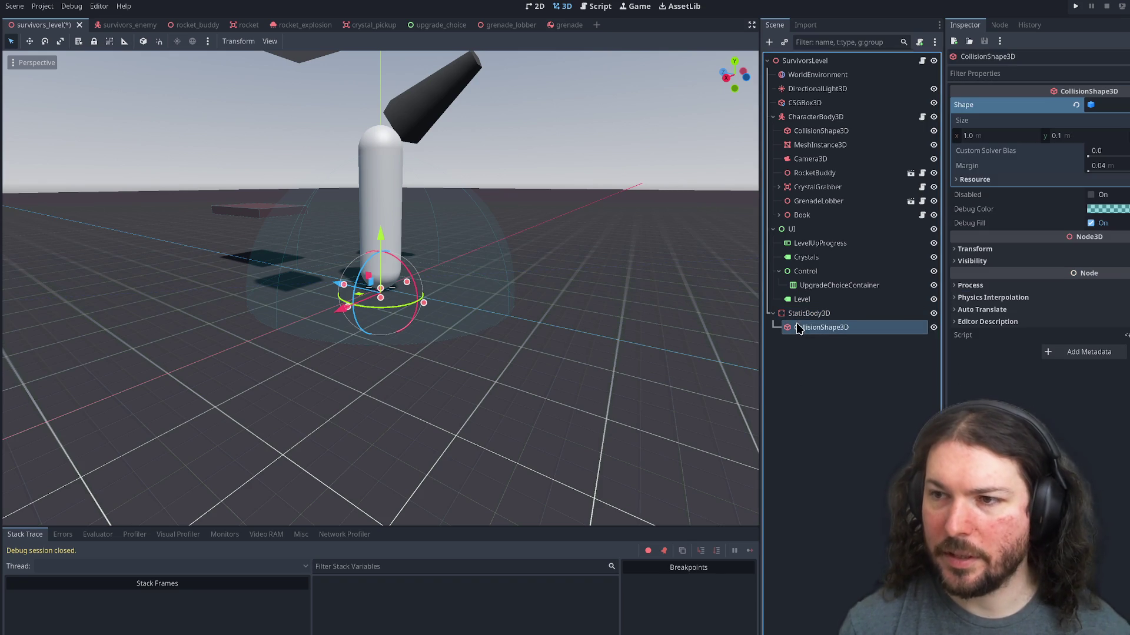
{"action": "left_click", "coordinate": [830, 103]}
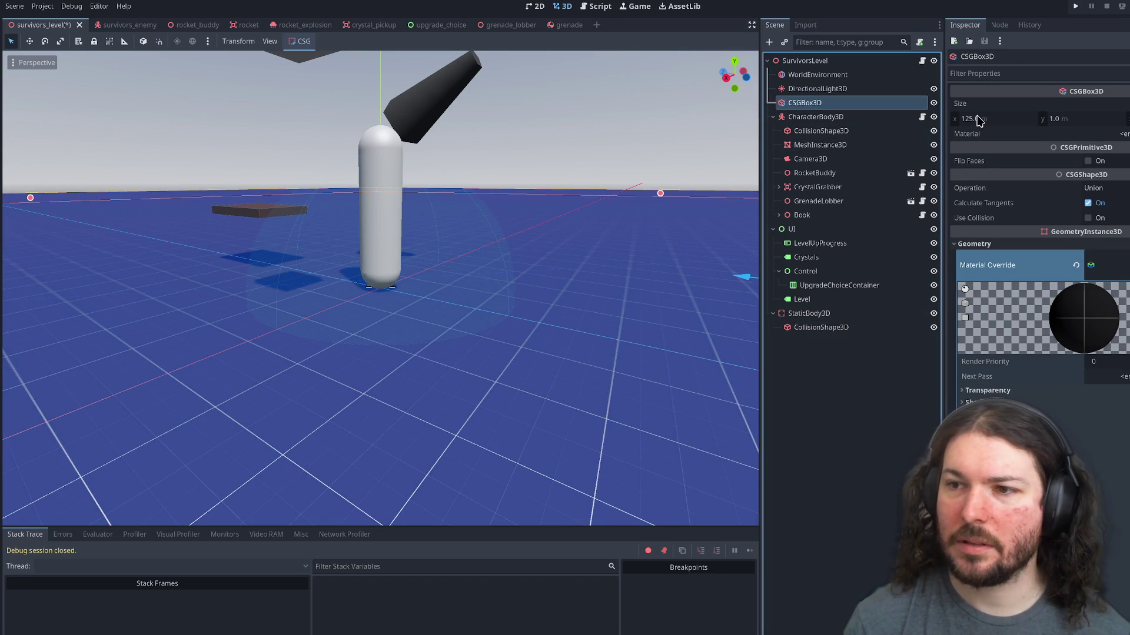
{"action": "left_click", "coordinate": [821, 328]}
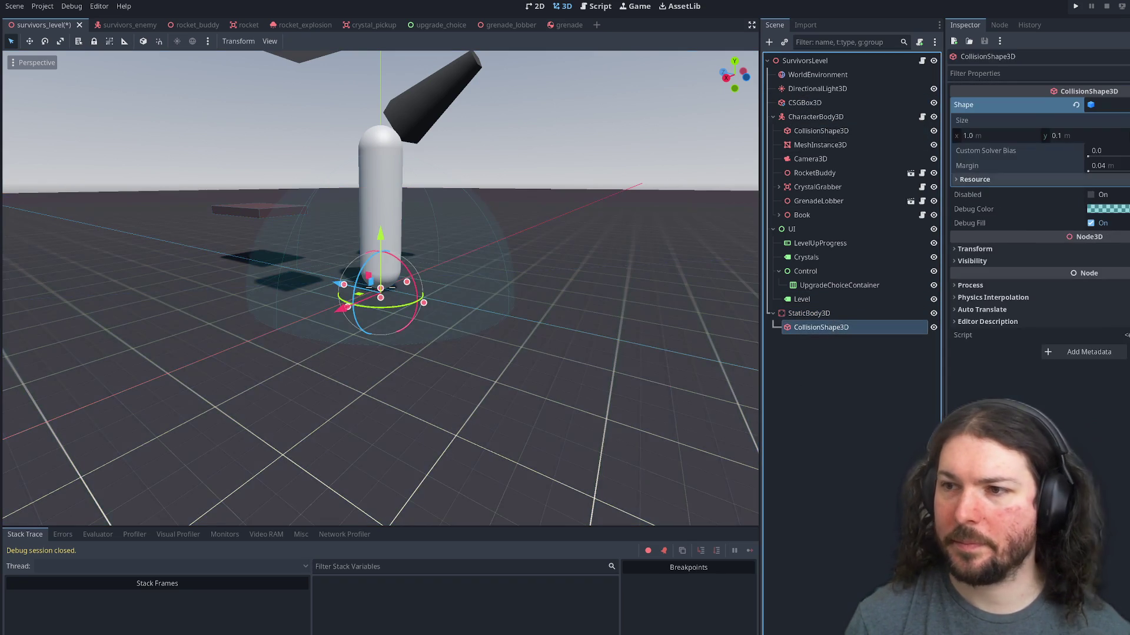
{"action": "left_click", "coordinate": [991, 136]}
{"action": "type", "text": "125"}
{"action": "key", "text": "Return"}
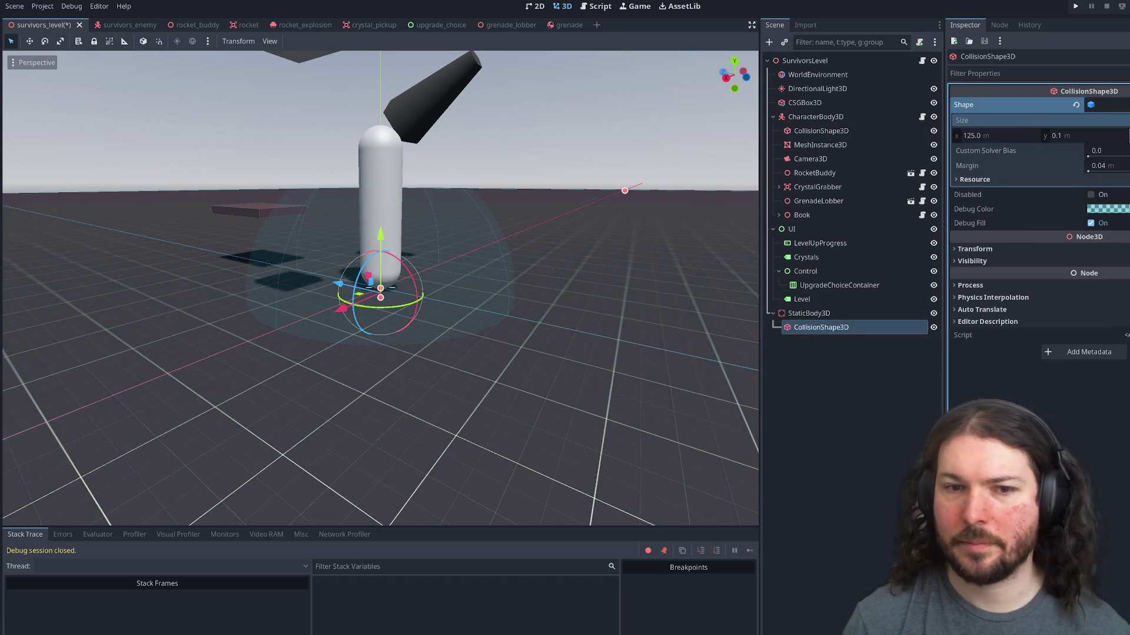
Step: Save the level and show the floor body's collision layer and mask
{"action": "scroll", "coordinate": [580, 245], "scroll_direction": "down", "scroll_amount": 15}
{"action": "scroll", "coordinate": [584, 219], "scroll_direction": "up", "scroll_amount": 20}
{"action": "key", "text": "ctrl+s"}
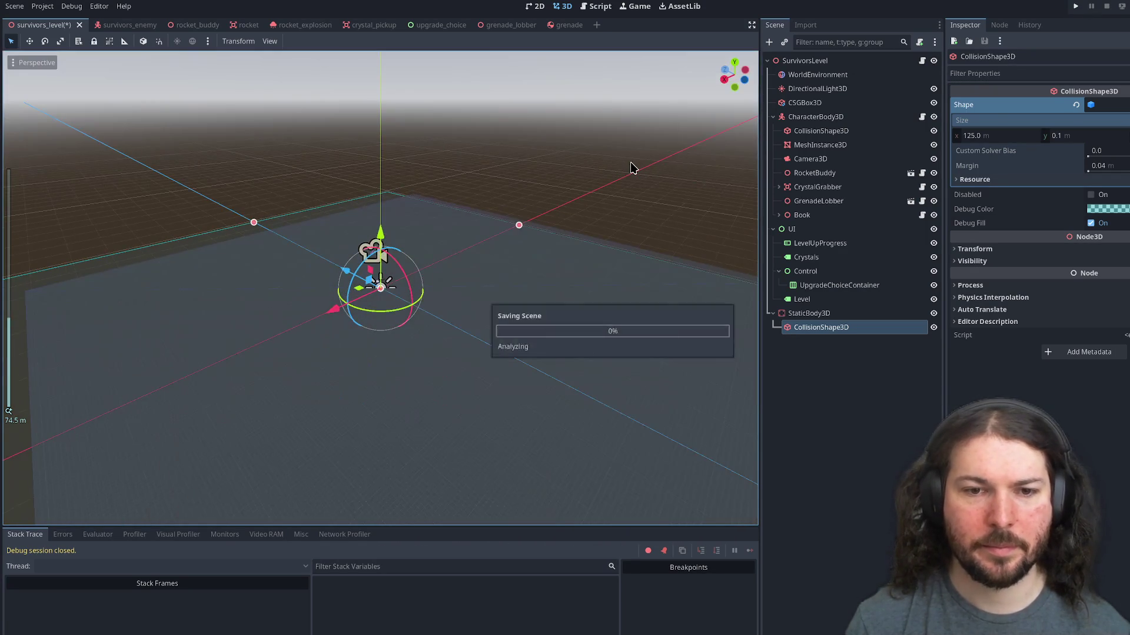
{"action": "left_click", "coordinate": [874, 314]}
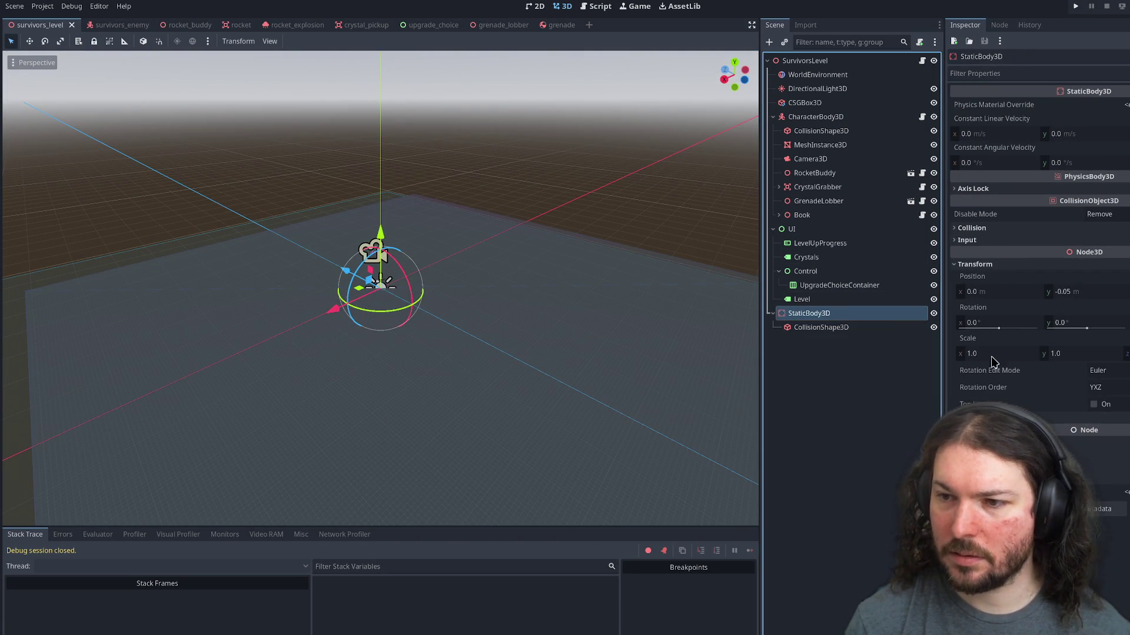
{"action": "left_click", "coordinate": [980, 228]}
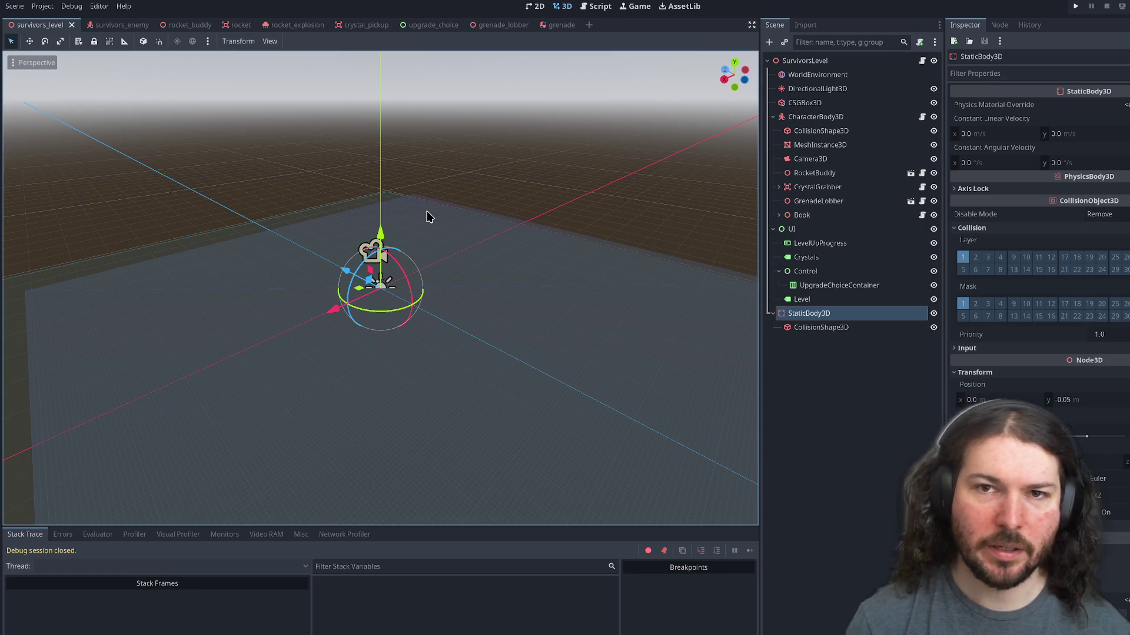
Step: Run the game to test the widened floor, stop it, and switch to the grenade scene
{"action": "key", "text": "F5"}
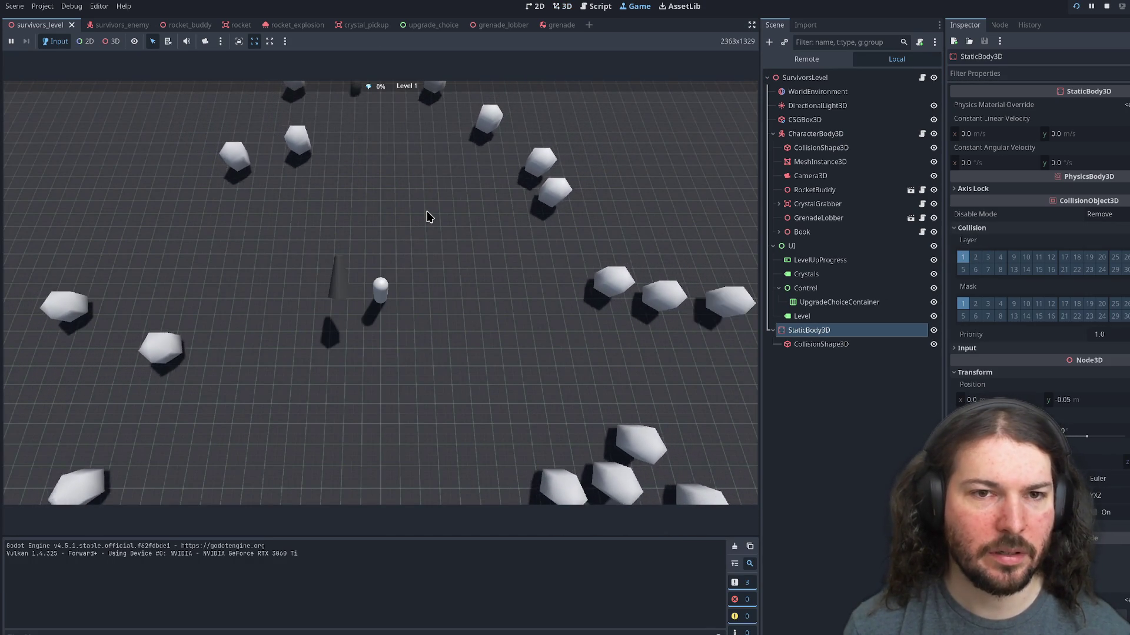
{"action": "left_click", "coordinate": [454, 227]}
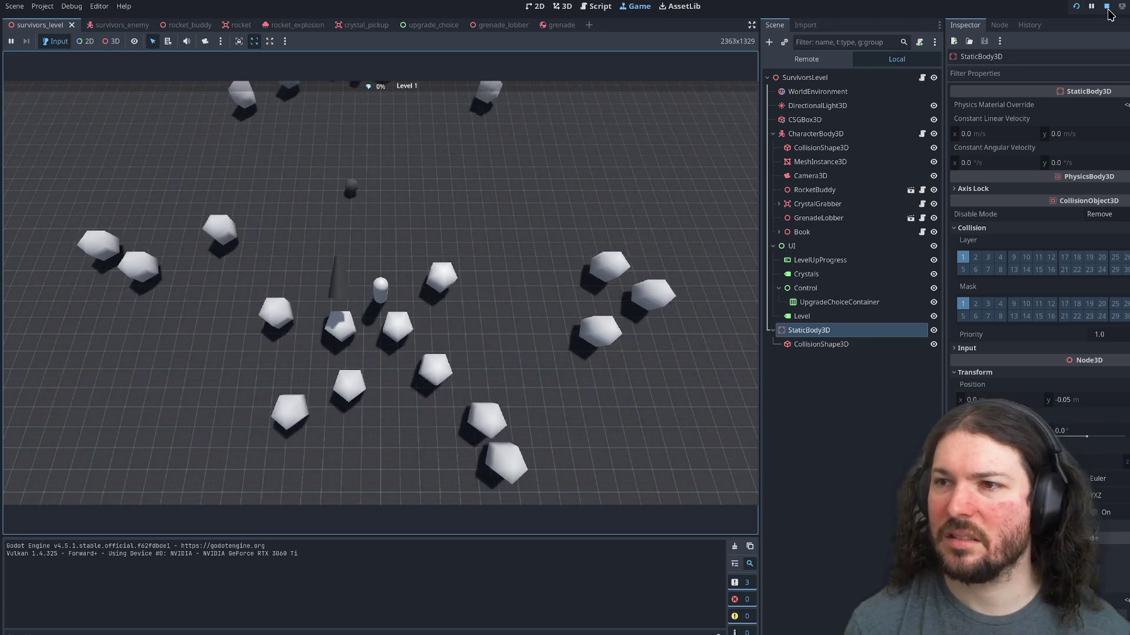
{"action": "key", "text": "F8"}
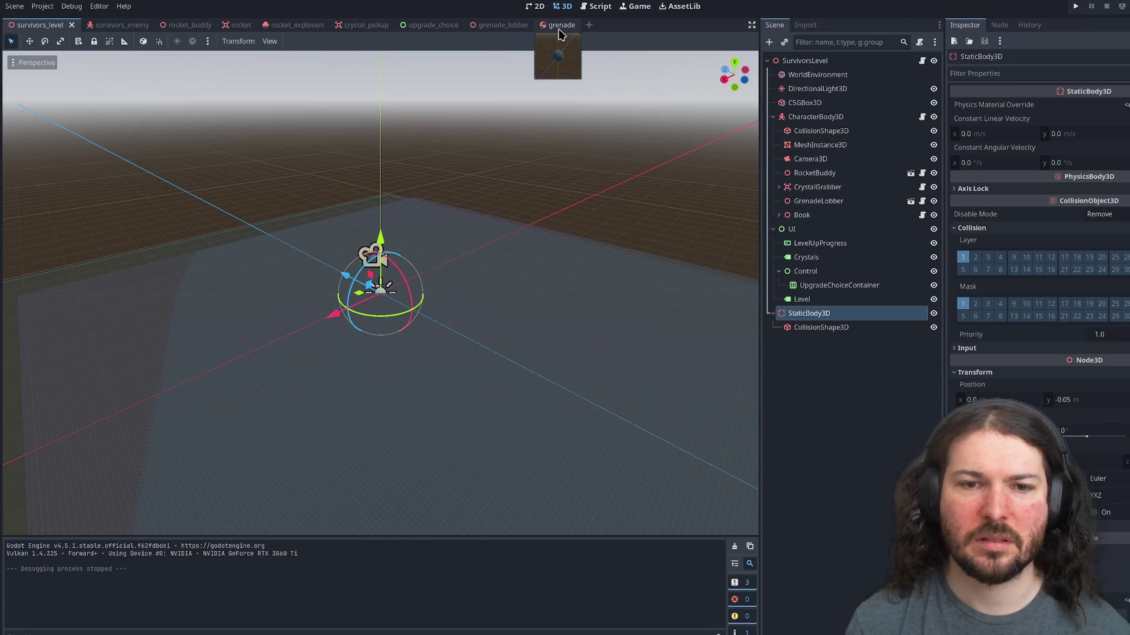
{"action": "left_click", "coordinate": [562, 25]}
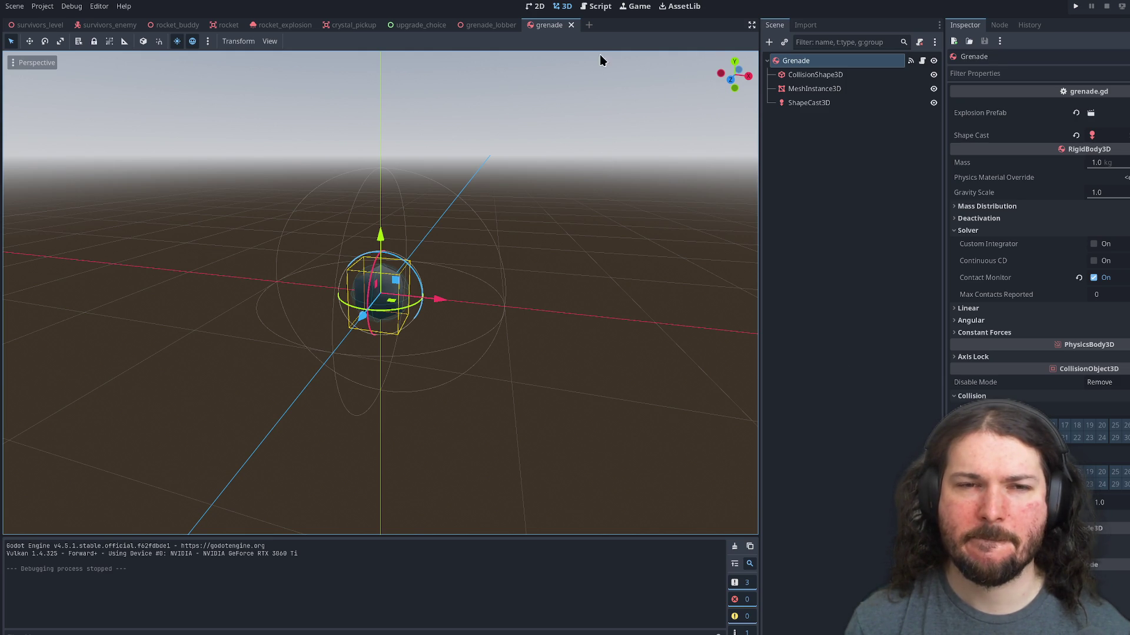
Step: In survivors_level, add layer 4 to the floor's collision mask and playtest again
{"action": "left_click", "coordinate": [31, 26]}
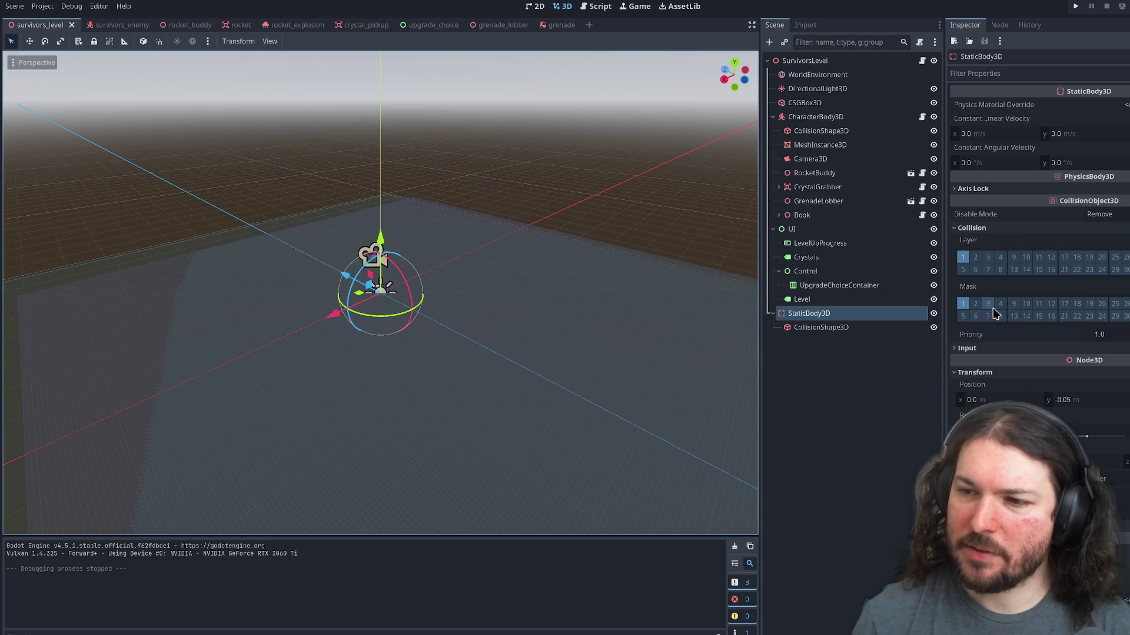
{"action": "left_click", "coordinate": [999, 304]}
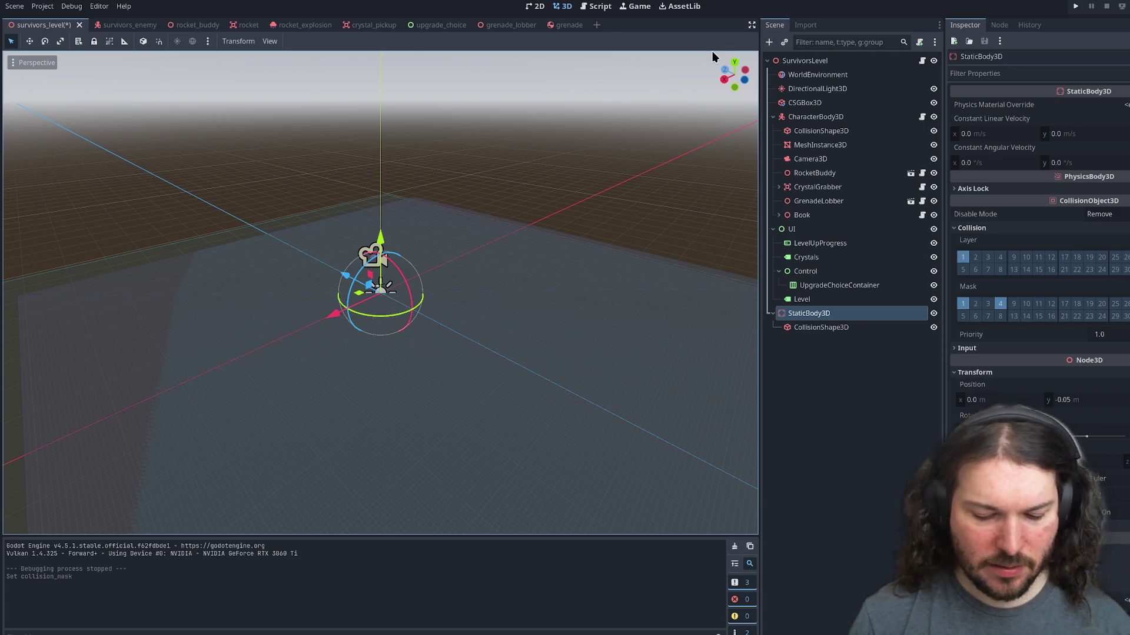
{"action": "key", "text": "F5"}
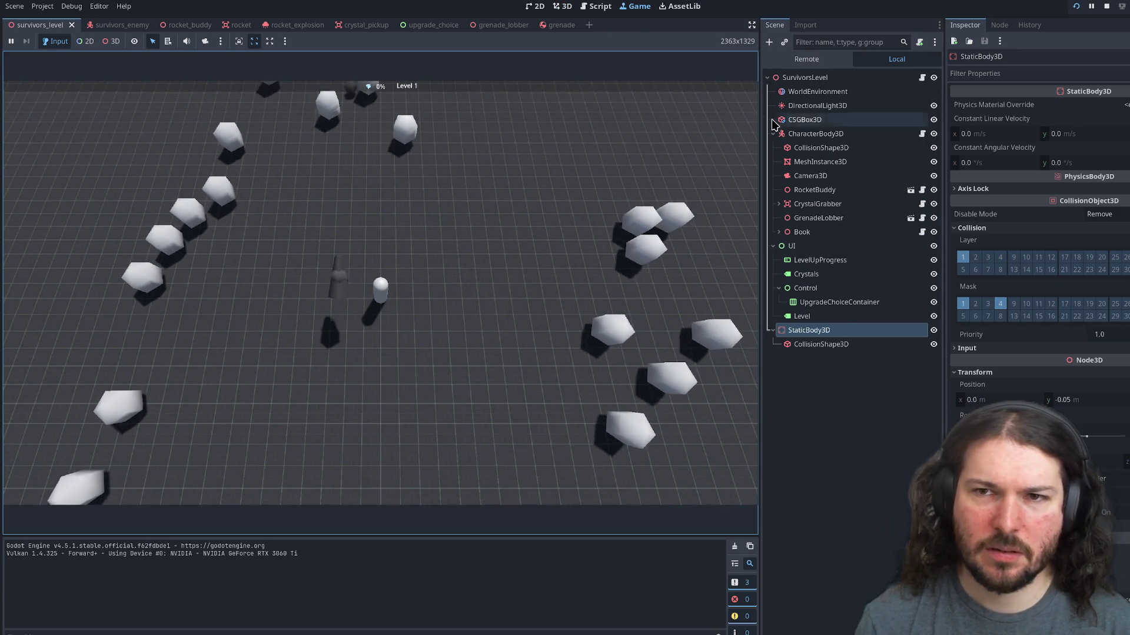
{"action": "left_click", "coordinate": [1106, 6]}
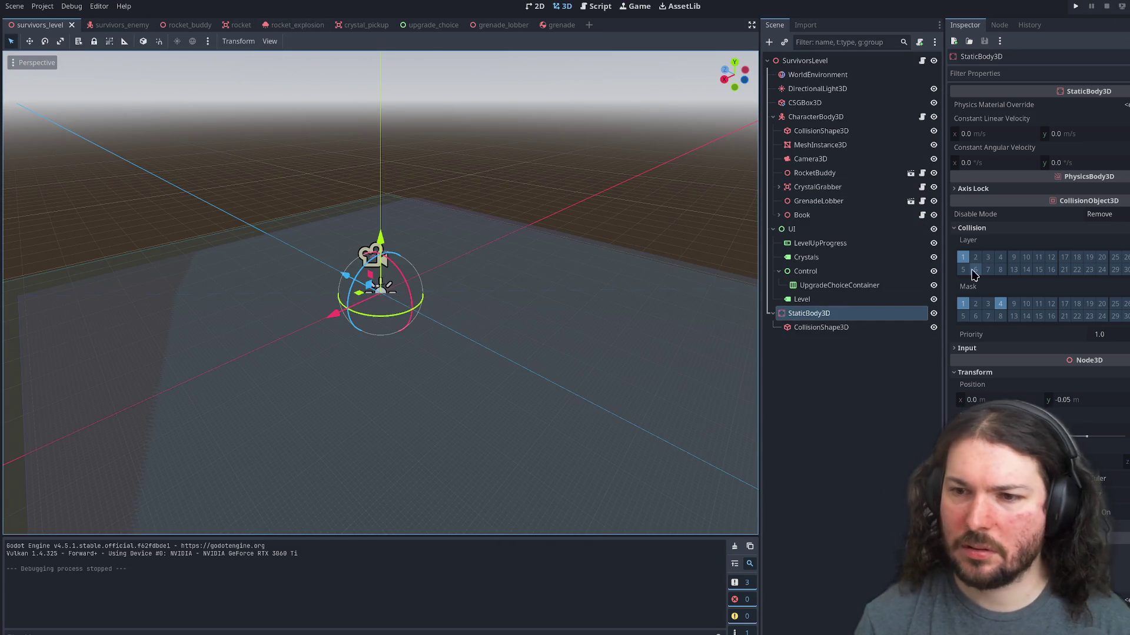
{"action": "left_click", "coordinate": [560, 25]}
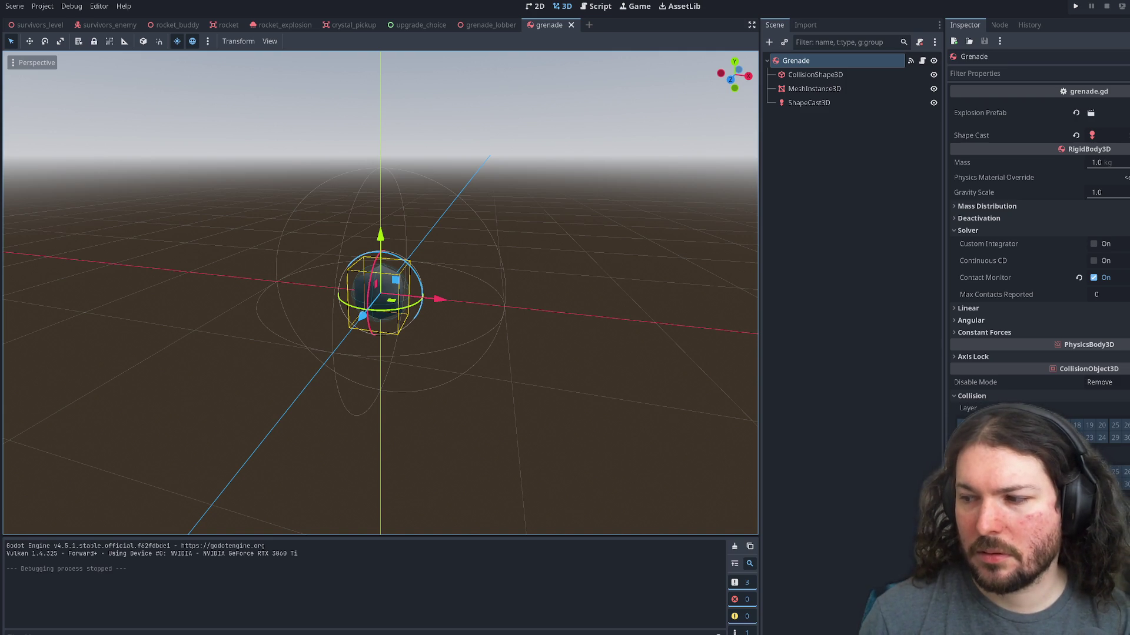
Step: Select the Grenade root, view its connected body_entered signal, and open grenade.gd
{"action": "left_click", "coordinate": [861, 211]}
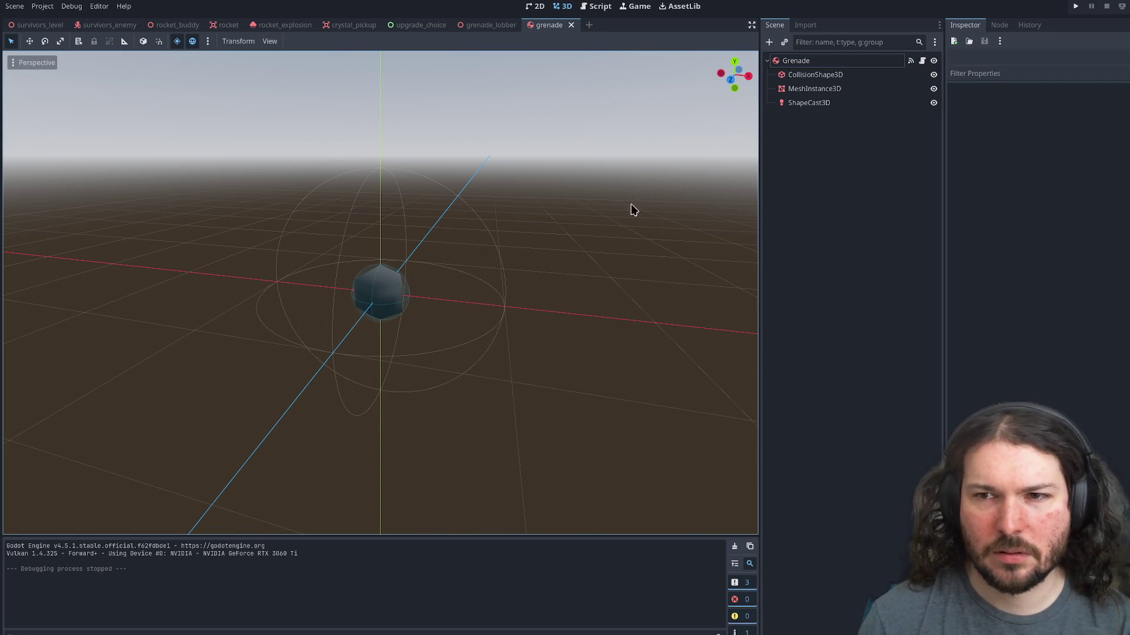
{"action": "left_click", "coordinate": [858, 61]}
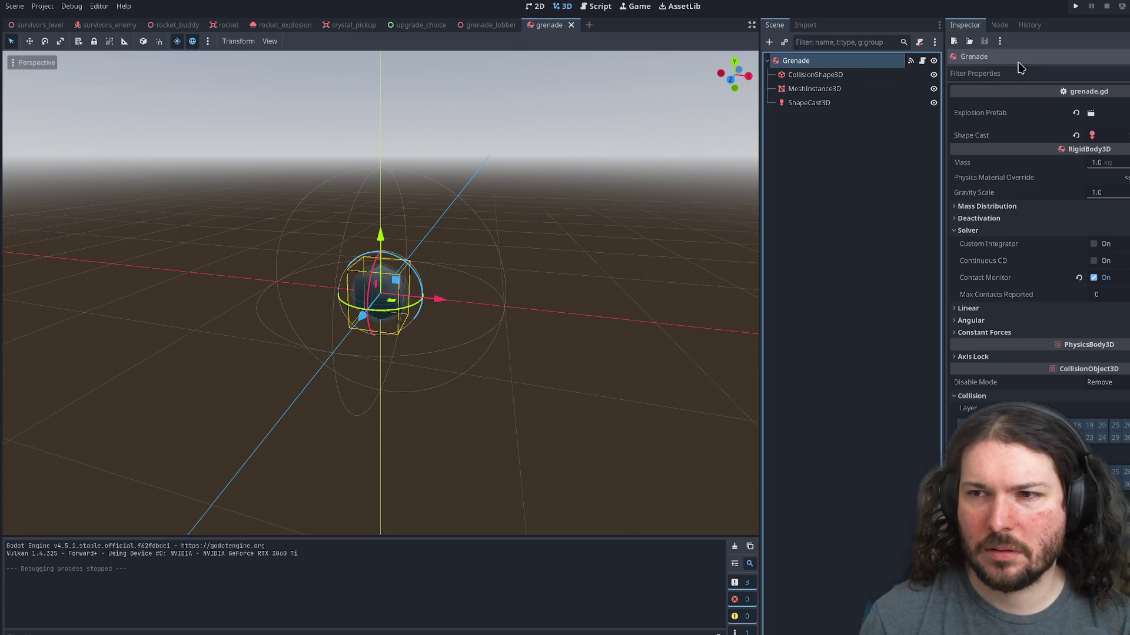
{"action": "left_click", "coordinate": [999, 24]}
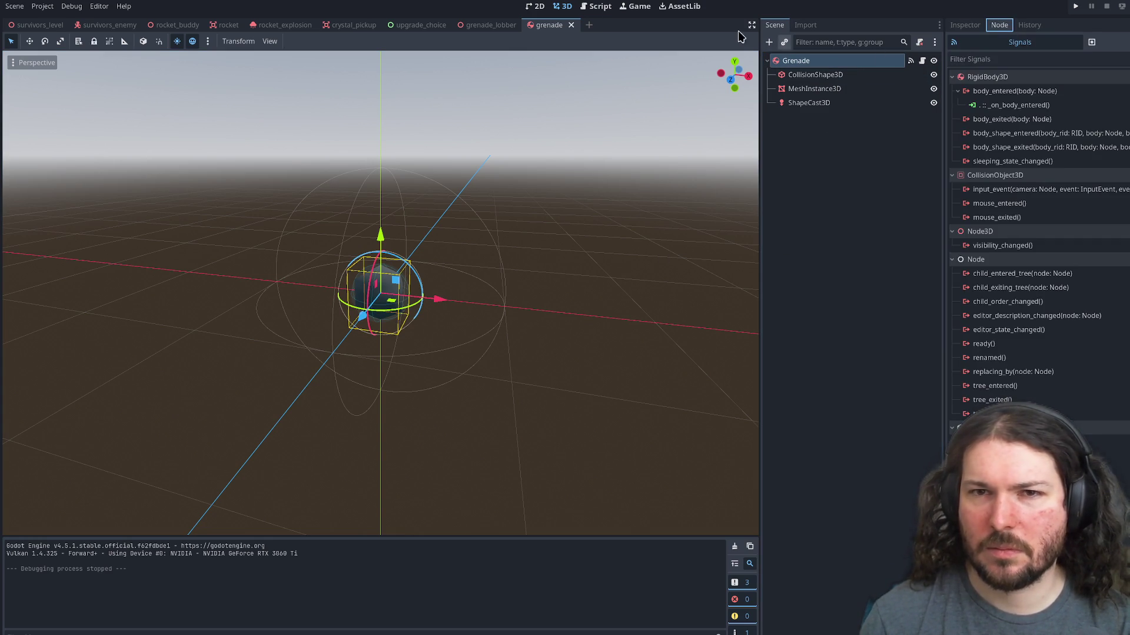
{"action": "left_click", "coordinate": [596, 6]}
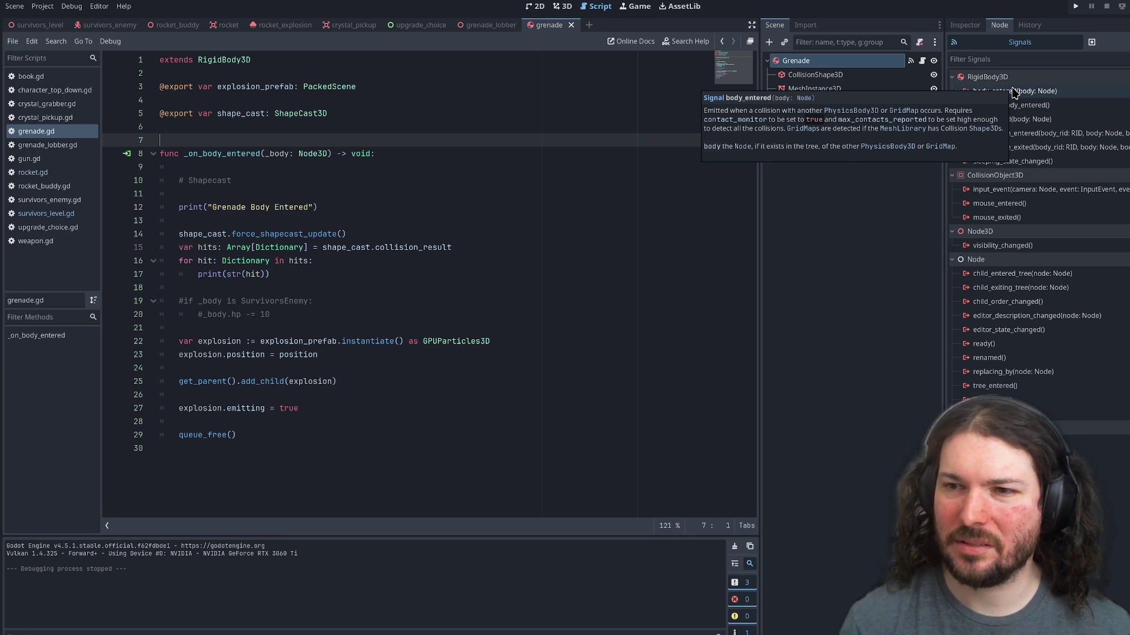
Step: In survivors_level, re-inspect the StaticBody3D floor and its CollisionShape3D properties
{"action": "left_click", "coordinate": [36, 24]}
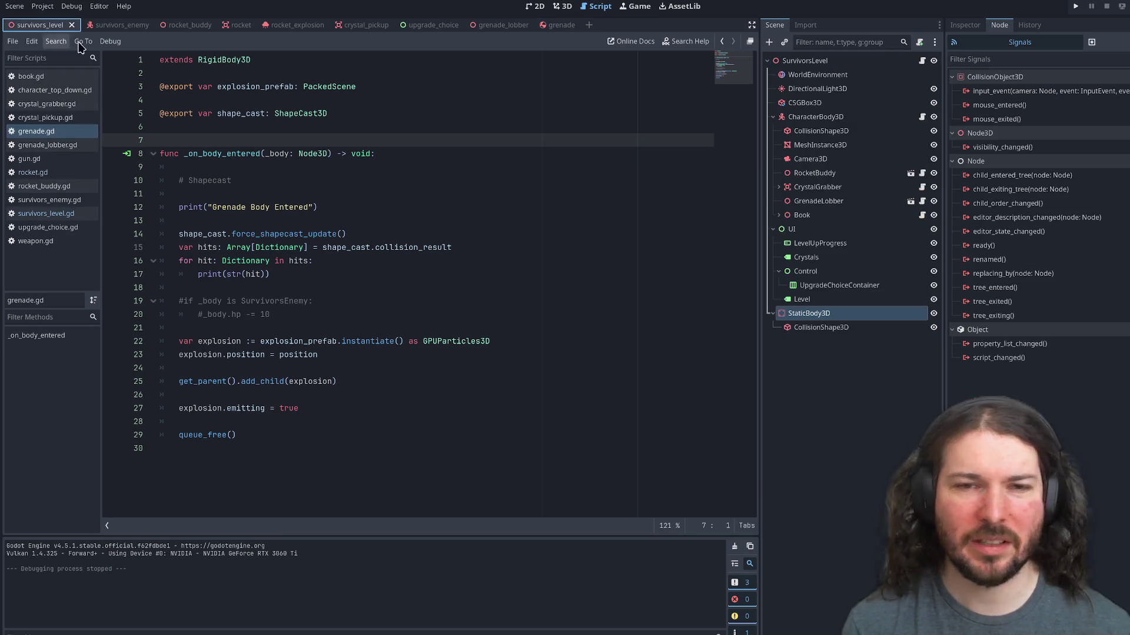
{"action": "left_click", "coordinate": [815, 314]}
{"action": "left_click", "coordinate": [965, 24]}
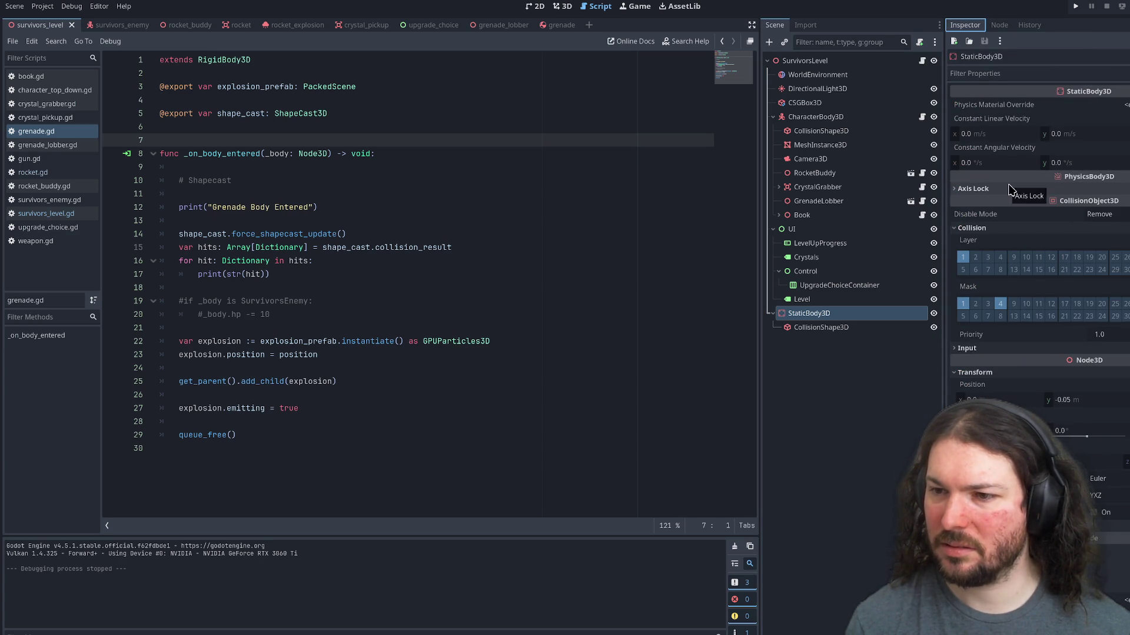
{"action": "left_click", "coordinate": [1021, 349]}
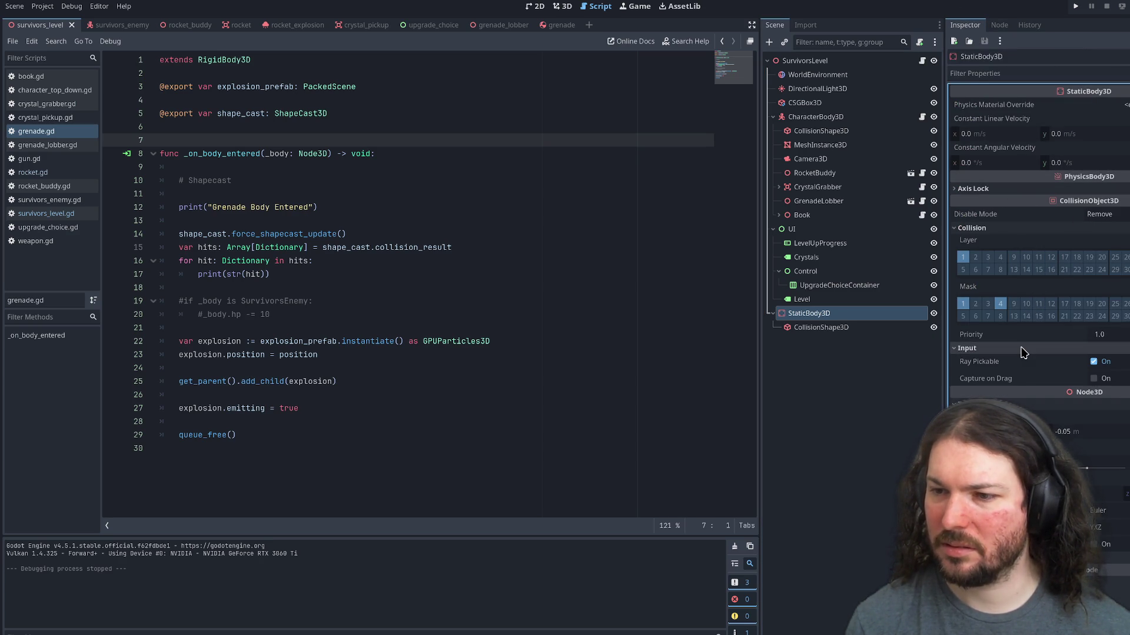
{"action": "left_click", "coordinate": [1021, 348]}
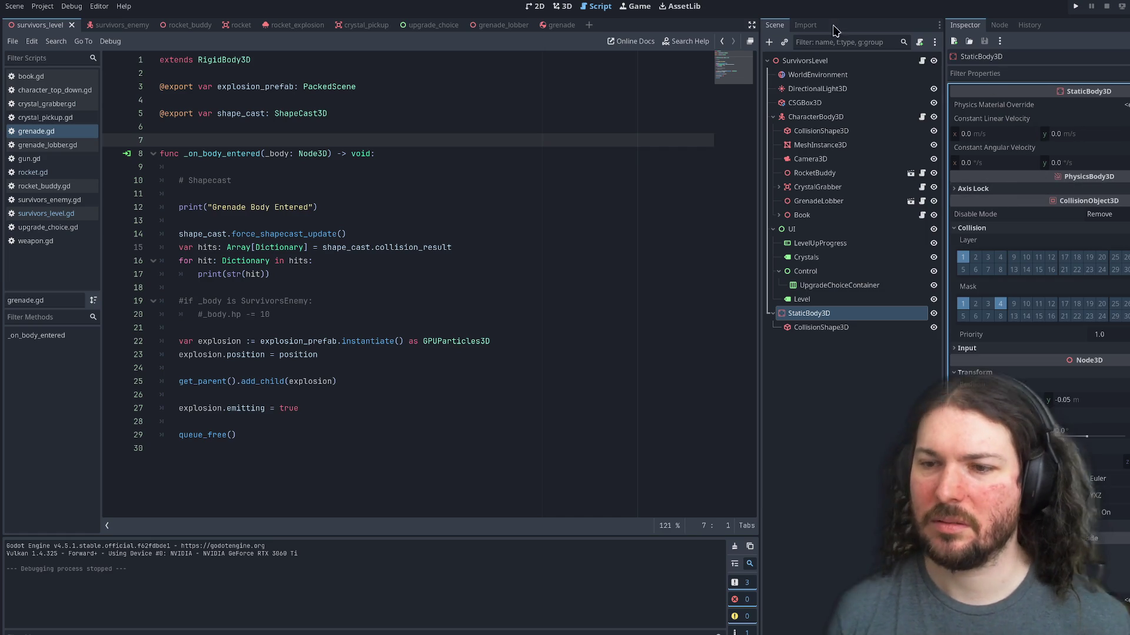
{"action": "left_click", "coordinate": [833, 327]}
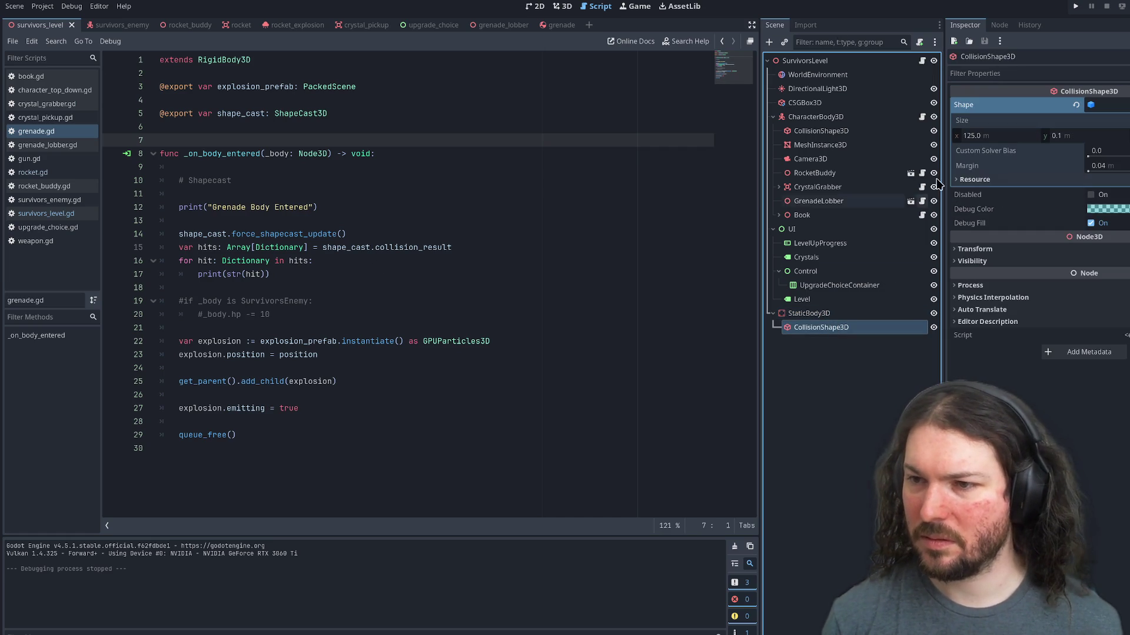
{"action": "left_click", "coordinate": [815, 314]}
{"action": "left_click", "coordinate": [881, 433]}
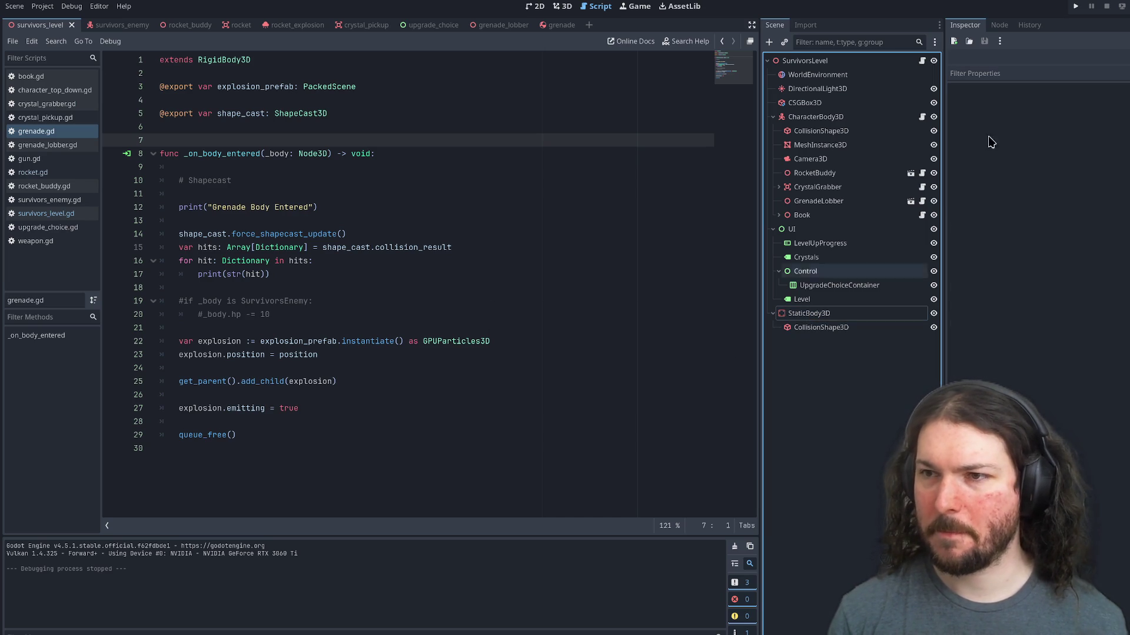
Step: Click into grenade.gd, glance at the Game view, and return to the script
{"action": "left_click", "coordinate": [386, 478]}
{"action": "left_click", "coordinate": [372, 146]}
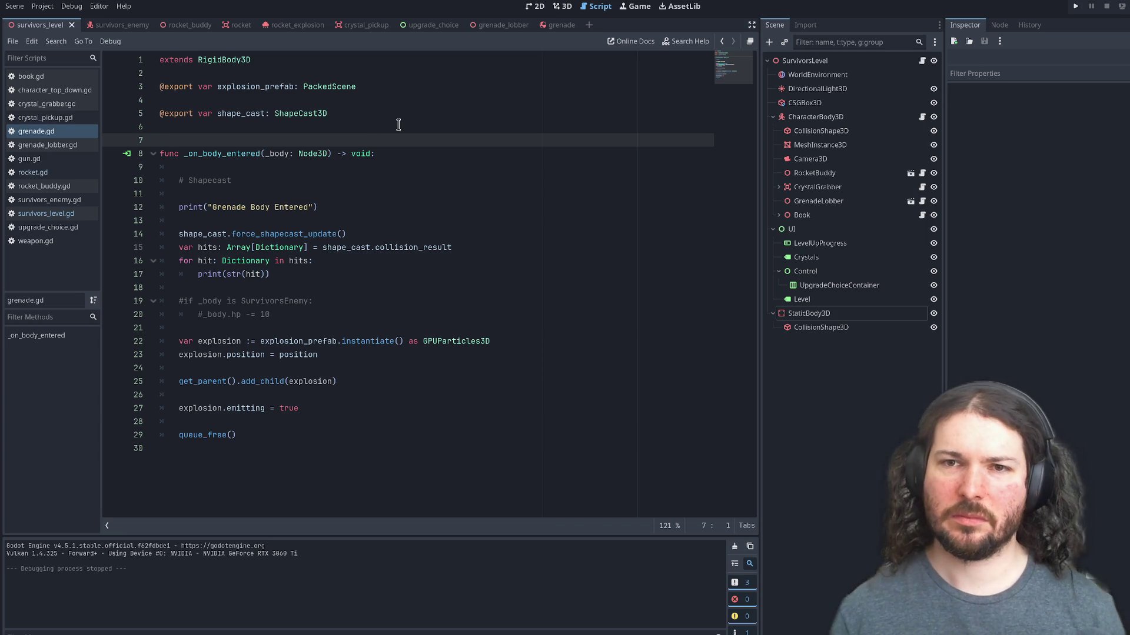
{"action": "left_click", "coordinate": [635, 7]}
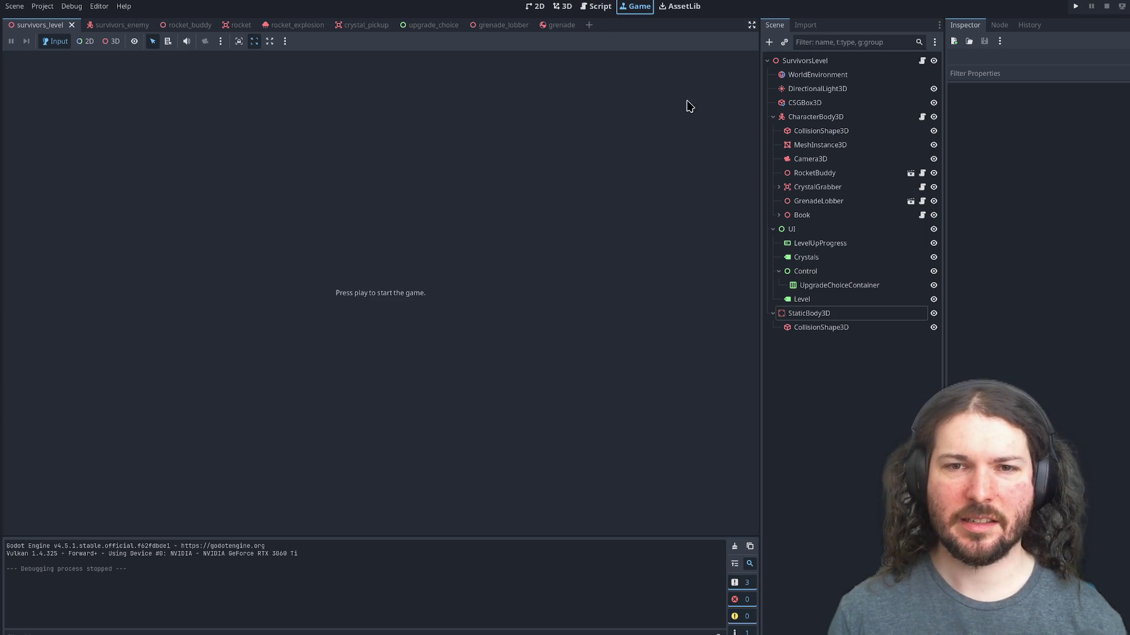
{"action": "left_click", "coordinate": [599, 7]}
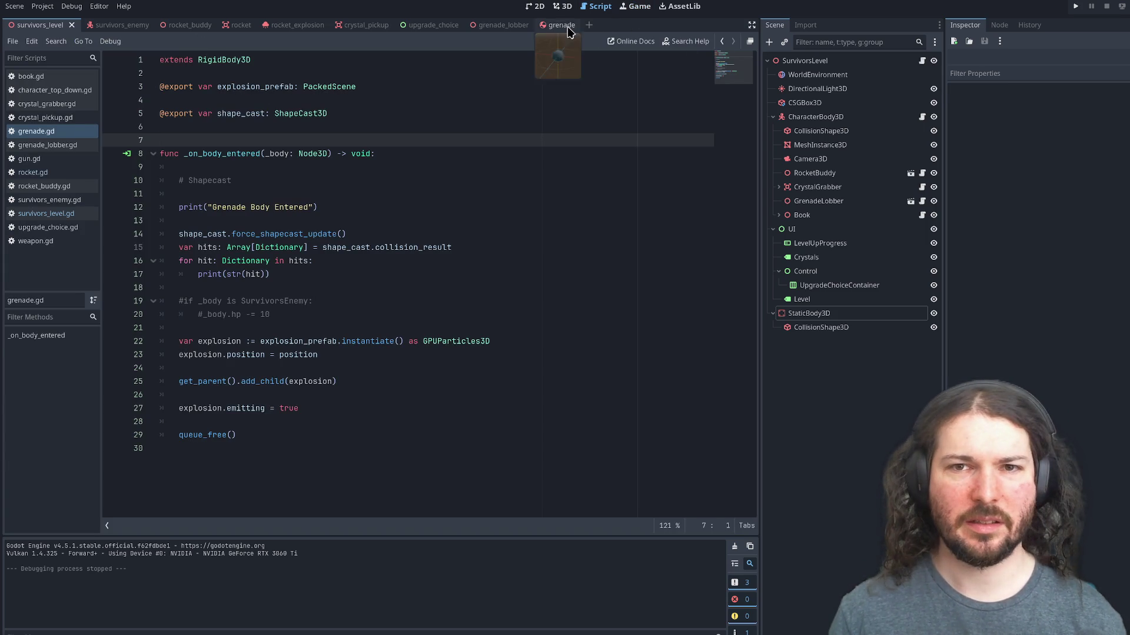
Step: Save the grenade scene, inspect its ShapeCast3D, and start adding a child to the Grenade root
{"action": "left_click", "coordinate": [549, 25]}
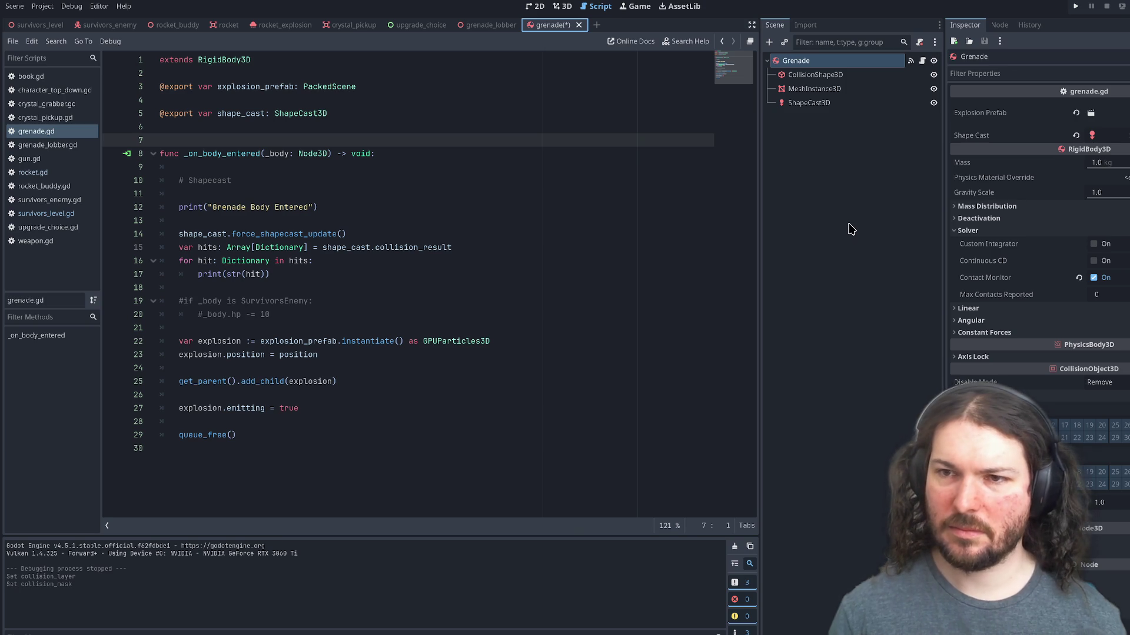
{"action": "key", "text": "ctrl+s"}
{"action": "left_click", "coordinate": [811, 103]}
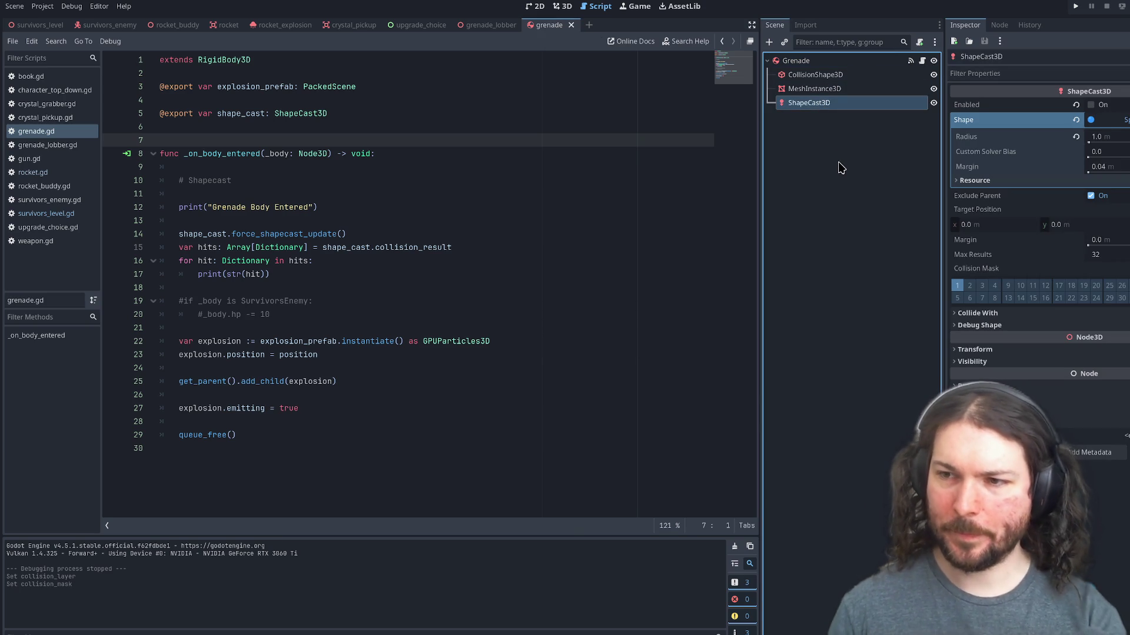
{"action": "left_click", "coordinate": [828, 61]}
{"action": "key", "text": "ctrl+a"}
Step: Add an Area3D child to the grenade with a CollisionShape3D under it
{"action": "type", "text": "area3"}
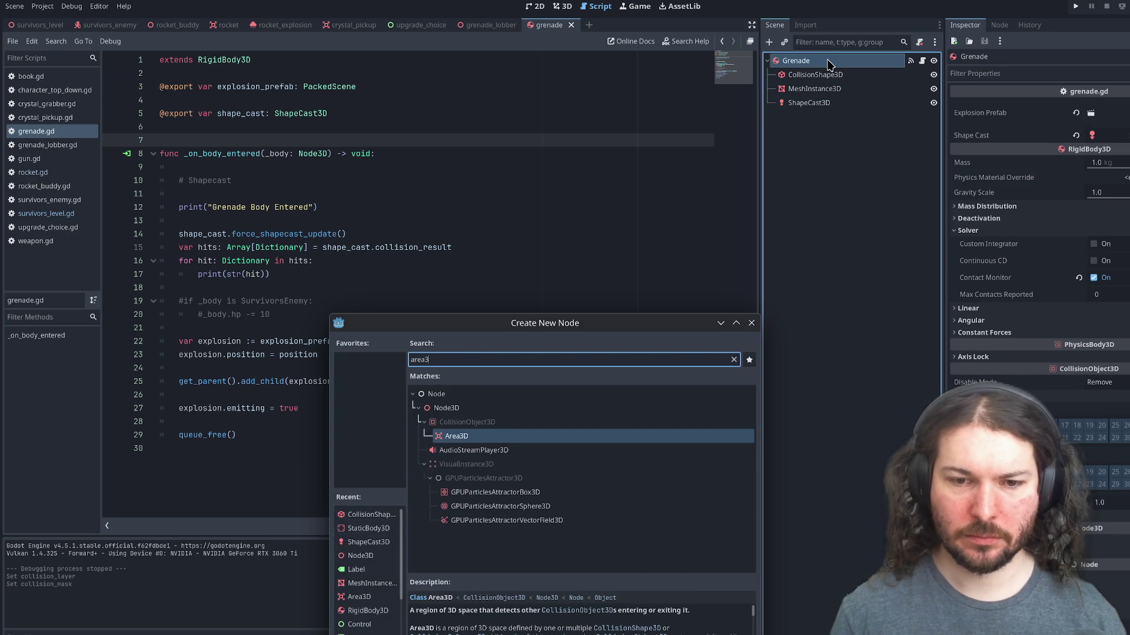
{"action": "key", "text": "Return"}
{"action": "key", "text": "ctrl+a"}
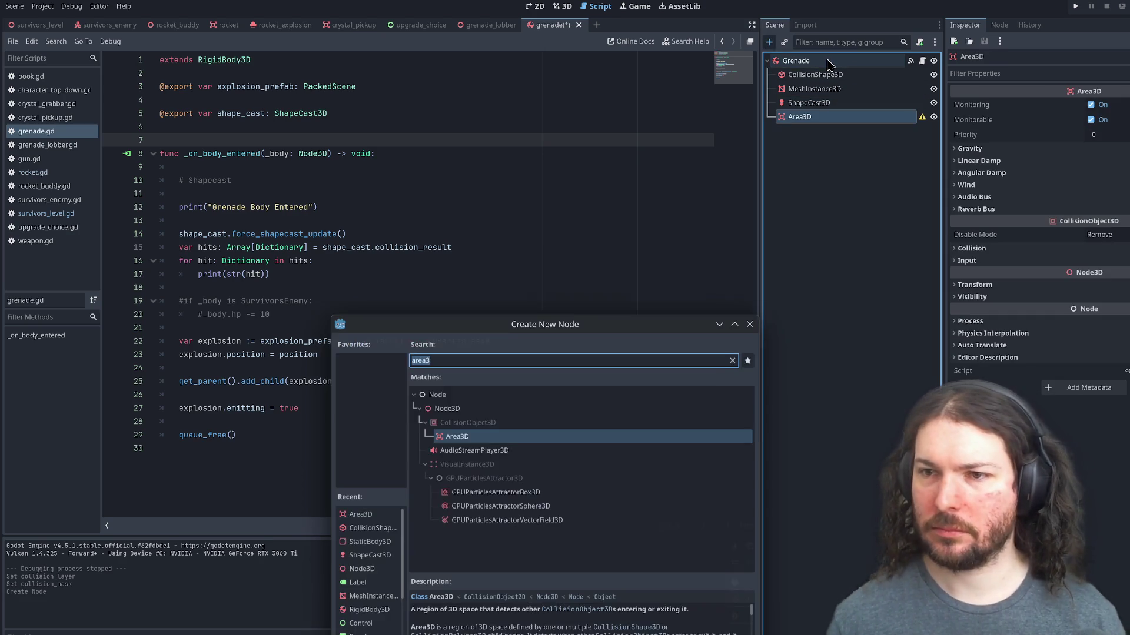
{"action": "type", "text": "collis"}
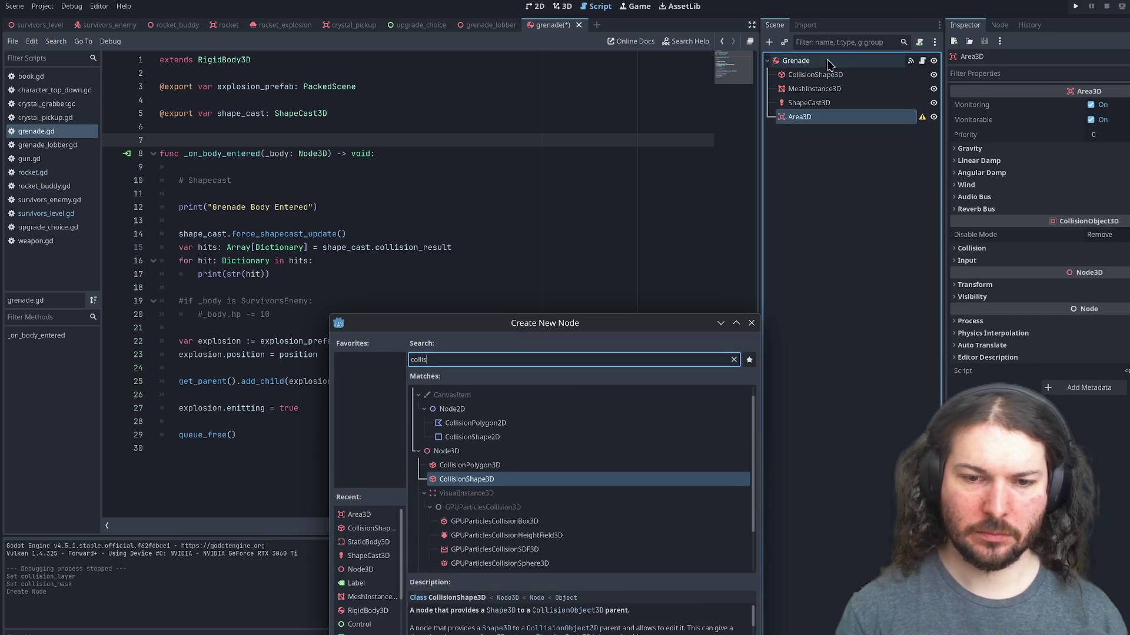
{"action": "key", "text": "Return"}
{"action": "key", "text": "ctrl+a"}
{"action": "key", "text": "Escape"}
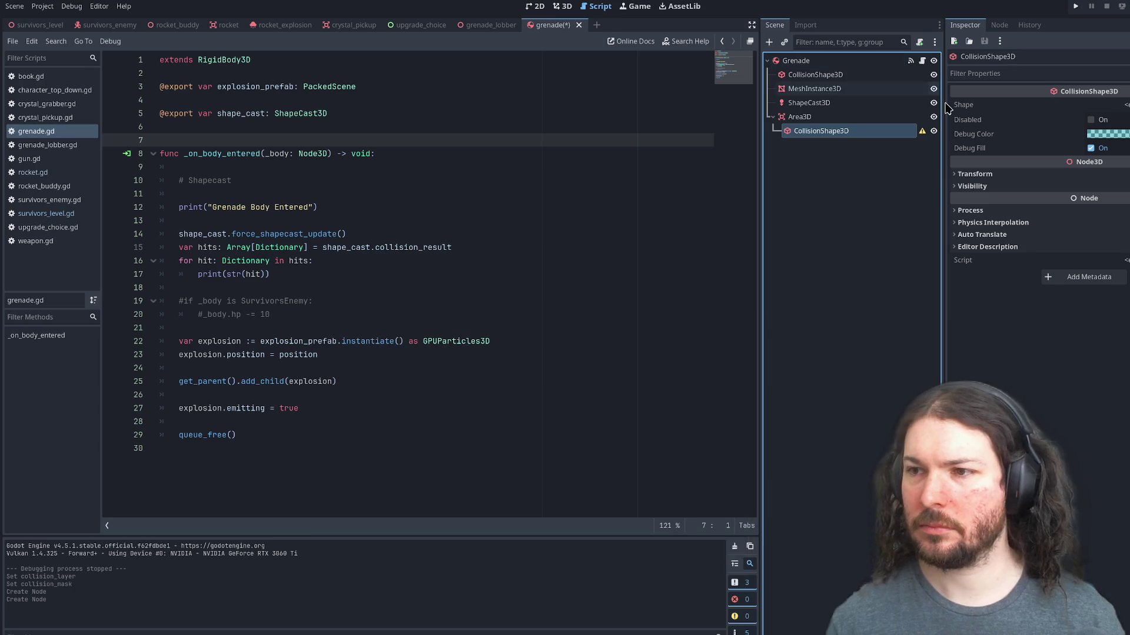
Step: Give the new collision shape the grenade's existing sphere shape
{"action": "left_click", "coordinate": [831, 79]}
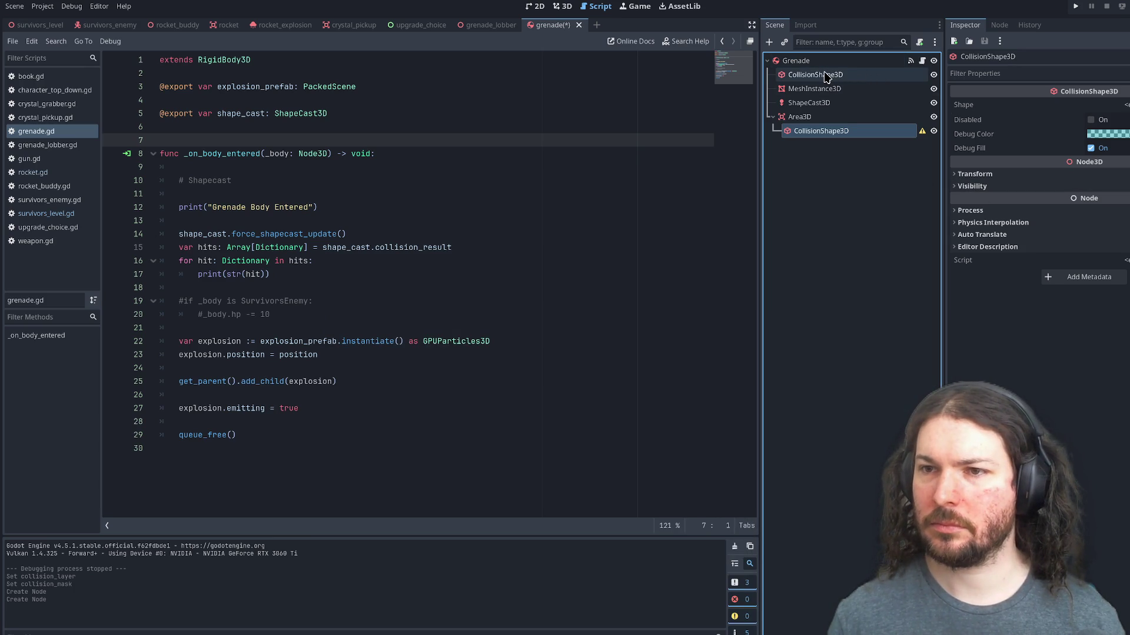
{"action": "left_click", "coordinate": [1109, 105]}
{"action": "left_click_drag", "start_coordinate": [1109, 105], "coordinate": [898, 127]}
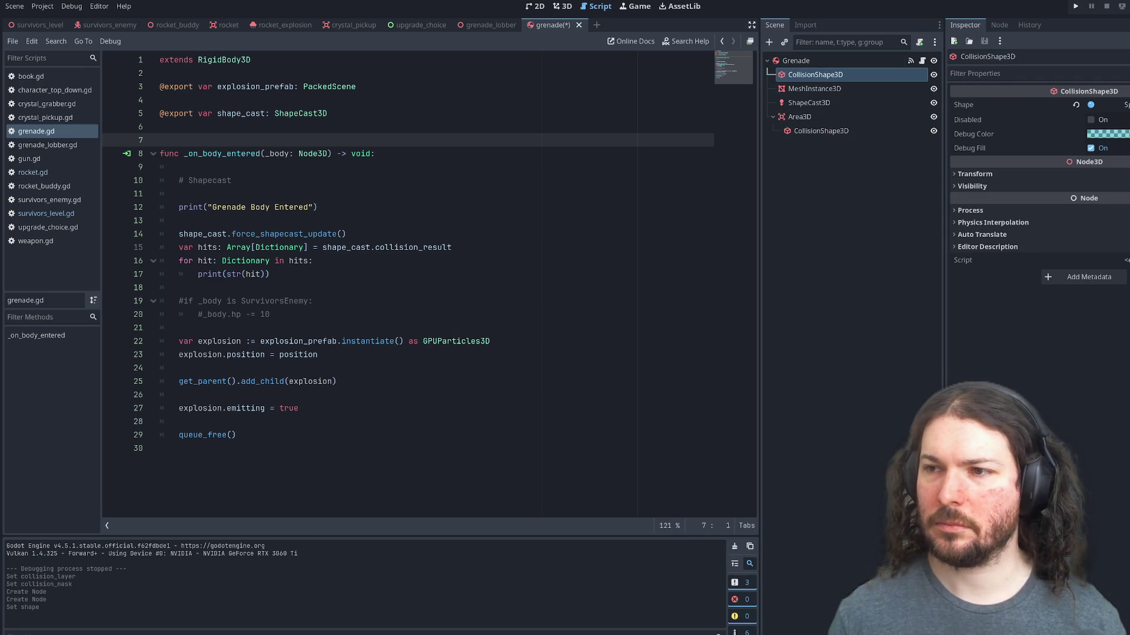
{"action": "left_click", "coordinate": [1106, 105]}
{"action": "left_click", "coordinate": [902, 173]}
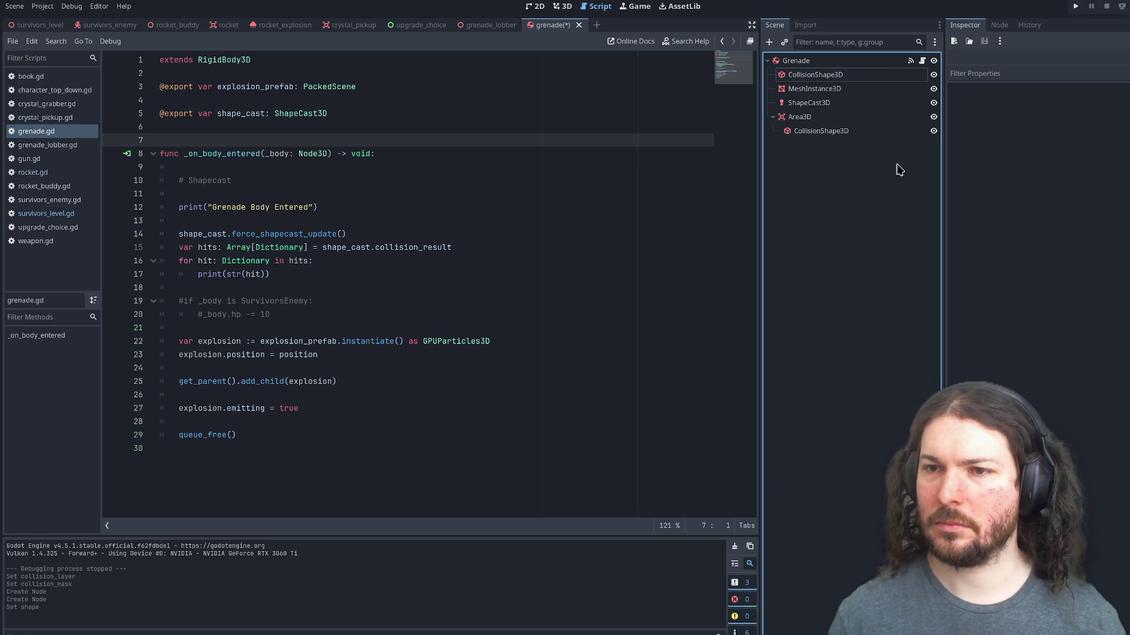
{"action": "left_click", "coordinate": [871, 129]}
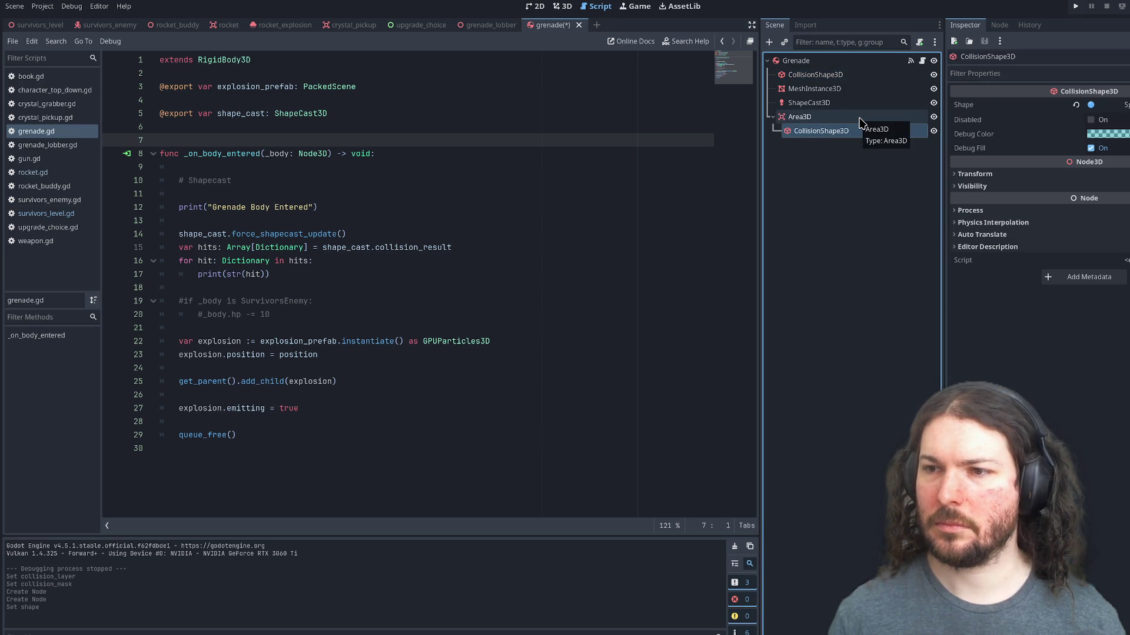
Step: Put the Area3D on collision layer 4 only, add mask layer 3, and save
{"action": "left_click", "coordinate": [866, 121]}
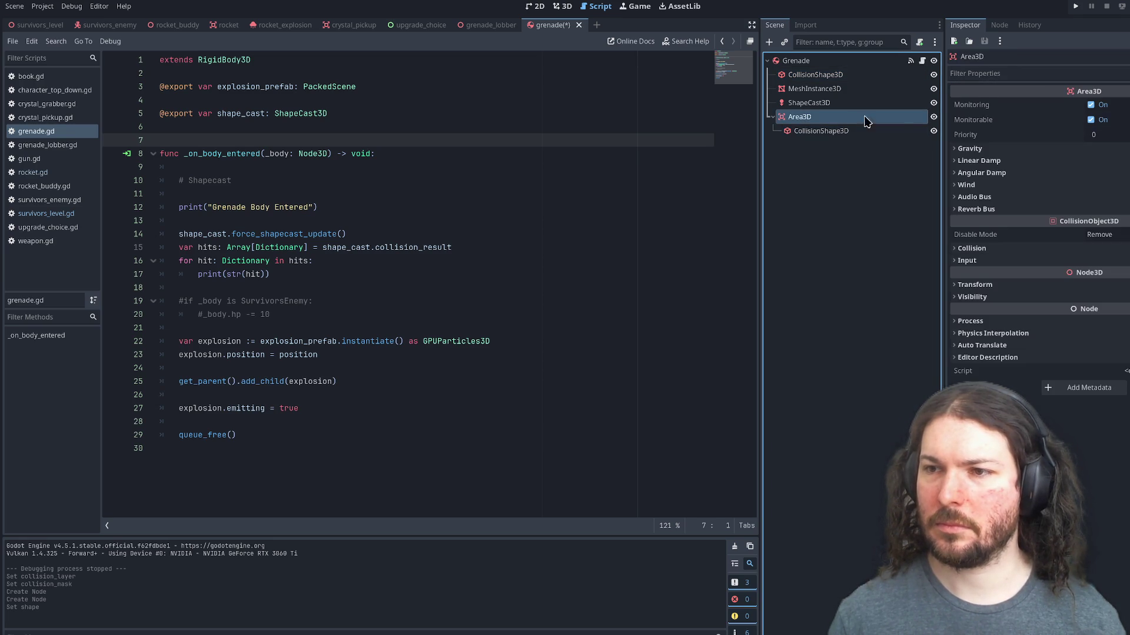
{"action": "left_click", "coordinate": [988, 249]}
{"action": "left_click", "coordinate": [963, 277]}
{"action": "left_click", "coordinate": [999, 277]}
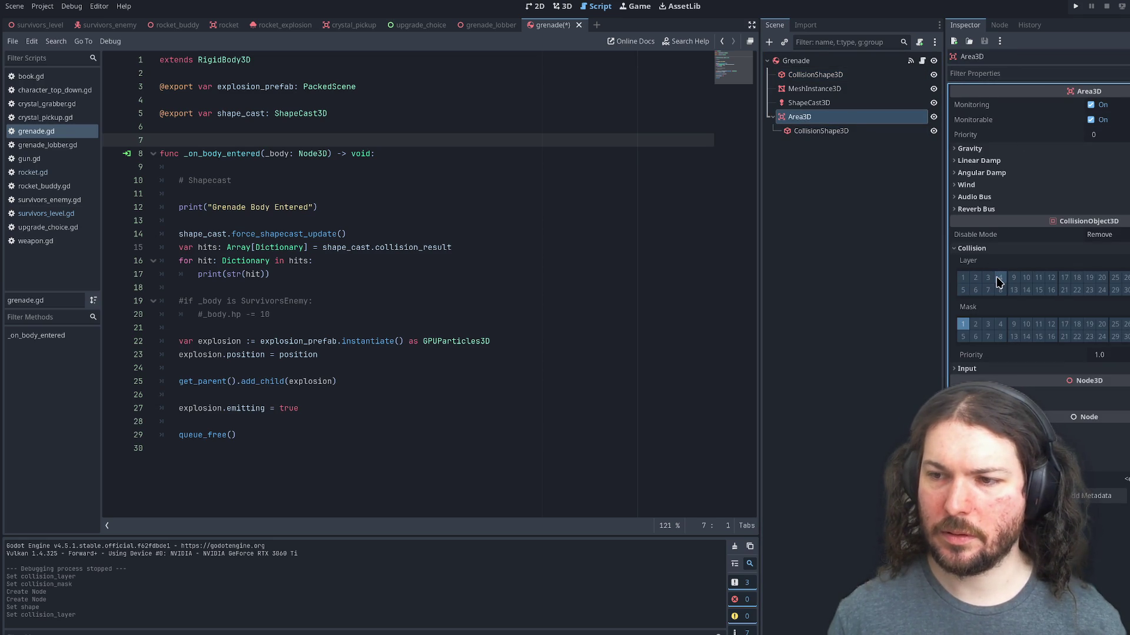
{"action": "left_click", "coordinate": [999, 279]}
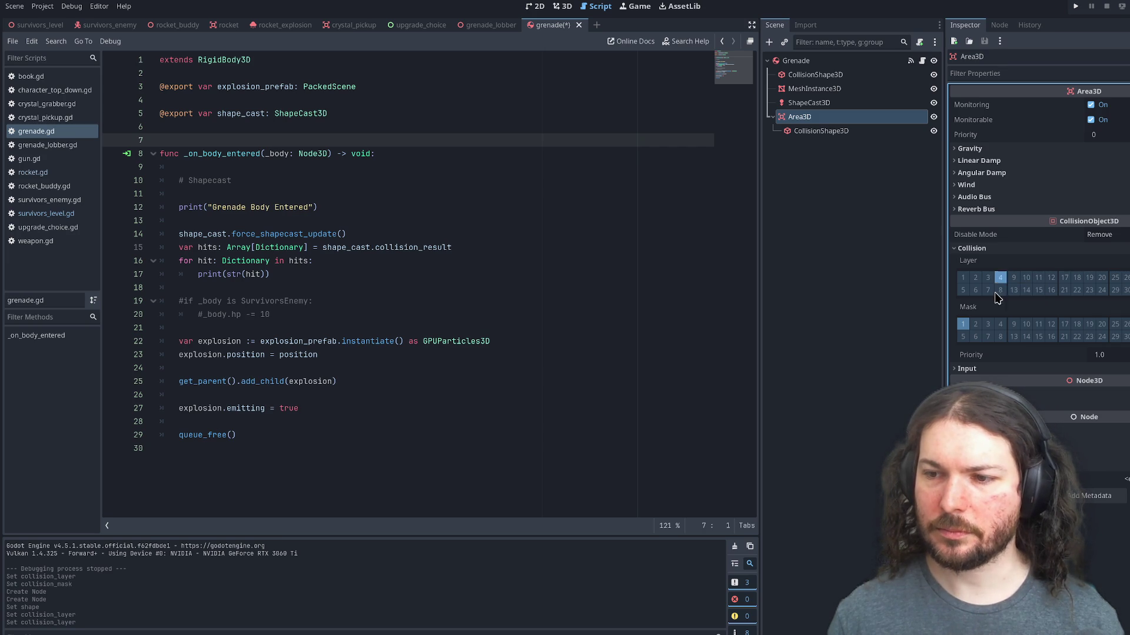
{"action": "left_click", "coordinate": [988, 325]}
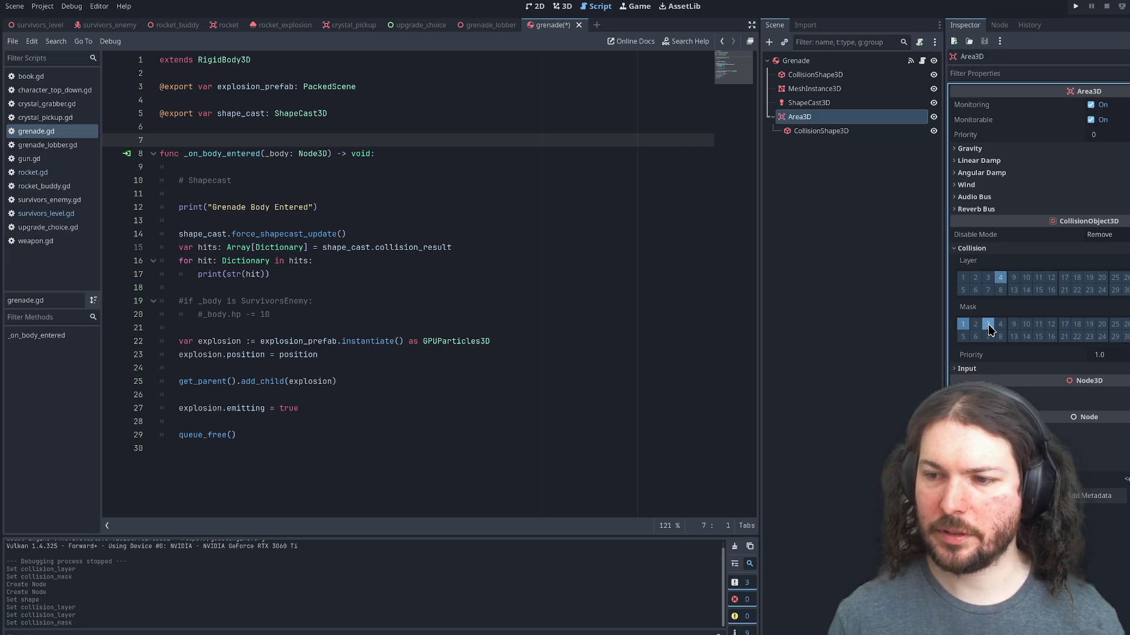
{"action": "key", "text": "ctrl+s"}
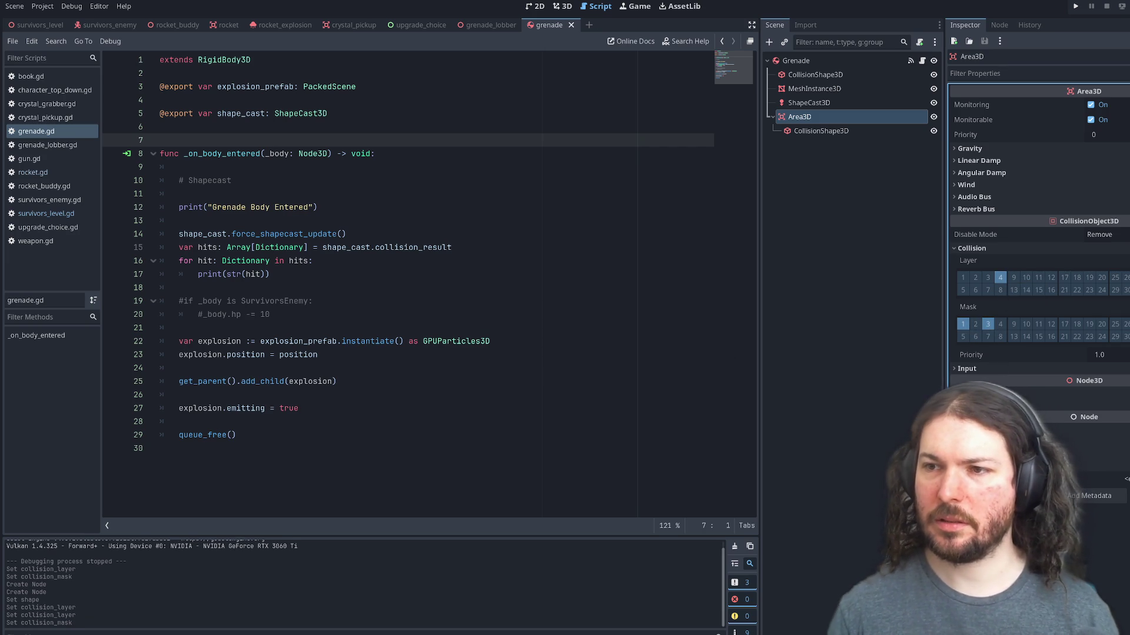
Step: Connect the Area3D's body_entered signal, generating the _on_area_3d_body_entered stub in grenade.gd
{"action": "left_click", "coordinate": [808, 194]}
{"action": "left_click", "coordinate": [821, 117]}
{"action": "left_click", "coordinate": [999, 25]}
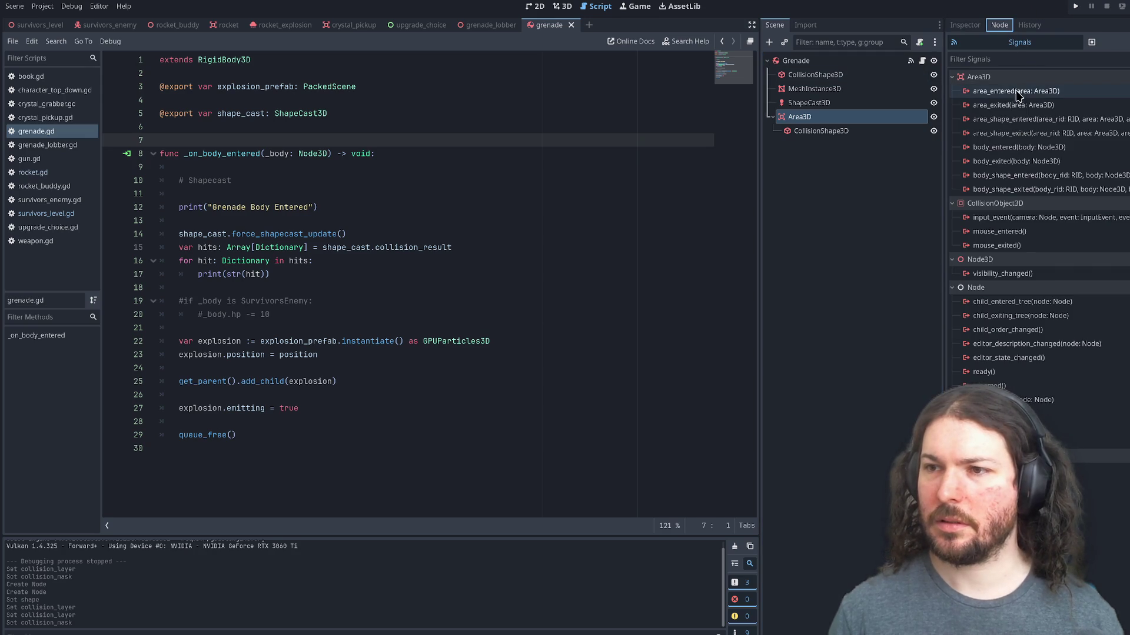
{"action": "mouse_move", "coordinate": [1078, 147]}
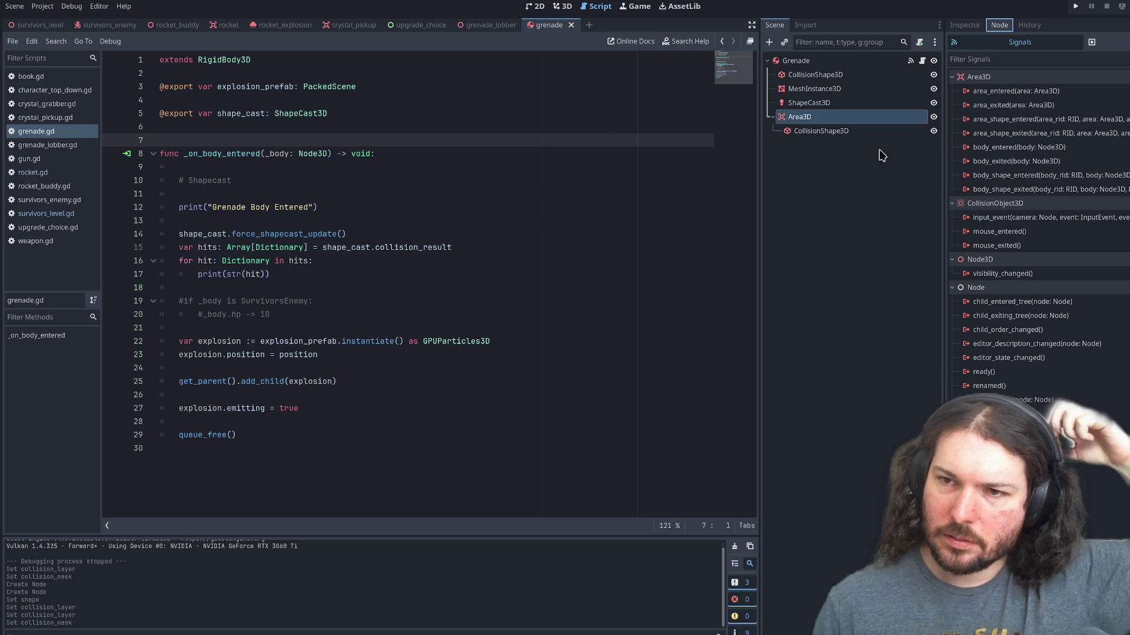
{"action": "left_click", "coordinate": [1033, 151]}
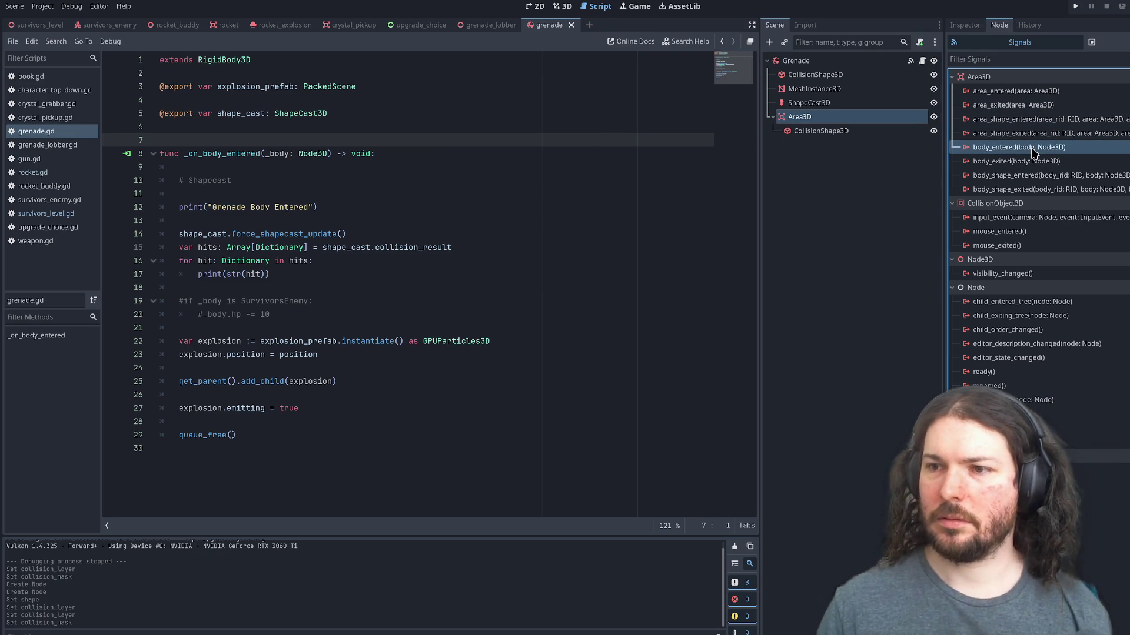
{"action": "double_click", "coordinate": [1033, 151]}
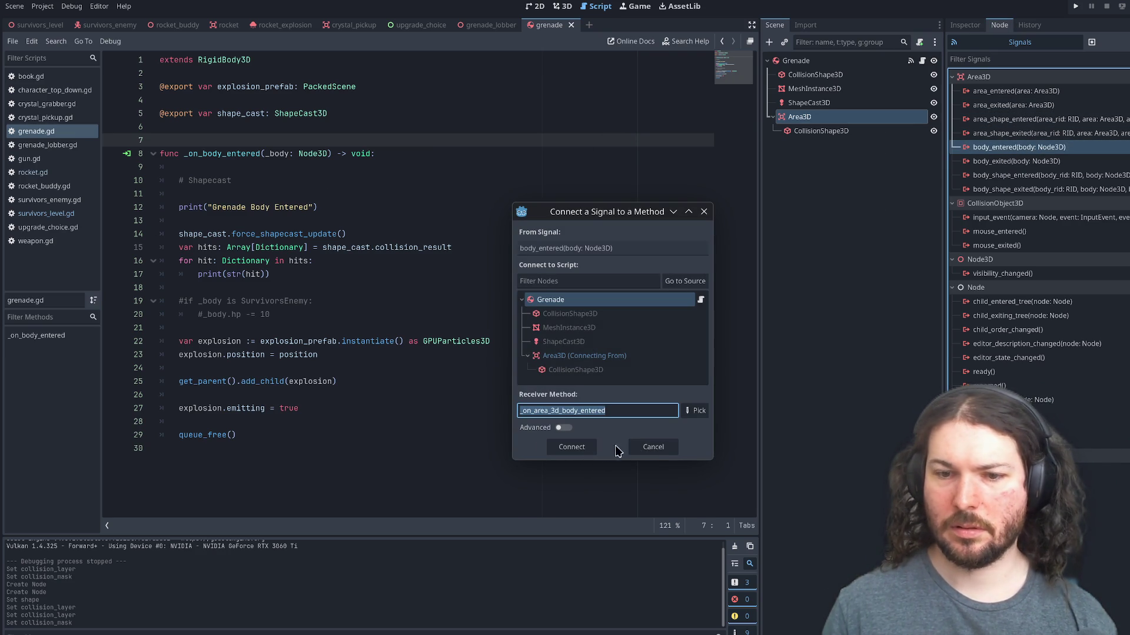
{"action": "left_click", "coordinate": [573, 448]}
{"action": "left_click", "coordinate": [253, 436]}
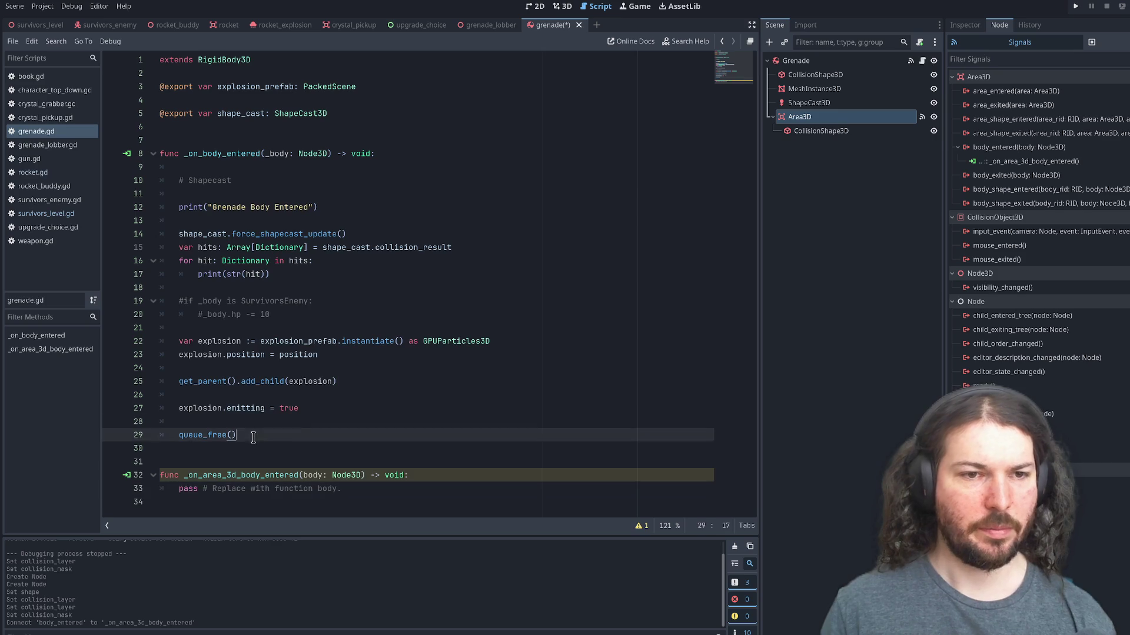
Step: Copy the old handler's body over the pass line in _on_area_3d_body_entered and save
{"action": "left_click_drag", "start_coordinate": [253, 436], "coordinate": [158, 169]}
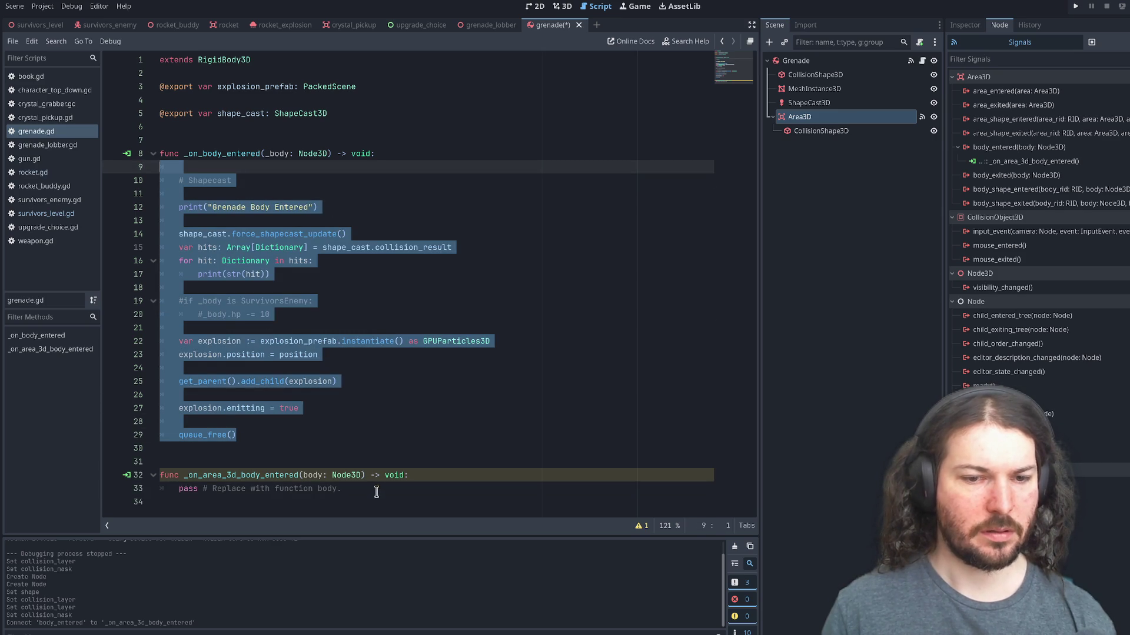
{"action": "key", "text": "ctrl+c"}
{"action": "left_click_drag", "start_coordinate": [378, 492], "coordinate": [178, 492]}
{"action": "key", "text": "ctrl+v"}
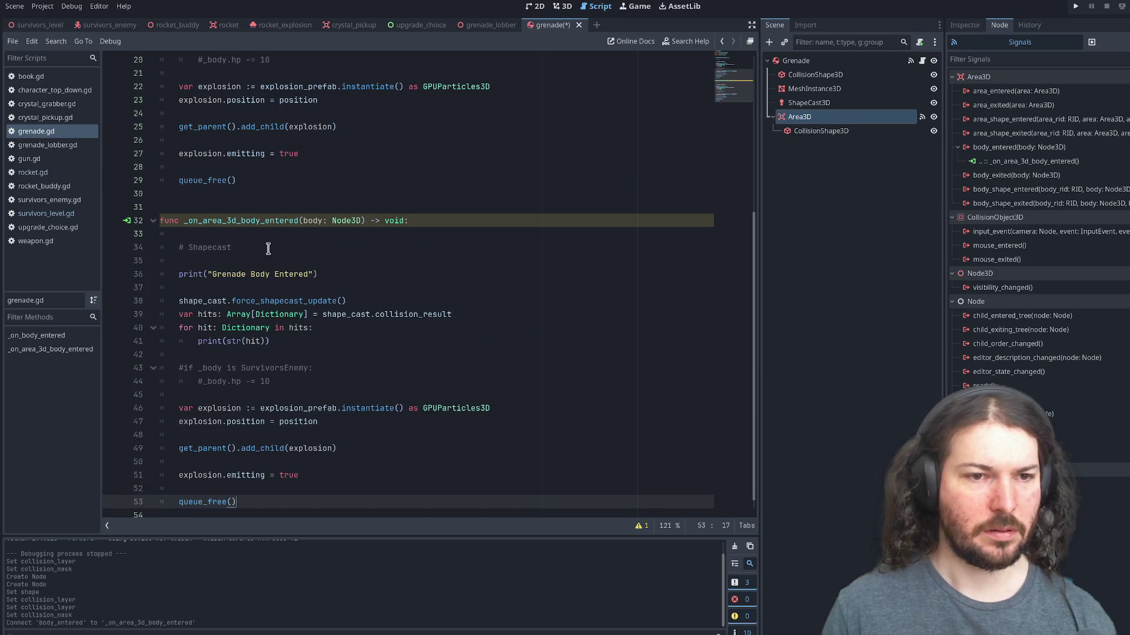
{"action": "left_click", "coordinate": [297, 247]}
{"action": "key", "text": "ctrl+s"}
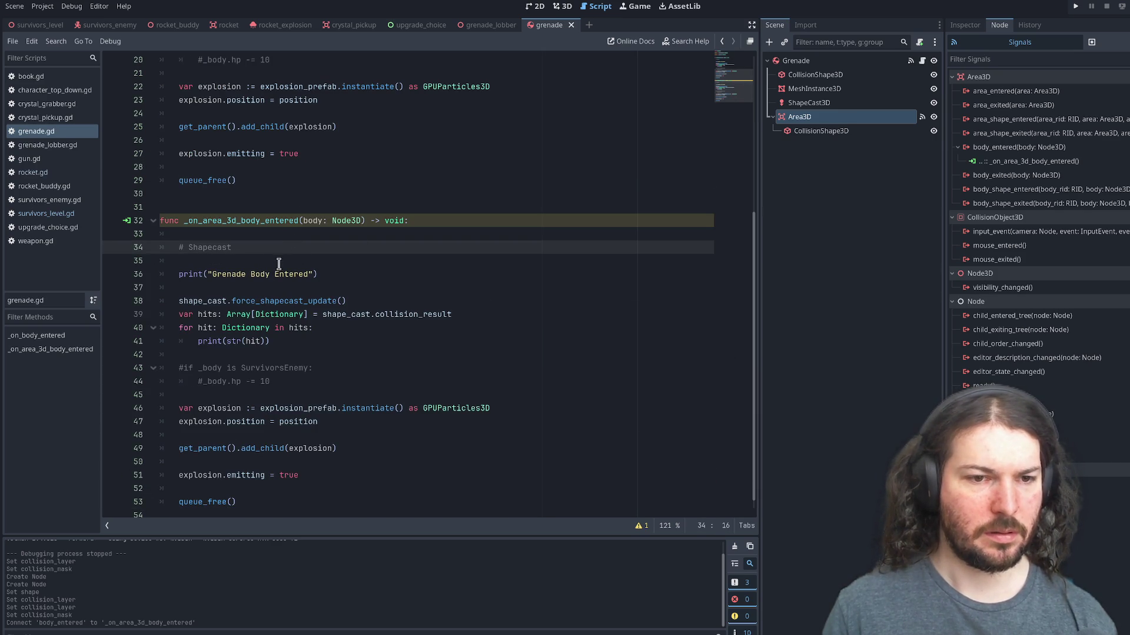
Step: Rename the handler's body parameter to _body and run the game
{"action": "left_click", "coordinate": [322, 260]}
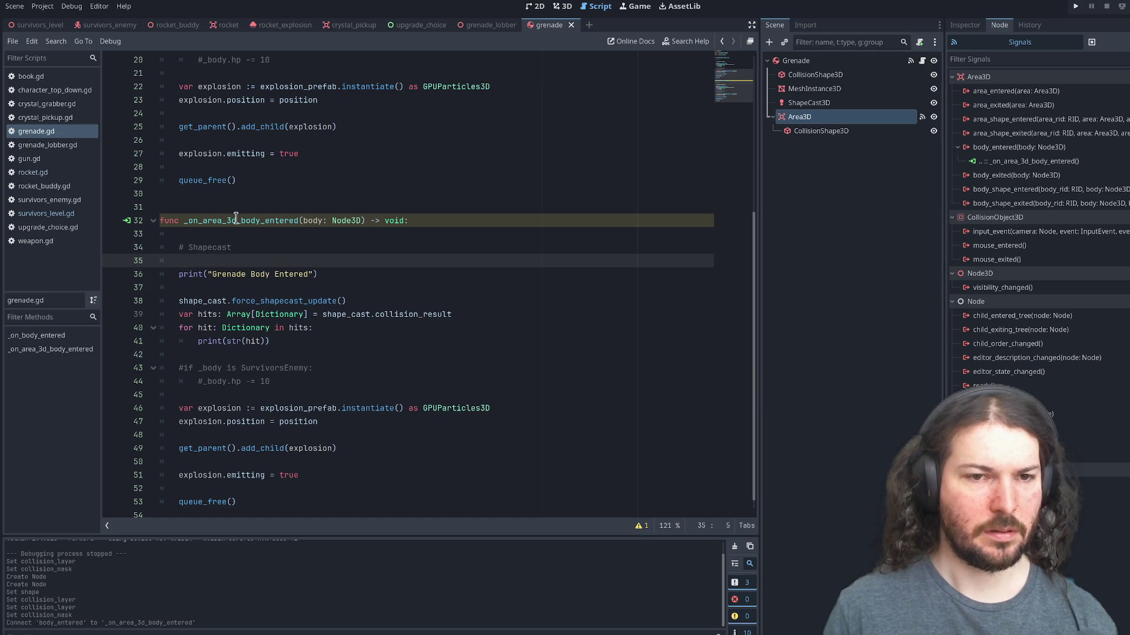
{"action": "left_click", "coordinate": [306, 222]}
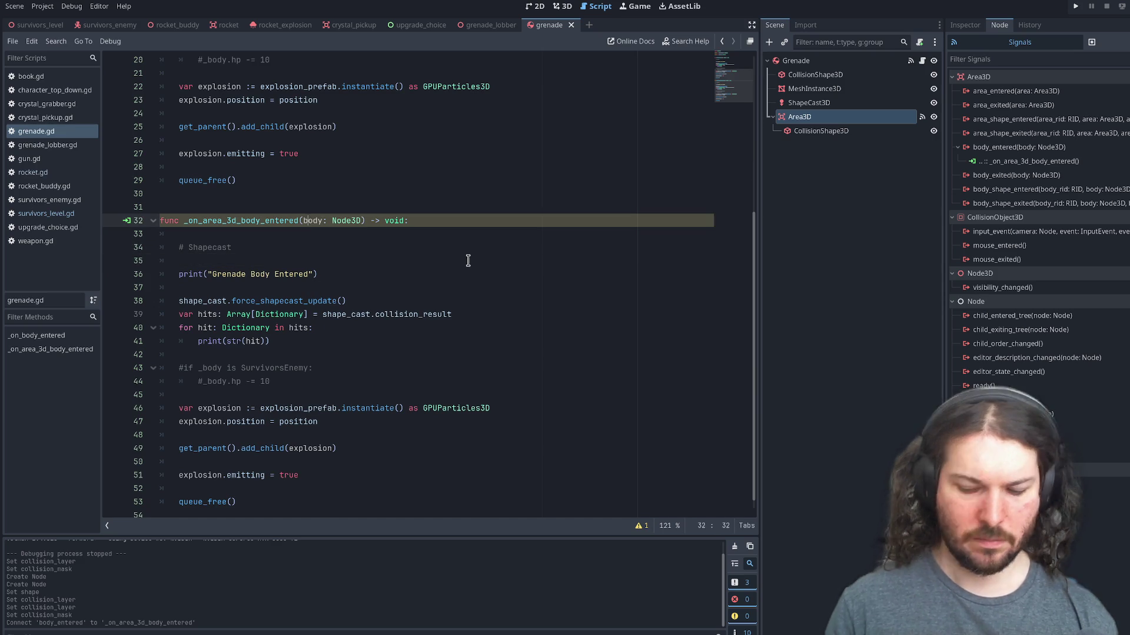
{"action": "type", "text": "_"}
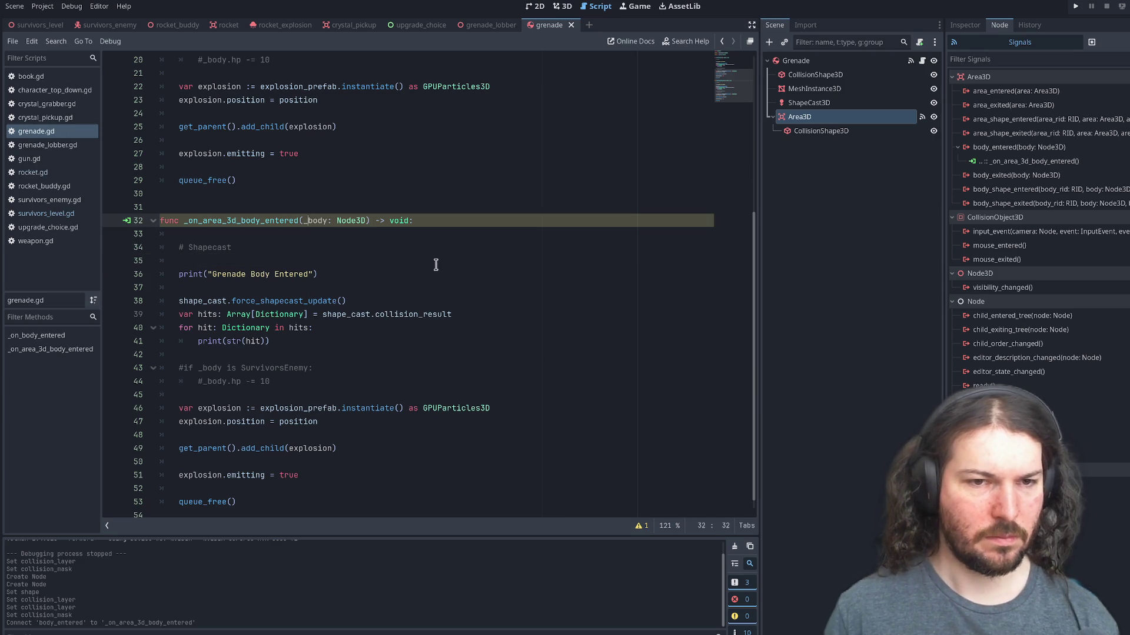
{"action": "key", "text": "F5"}
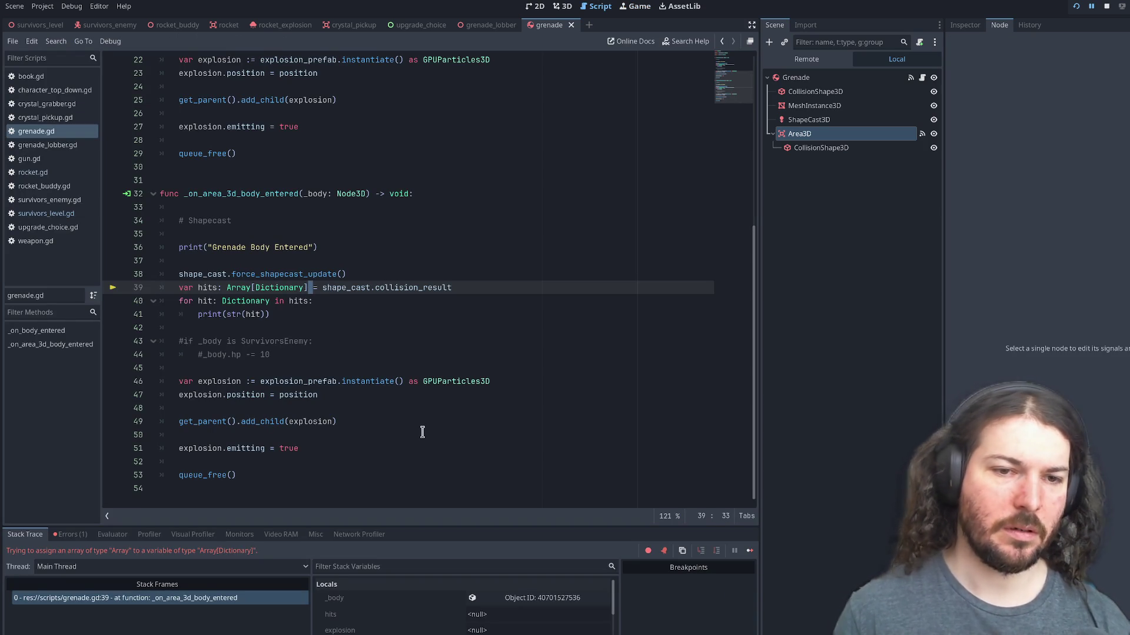
Step: Remove [Dictionary] from the hits declaration on line 39 and restart the game
{"action": "key", "text": "BackSpace"}
{"action": "key", "text": "BackSpace"}
{"action": "key", "text": "BackSpace"}
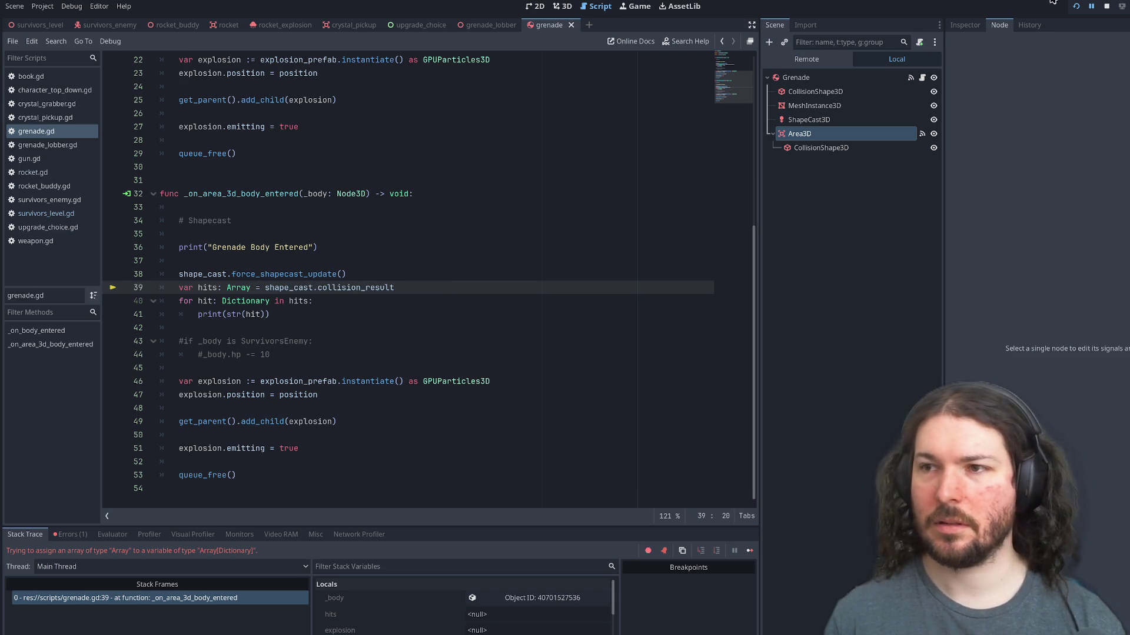
{"action": "left_click", "coordinate": [1102, 6]}
{"action": "left_click", "coordinate": [1076, 6]}
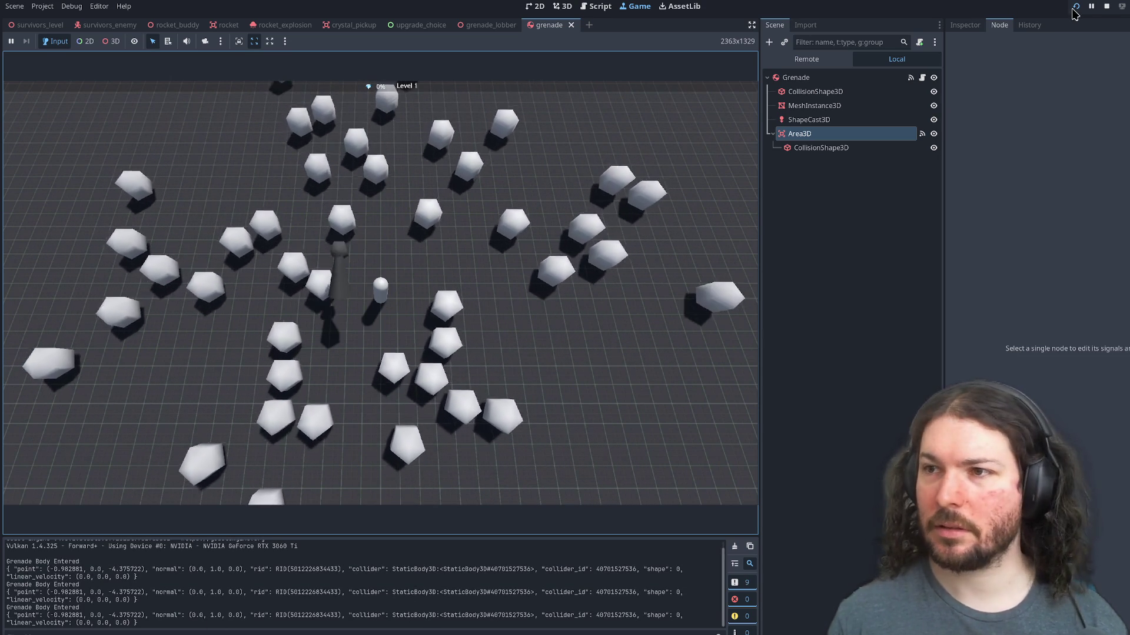
Step: Pause and resume the running game while showing the Output log to watch grenade hits
{"action": "left_click", "coordinate": [1092, 7]}
{"action": "left_click", "coordinate": [115, 25]}
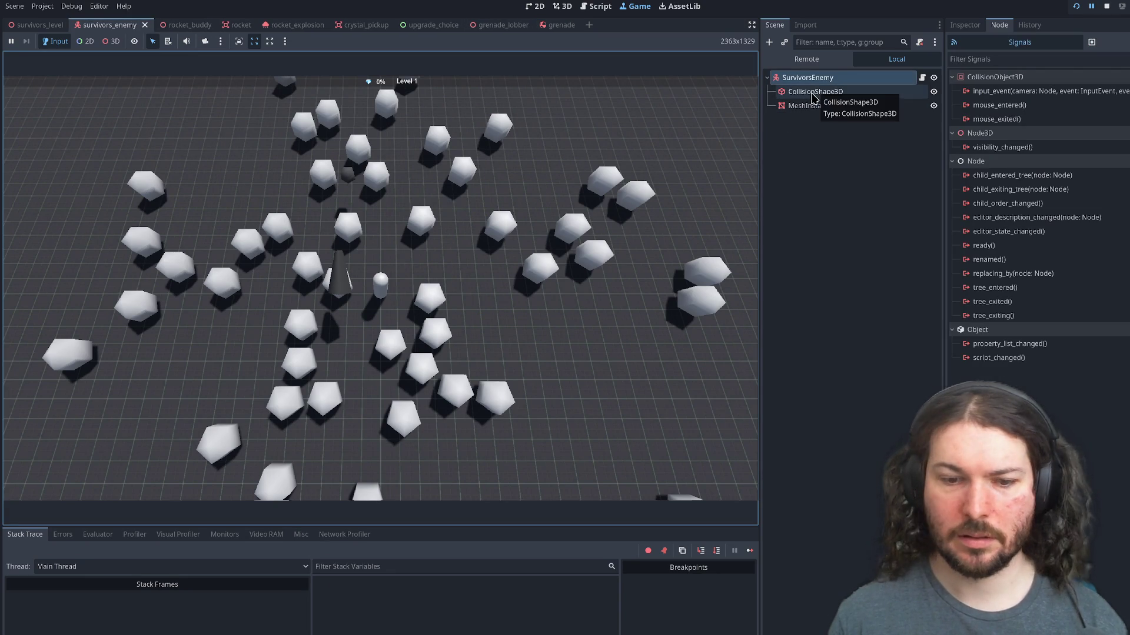
{"action": "key", "text": "alt+o"}
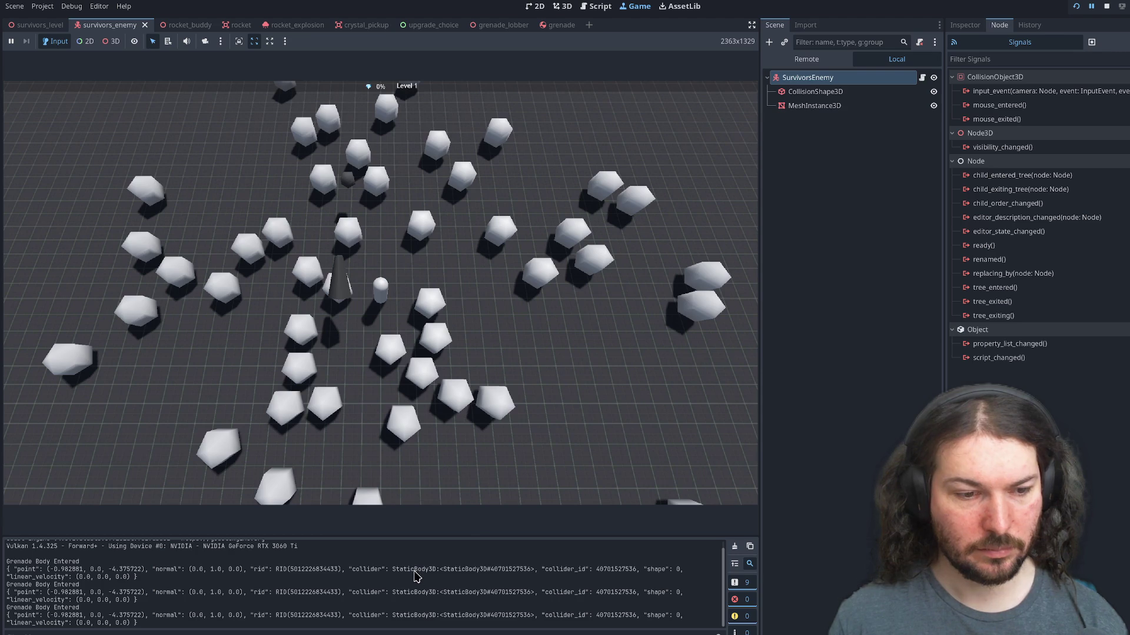
{"action": "left_click", "coordinate": [1091, 7]}
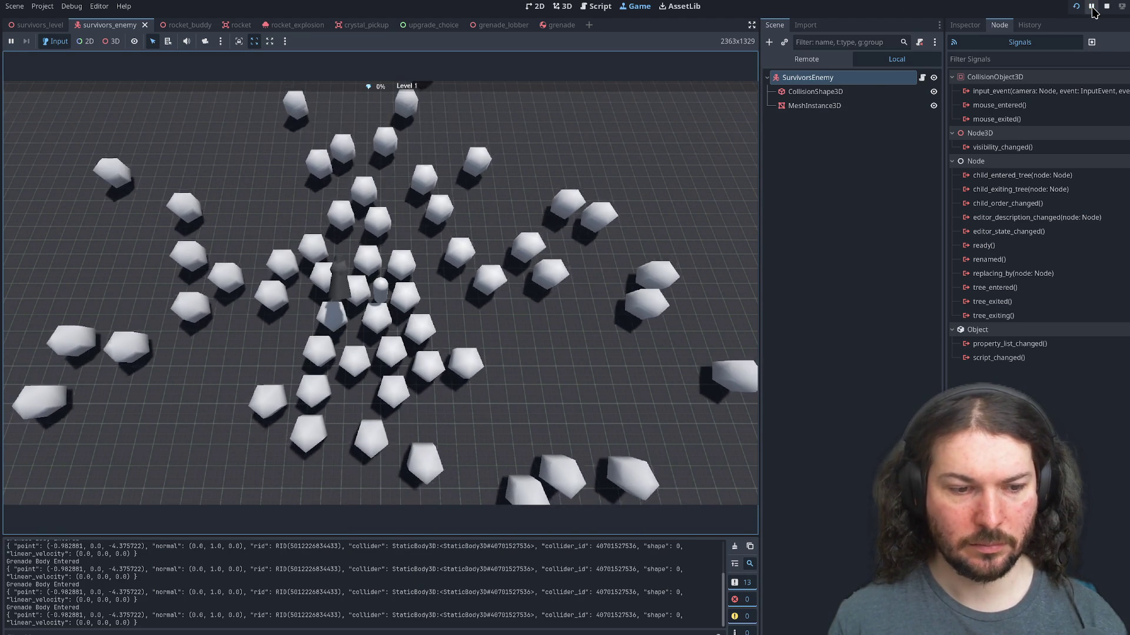
{"action": "left_click", "coordinate": [1091, 7]}
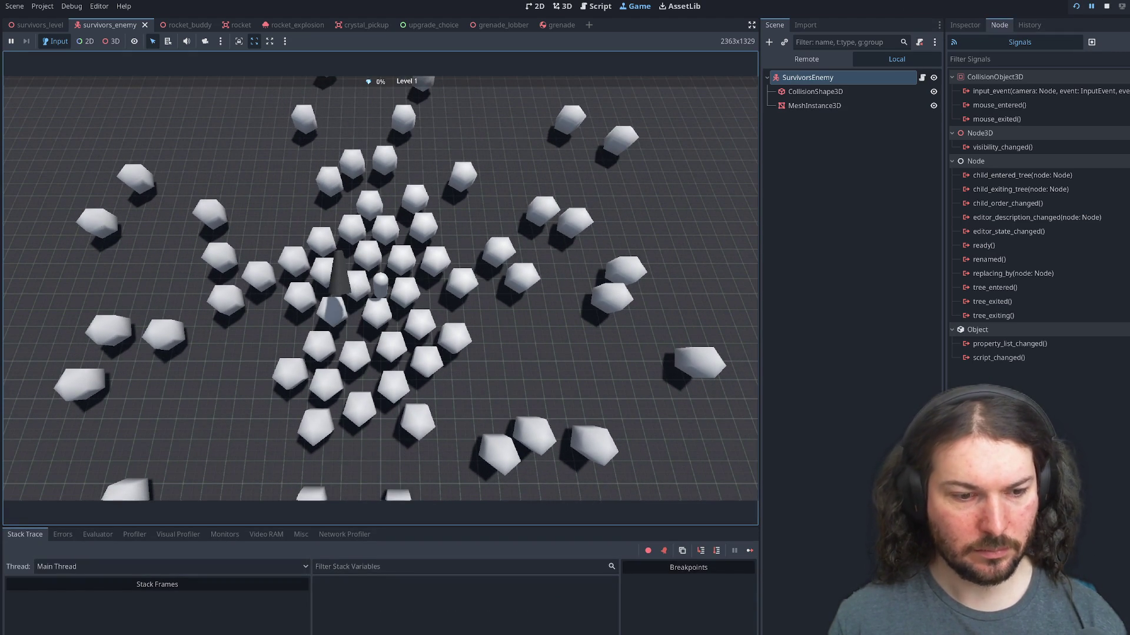
Step: Scroll through the grenade hit results in the Output log, then bring up grenade.gd
{"action": "left_click", "coordinate": [73, 603]}
{"action": "left_click", "coordinate": [75, 627]}
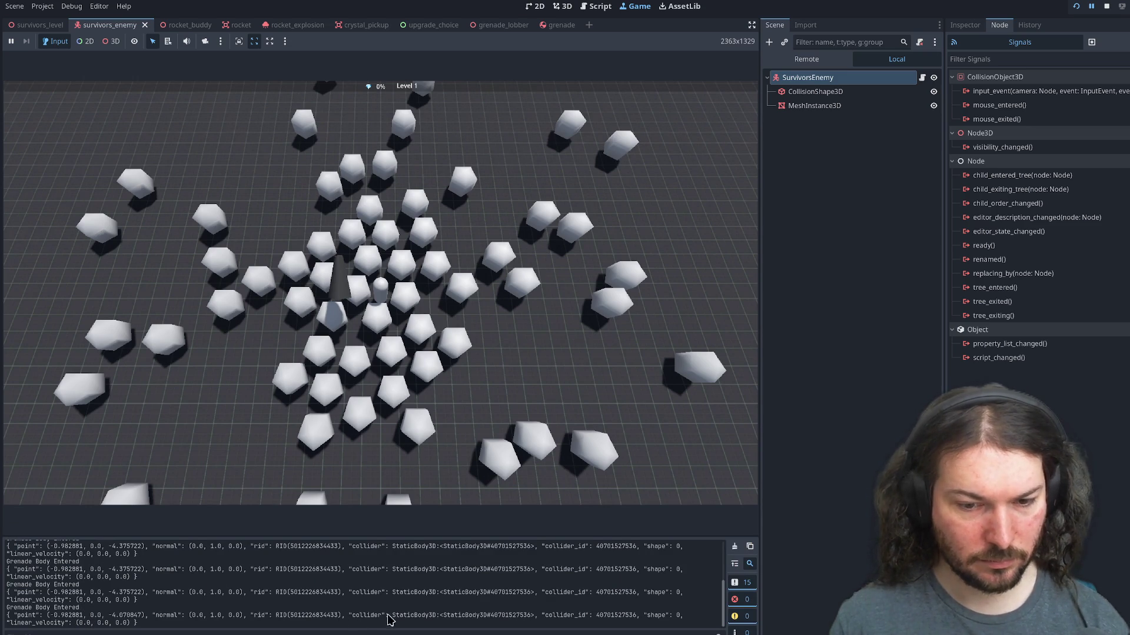
{"action": "scroll", "coordinate": [465, 590], "scroll_direction": "up", "scroll_amount": 5}
{"action": "scroll", "coordinate": [468, 612], "scroll_direction": "down", "scroll_amount": 5}
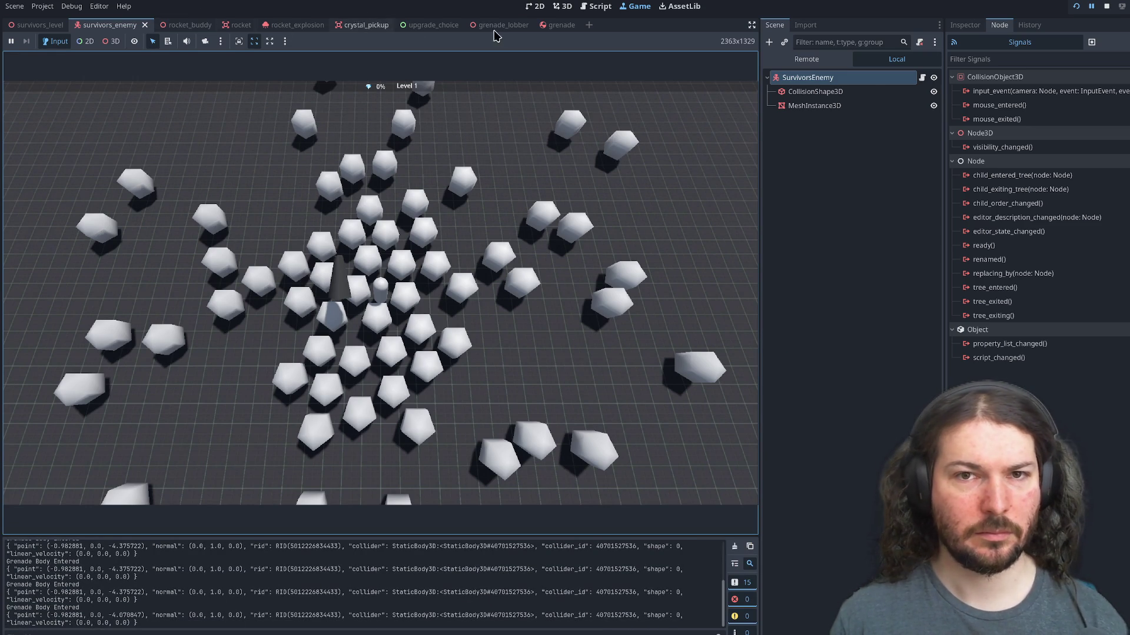
{"action": "left_click", "coordinate": [565, 24]}
{"action": "left_click", "coordinate": [596, 5]}
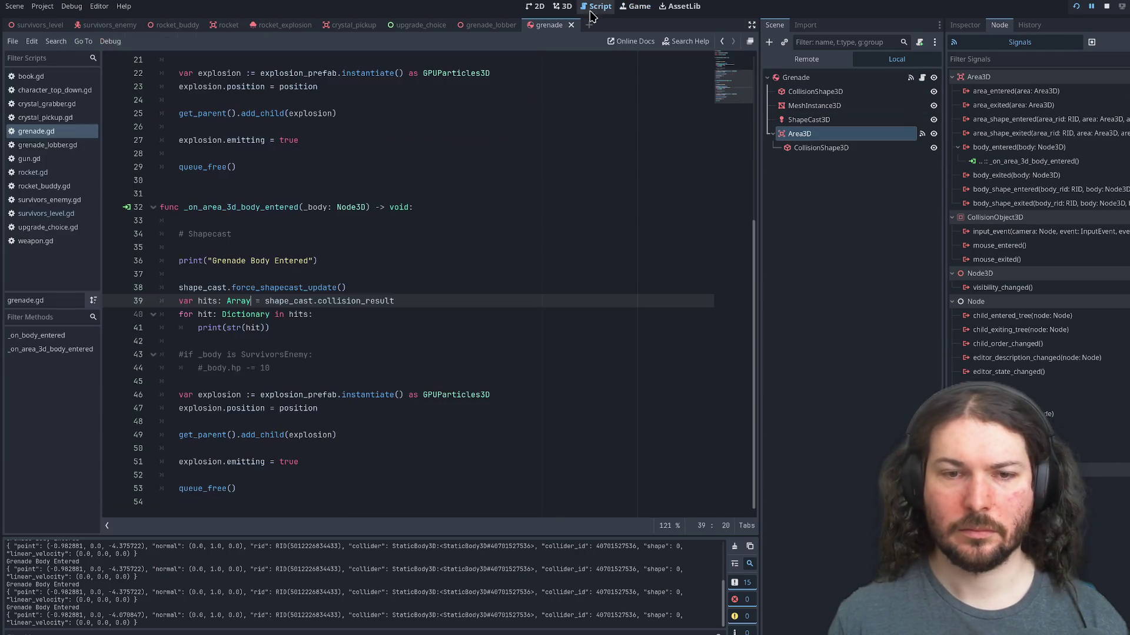
Step: Select collision_result on line 39 of grenade.gd and move to the for-hit line's end
{"action": "left_click", "coordinate": [421, 342]}
{"action": "left_click", "coordinate": [379, 301]}
{"action": "double_click", "coordinate": [379, 301]}
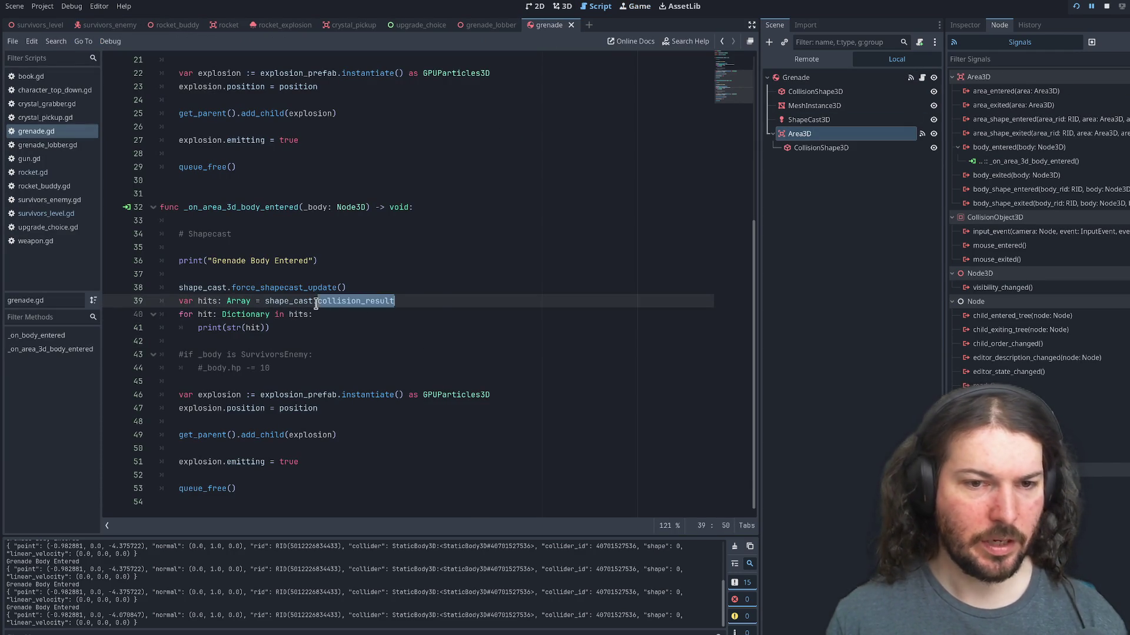
{"action": "key", "text": "Down"}
Step: Turn off Collision Mask layer 1 on the grenade's ShapeCast3D and save the scene
{"action": "left_click", "coordinate": [826, 107]}
{"action": "left_click", "coordinate": [809, 120]}
{"action": "left_click", "coordinate": [964, 25]}
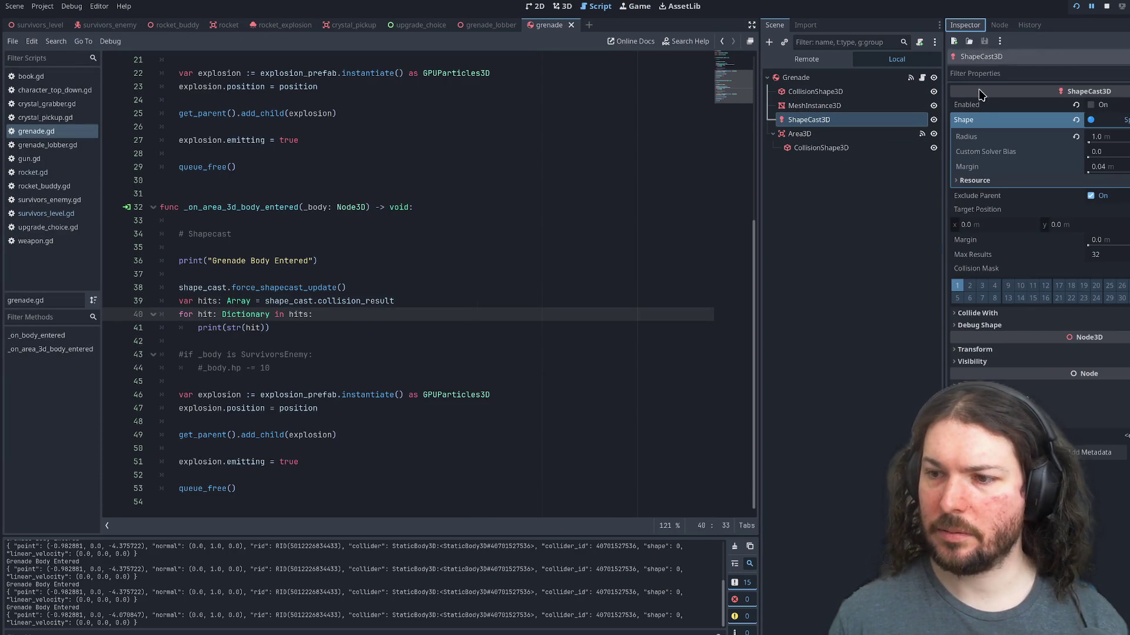
{"action": "left_click", "coordinate": [956, 288]}
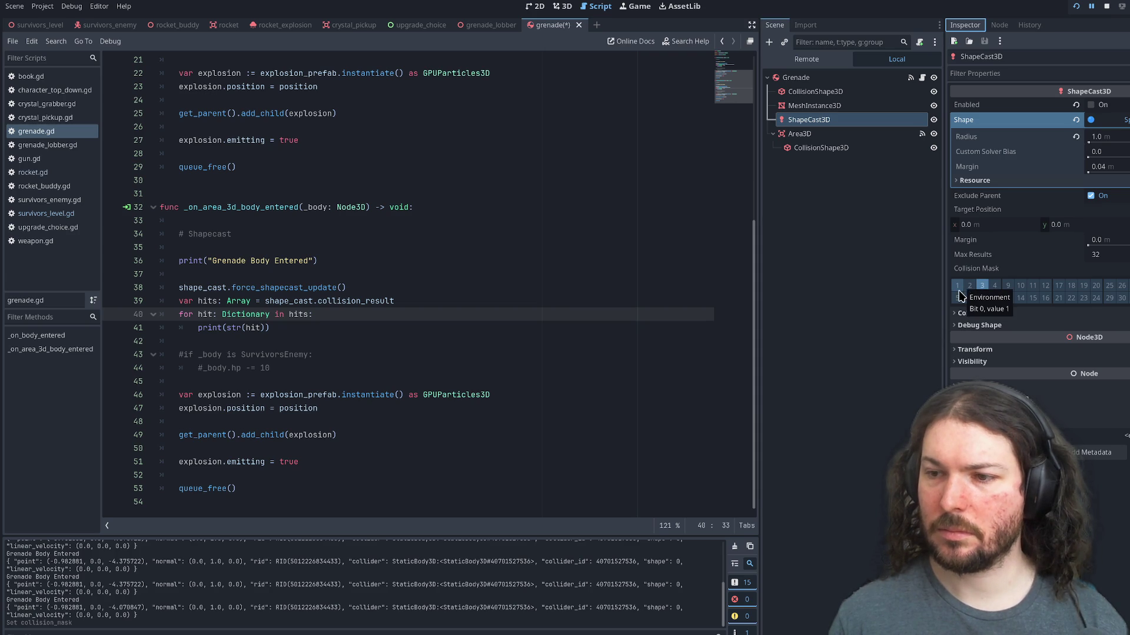
{"action": "key", "text": "ctrl+s"}
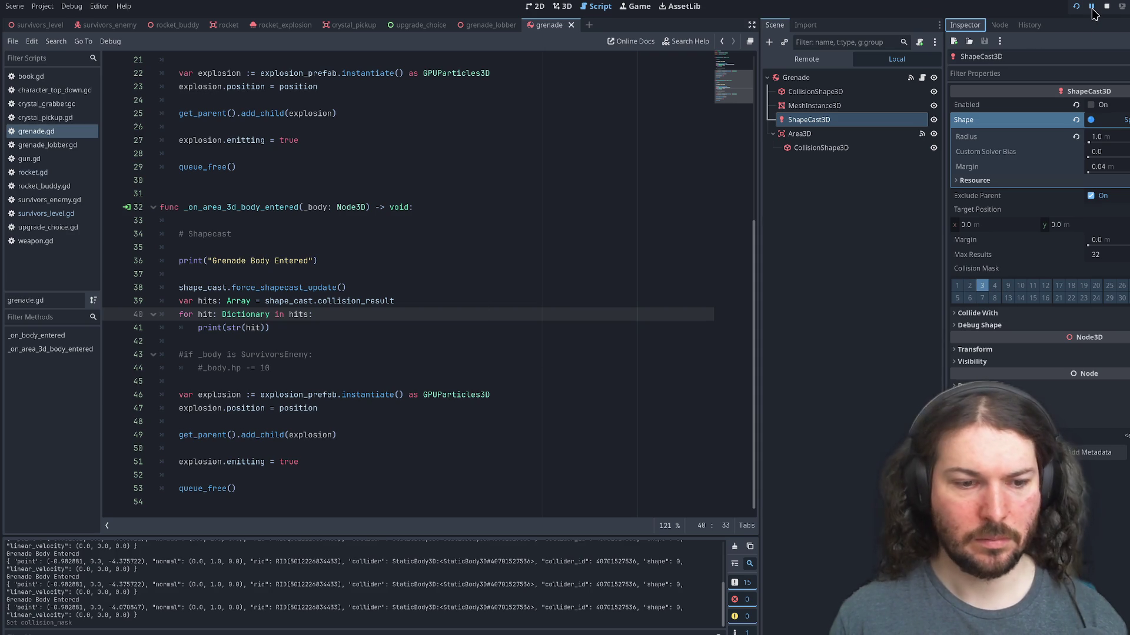
Step: Enable the ShapeCast3D in the paused game, then stop and relaunch the game
{"action": "left_click", "coordinate": [636, 7]}
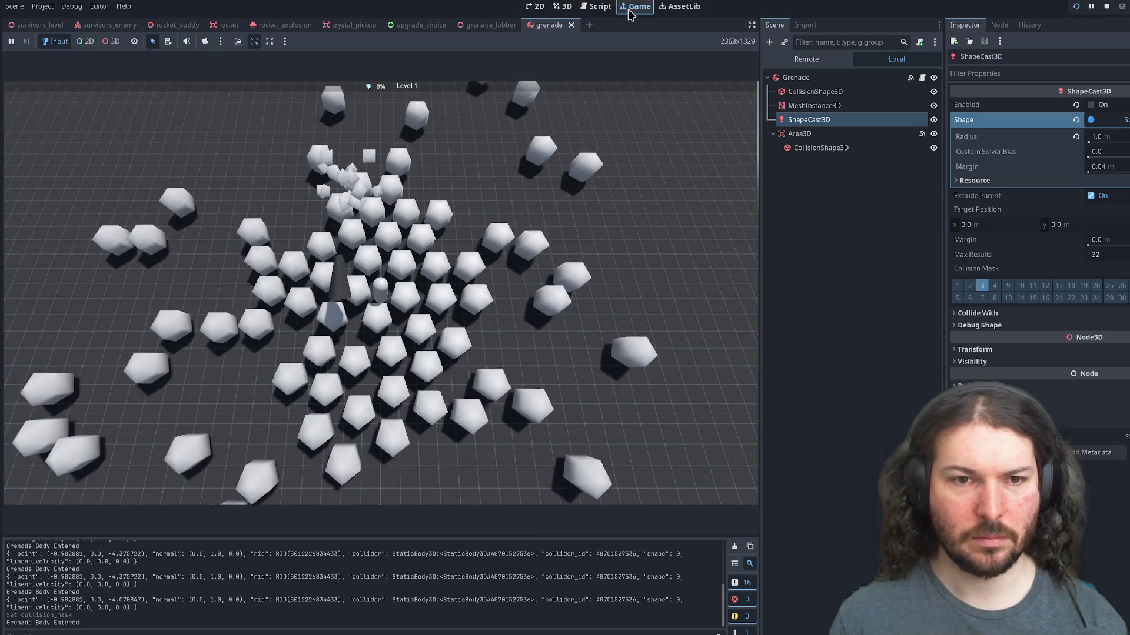
{"action": "left_click", "coordinate": [1092, 6]}
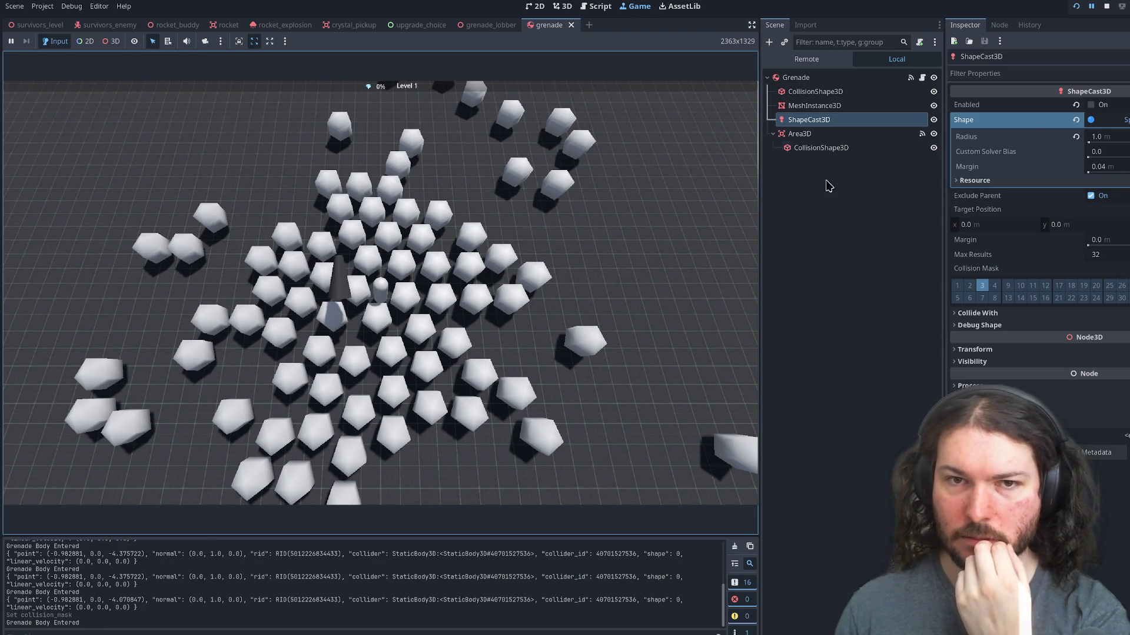
{"action": "left_click", "coordinate": [1090, 105]}
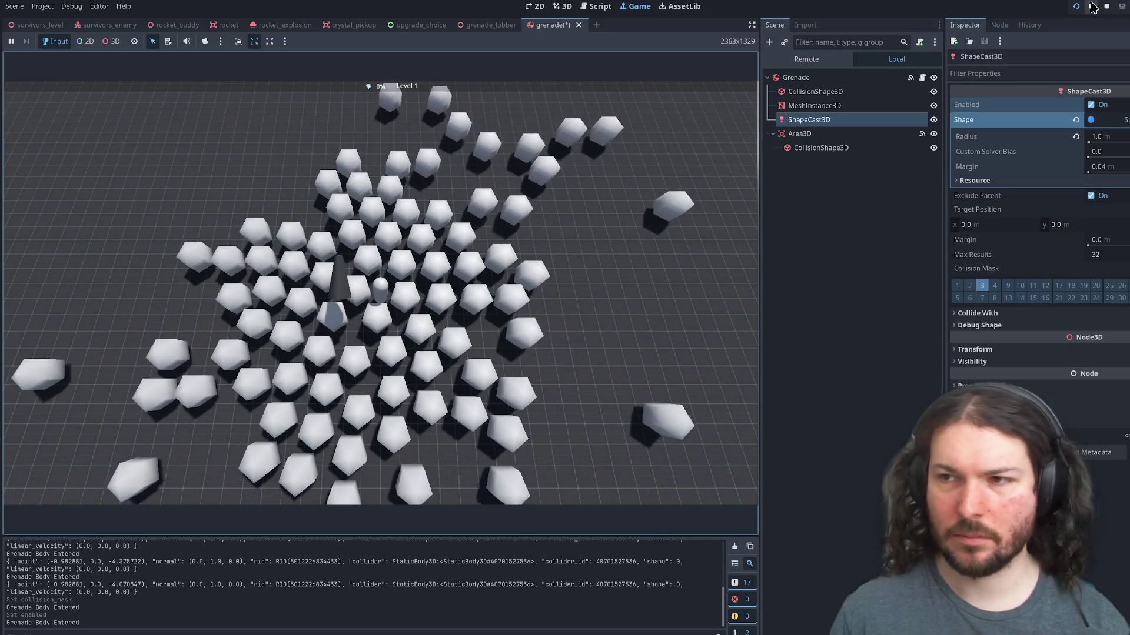
{"action": "left_click", "coordinate": [1091, 7]}
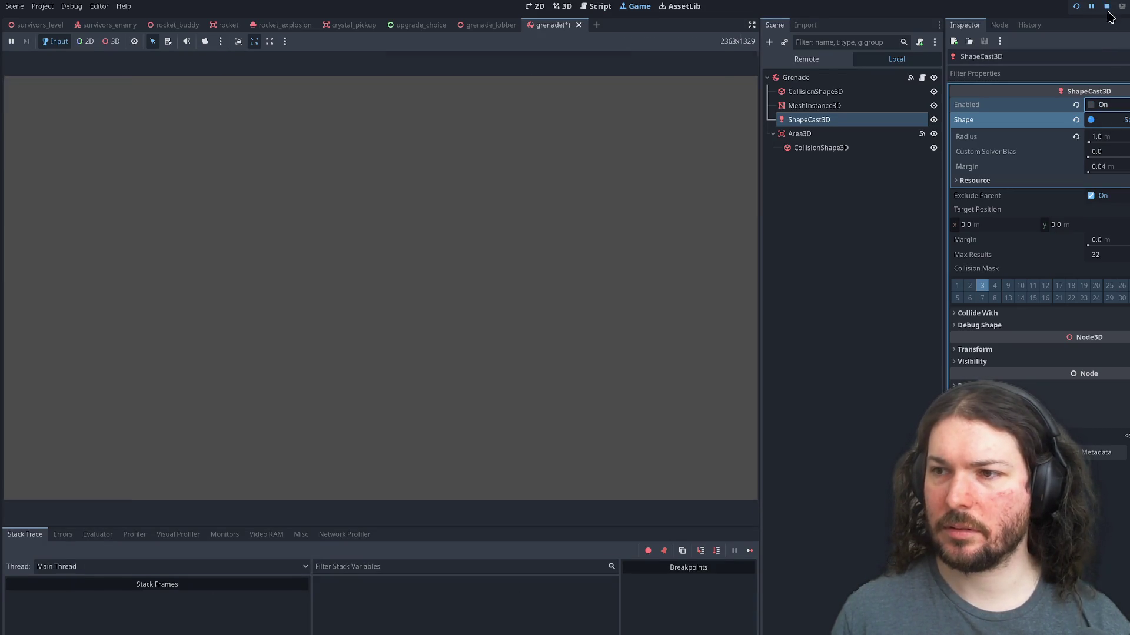
{"action": "left_click", "coordinate": [1106, 8]}
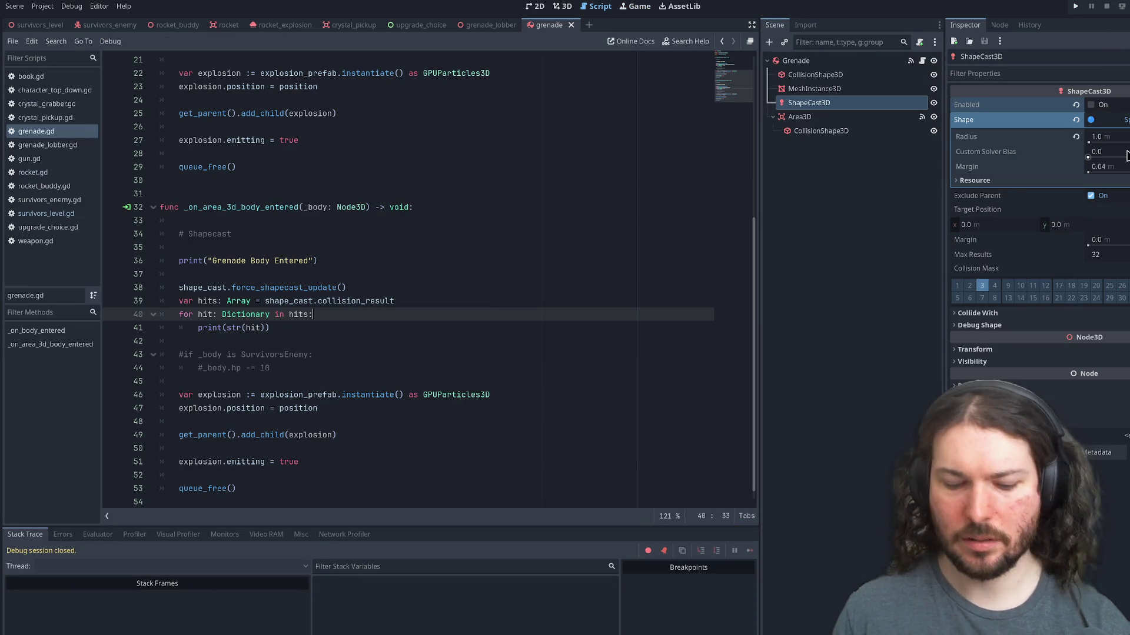
Step: Rerun and resume the game, confirm an enemy CharacterBody3D hit in Output, then open survivors_enemy
{"action": "key", "text": "F5"}
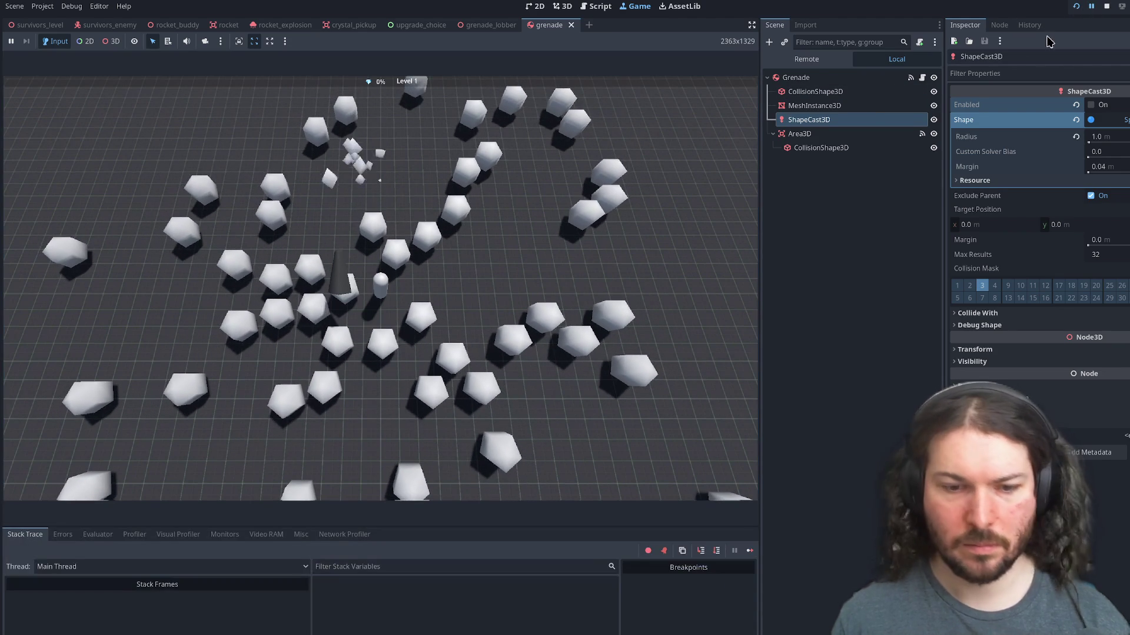
{"action": "key", "text": "F12"}
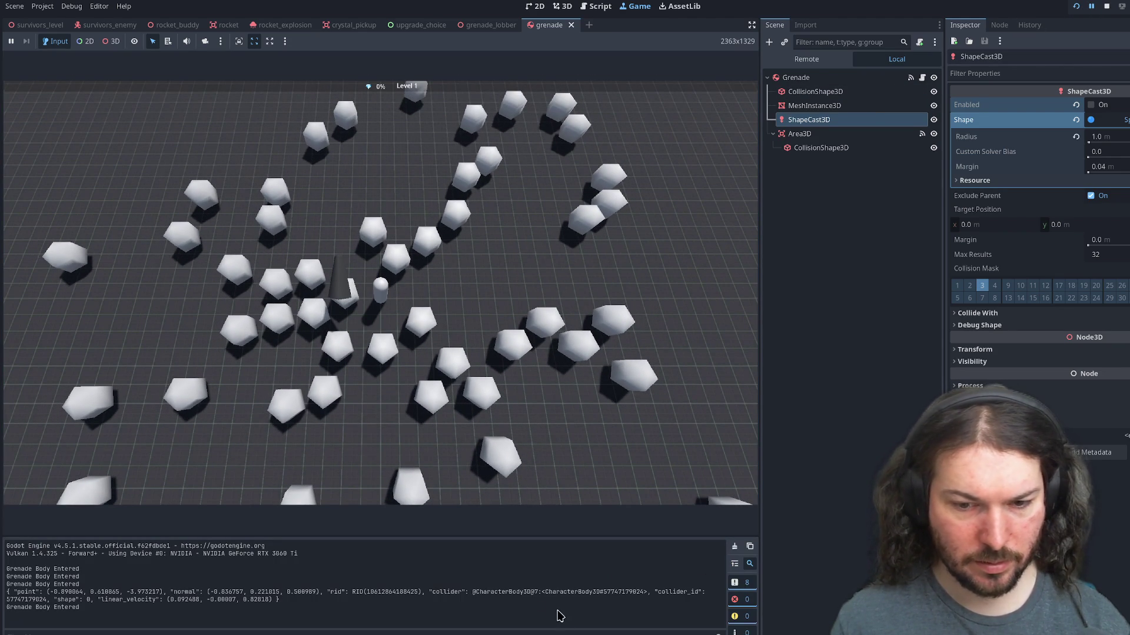
{"action": "left_click", "coordinate": [815, 270]}
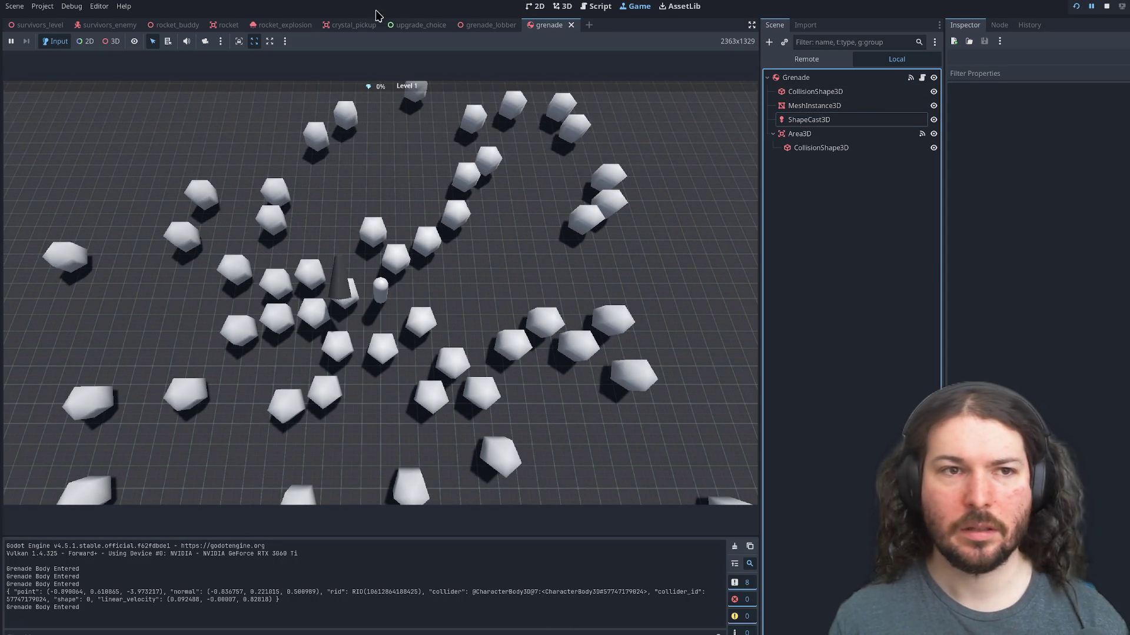
{"action": "left_click", "coordinate": [107, 26]}
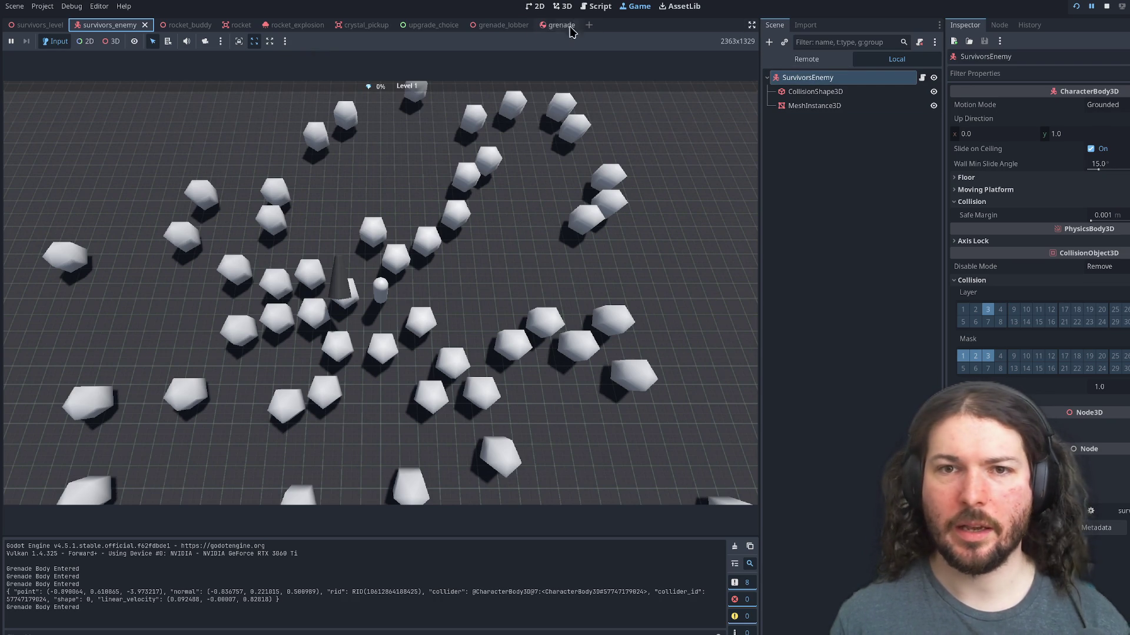
{"action": "left_click", "coordinate": [484, 293]}
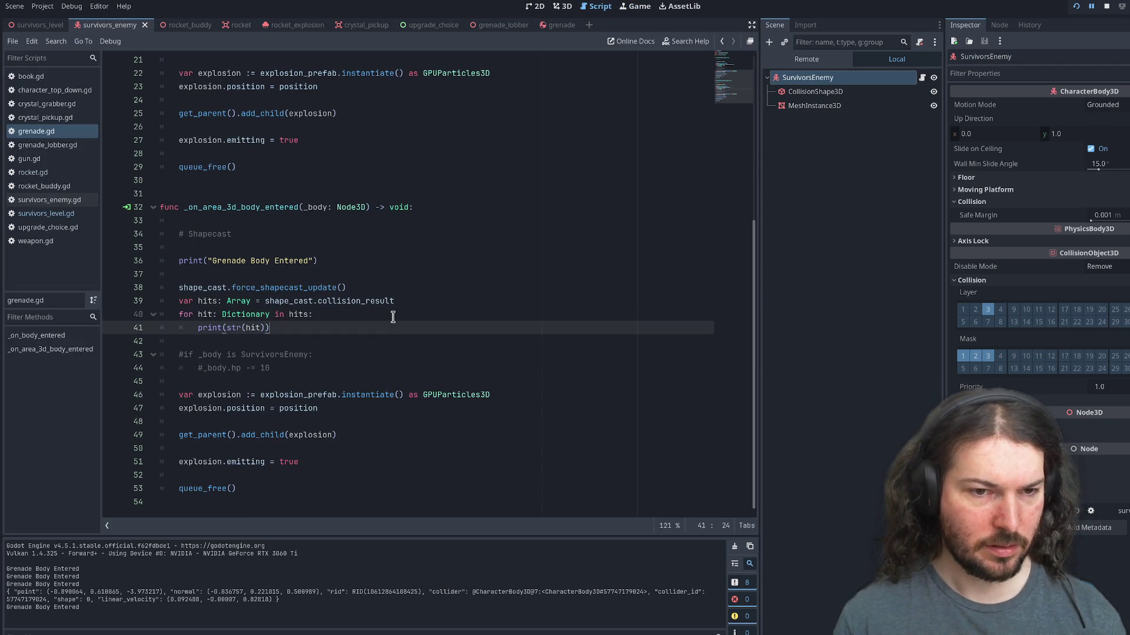
Step: Add 'var collider = hit.collider' as the first line of grenade.gd's hit loop
{"action": "key", "text": "Return"}
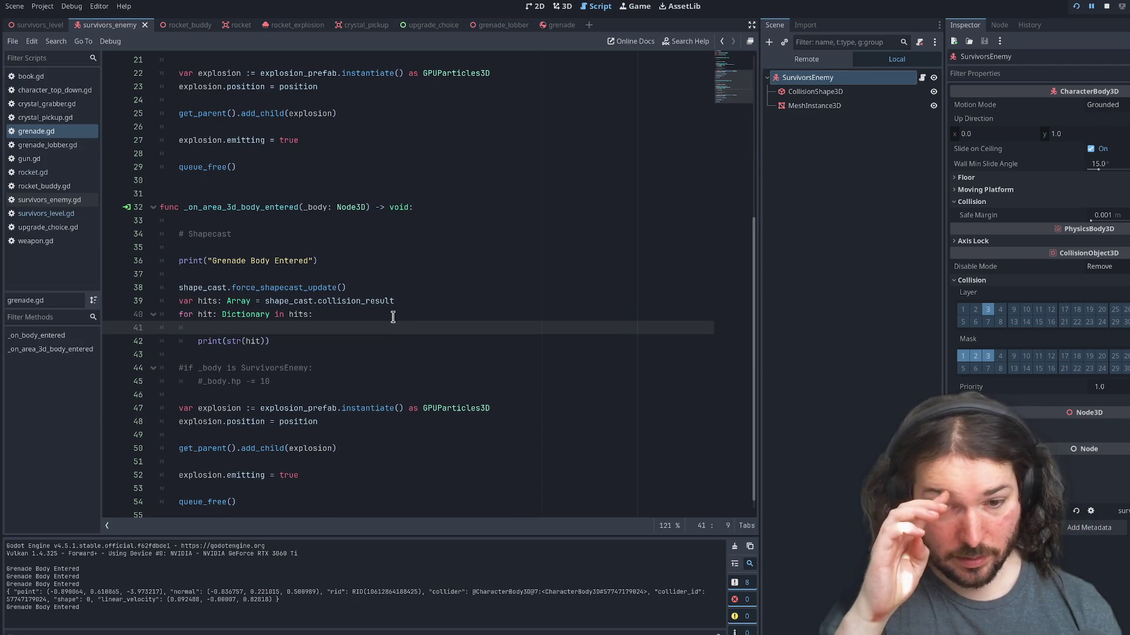
{"action": "type", "text": "var collider "}
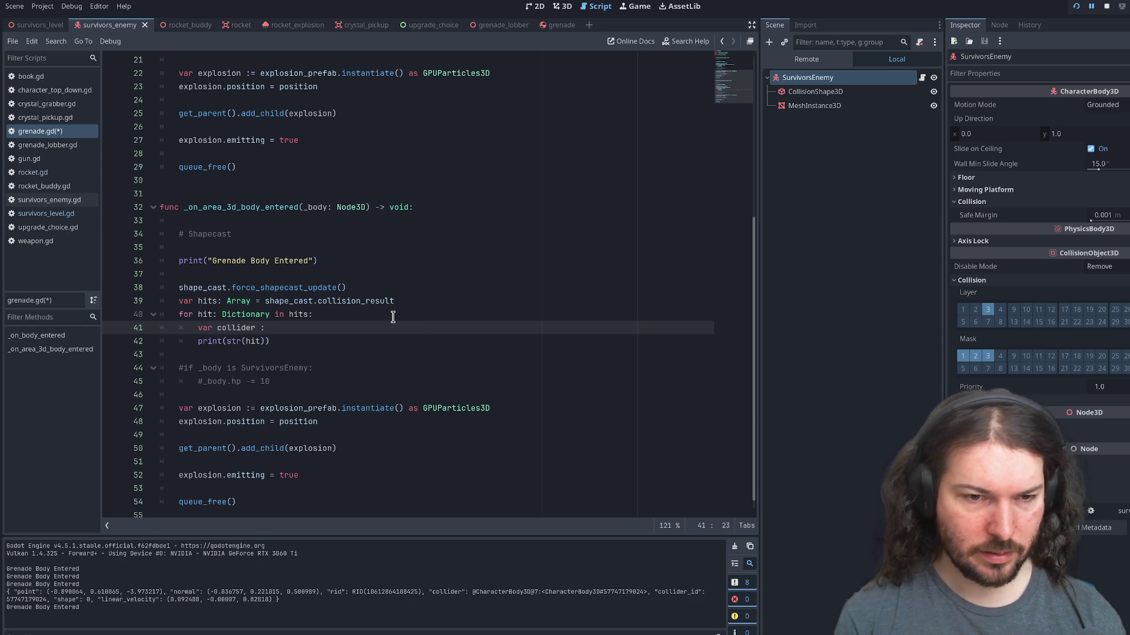
{"action": "type", "text": "= "}
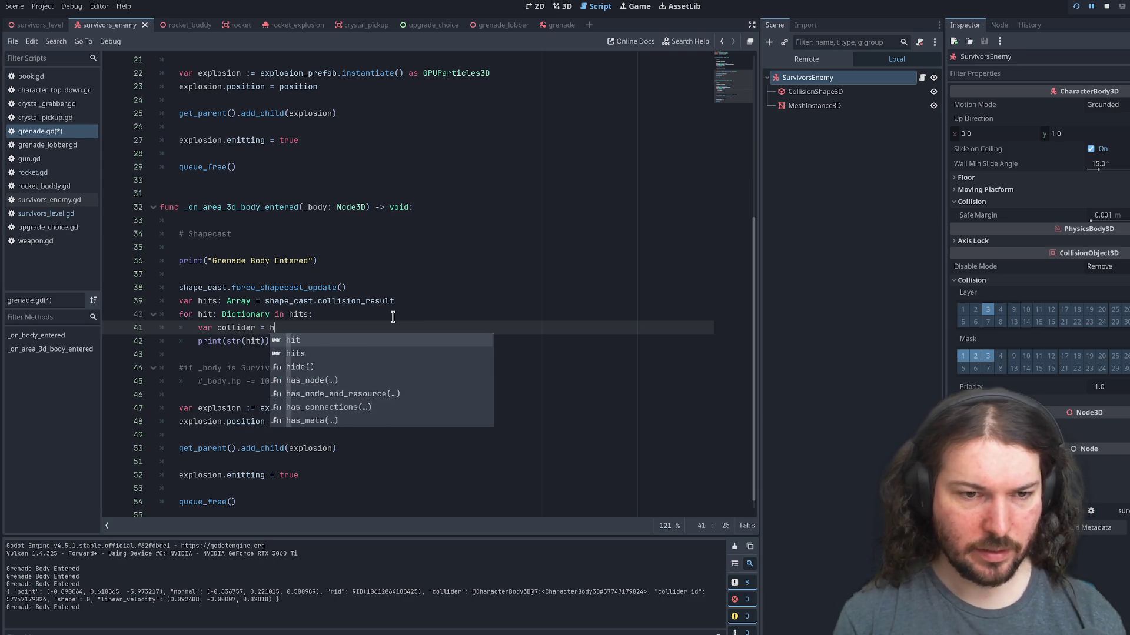
{"action": "type", "text": "hit.collider"}
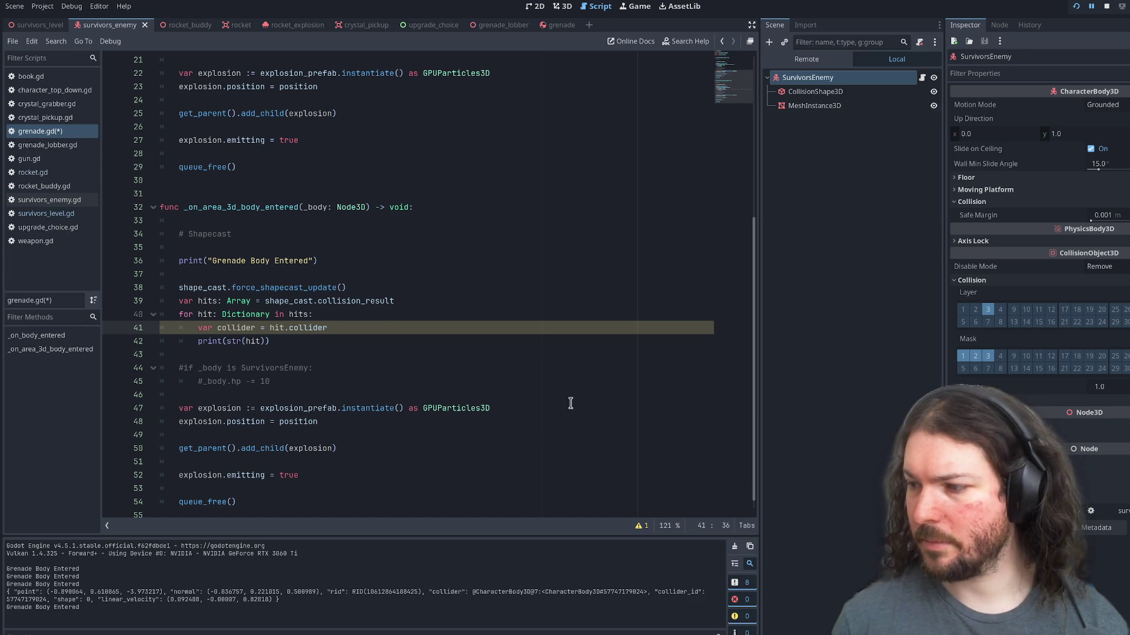
{"action": "key", "text": "alt+Tab"}
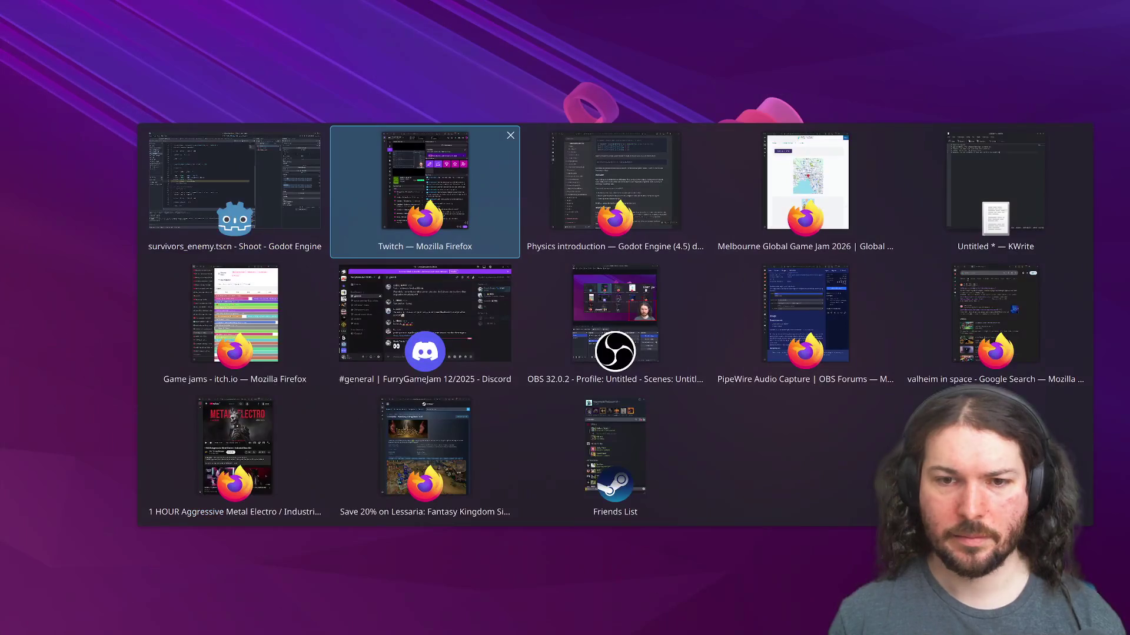
Step: Check the collider field in the Firefox PhysicsDirectSpaceState3D docs, then open a blank line below line 41
{"action": "key", "text": "Tab"}
{"action": "key", "text": "Escape"}
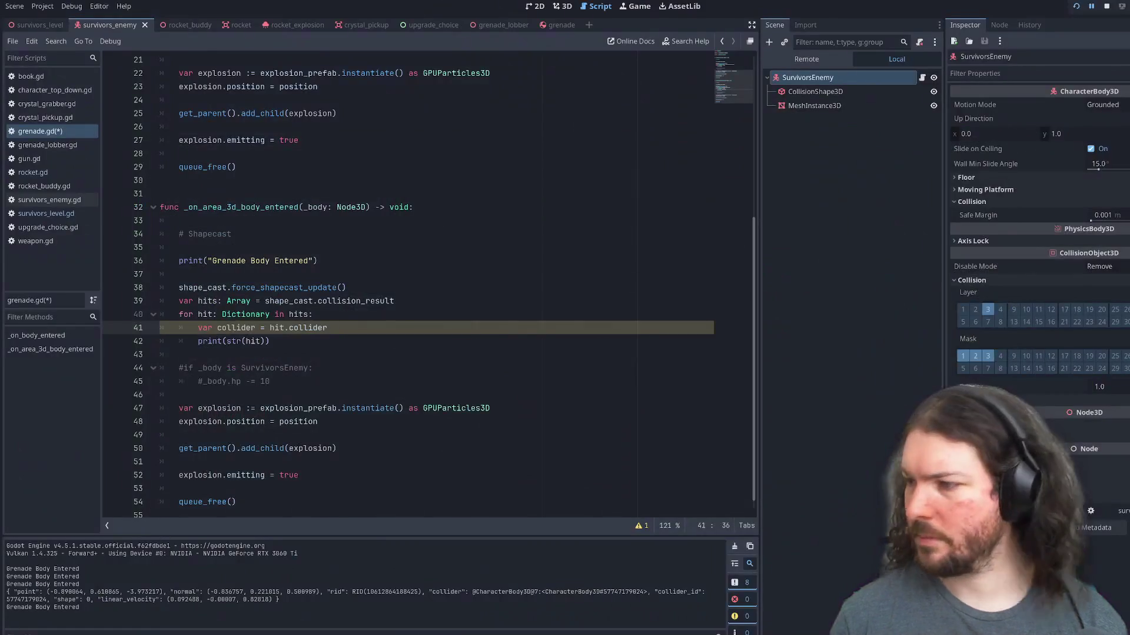
{"action": "key", "text": "alt+Tab"}
{"action": "left_click_drag", "start_coordinate": [732, 59], "coordinate": [537, 1]}
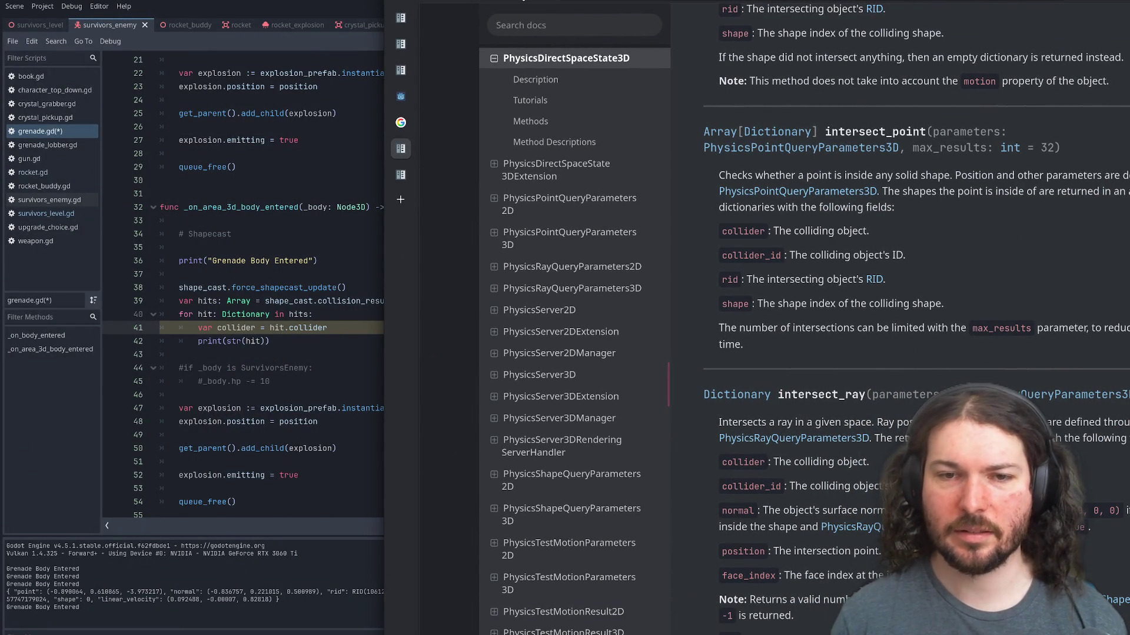
{"action": "key", "text": "alt+Tab"}
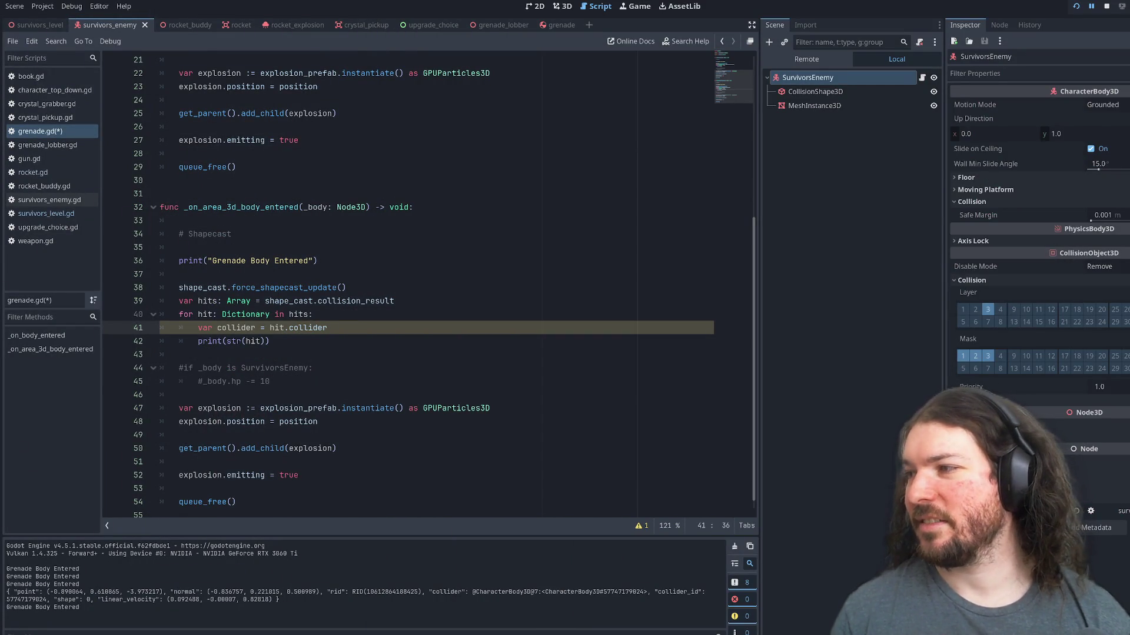
{"action": "left_click", "coordinate": [323, 355]}
{"action": "left_click", "coordinate": [373, 332]}
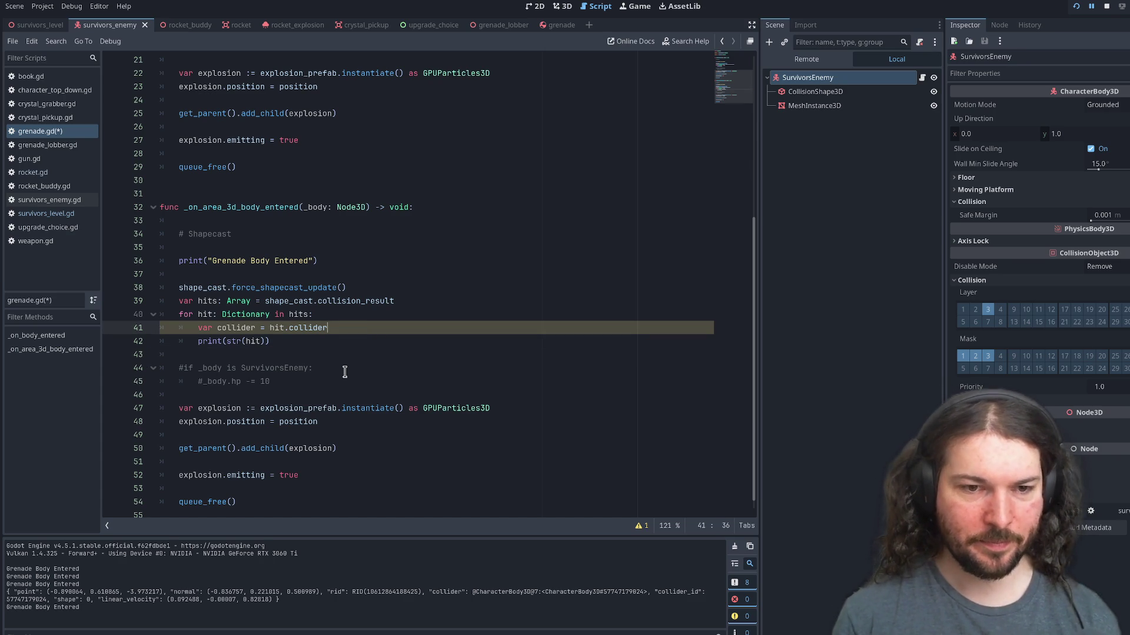
{"action": "key", "text": "Return"}
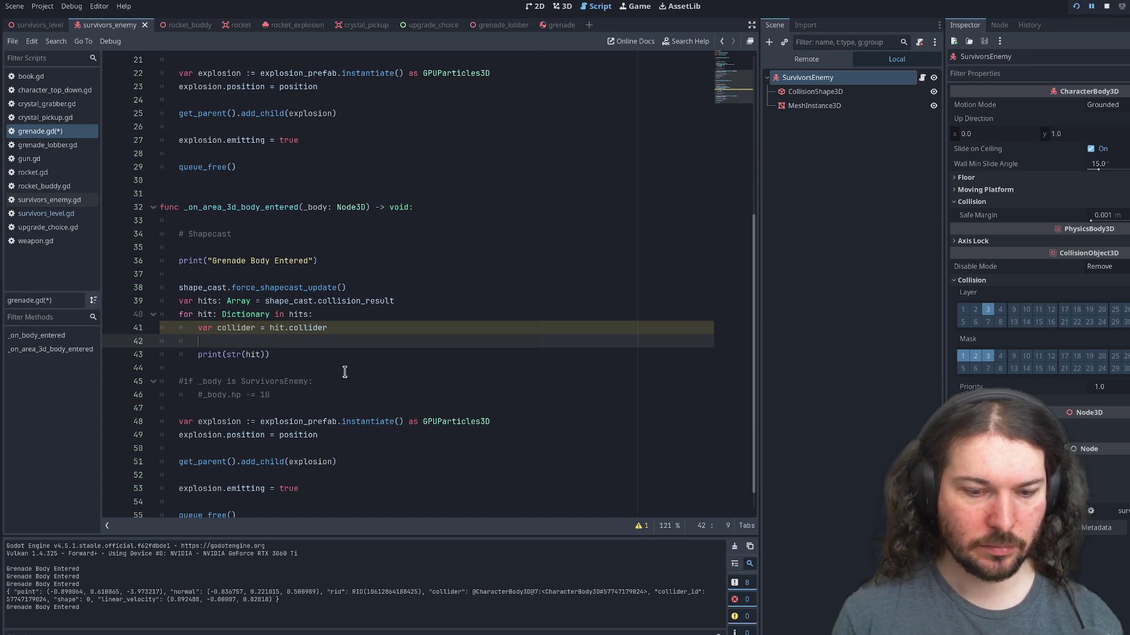
Step: Add 'if collider != null:' beneath the collider line in the hit loop
{"action": "type", "text": "if coll"}
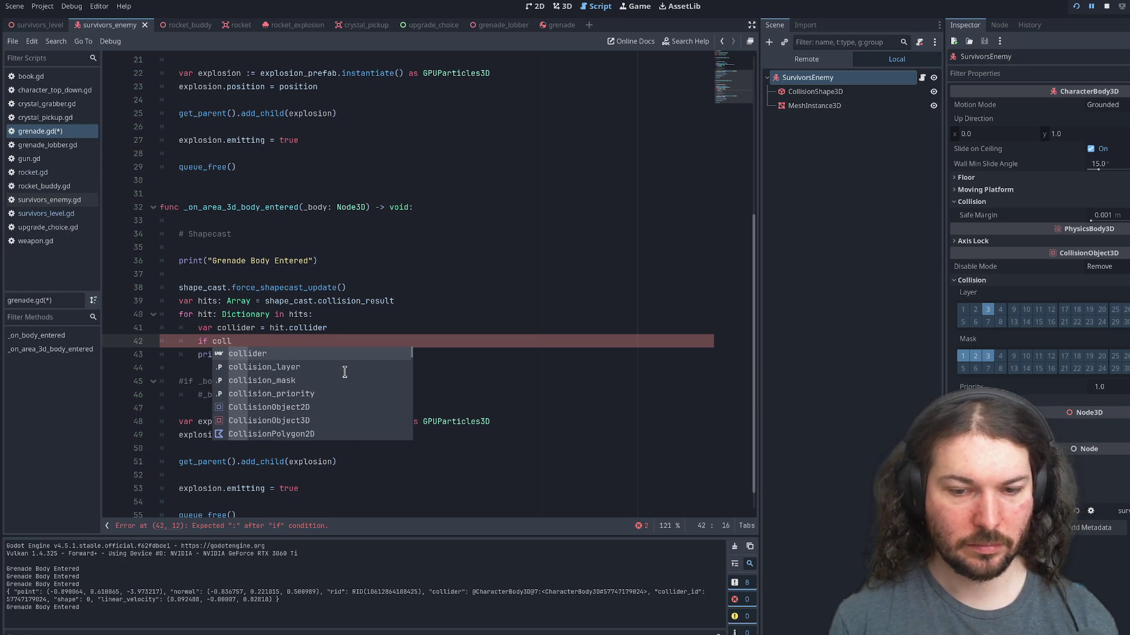
{"action": "key", "text": "Return"}
{"action": "type", "text": "!= null"}
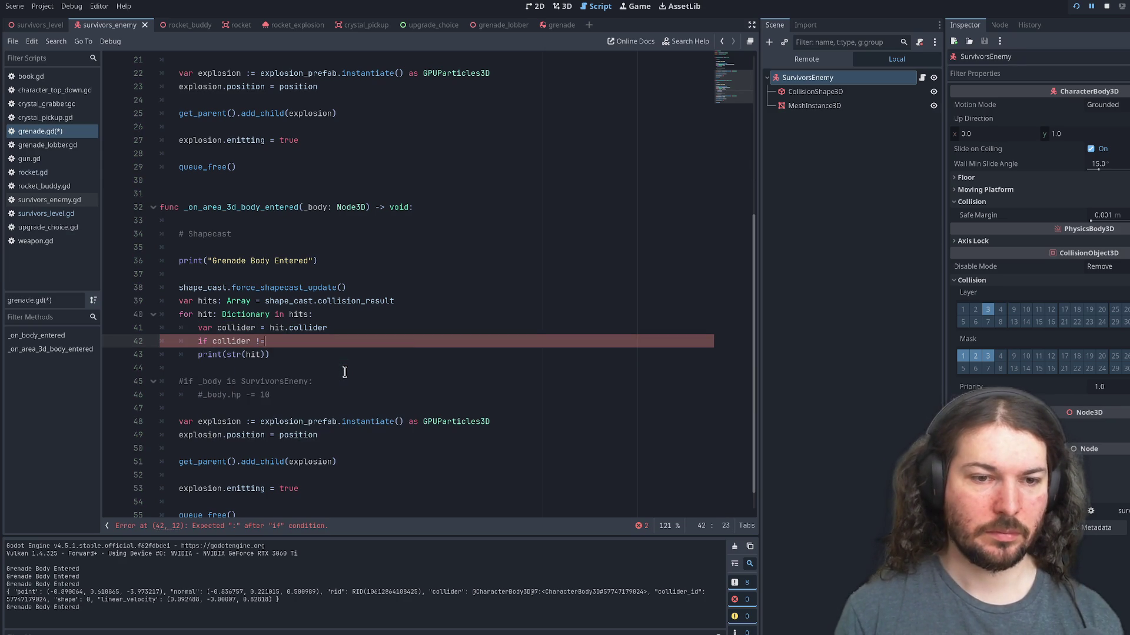
{"action": "type", "text": ":"}
{"action": "key", "text": "Return"}
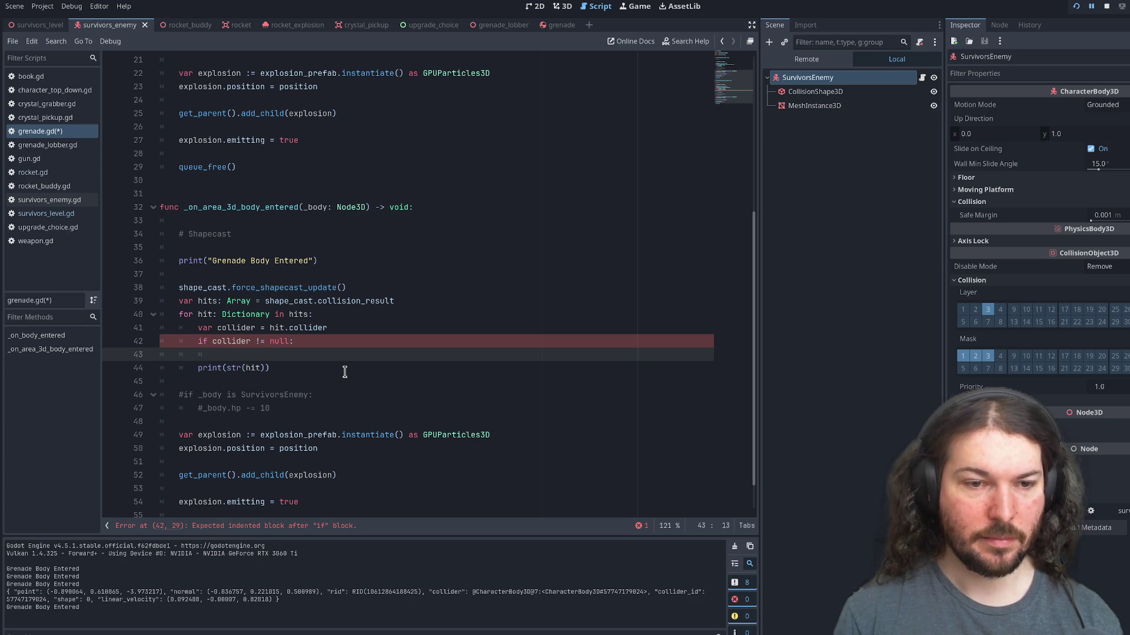
Step: Nest 'if collider is SurvivorsEnemy:' with 'collider.hp -= 10' inside the null check
{"action": "type", "text": "if collider is Surv"}
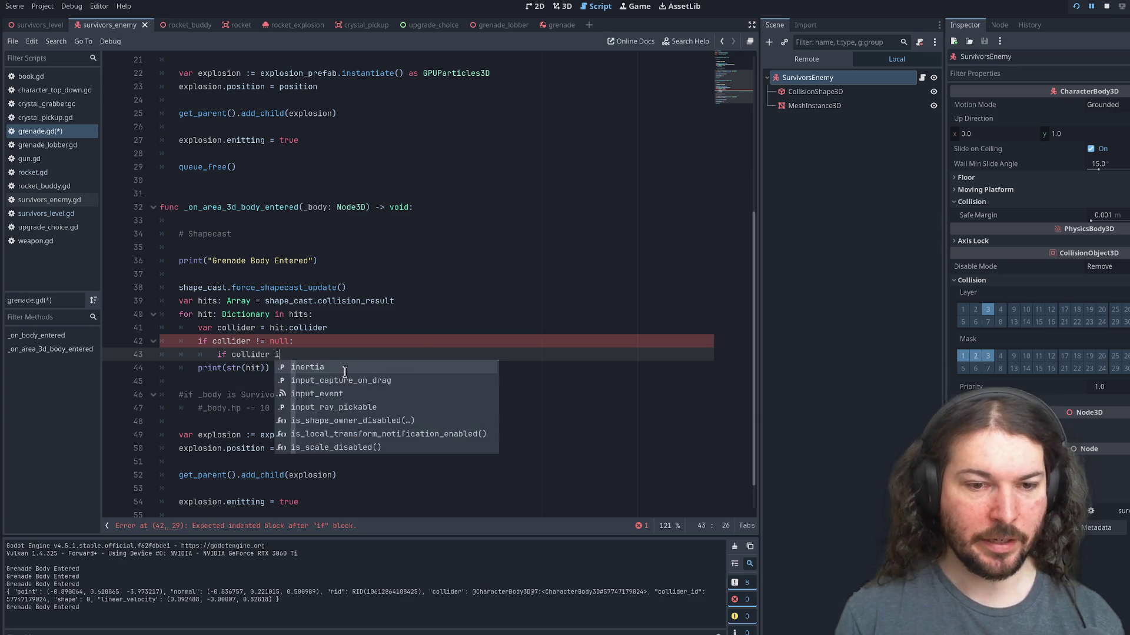
{"action": "key", "text": "Return"}
{"action": "type", "text": ":"}
{"action": "key", "text": "Return"}
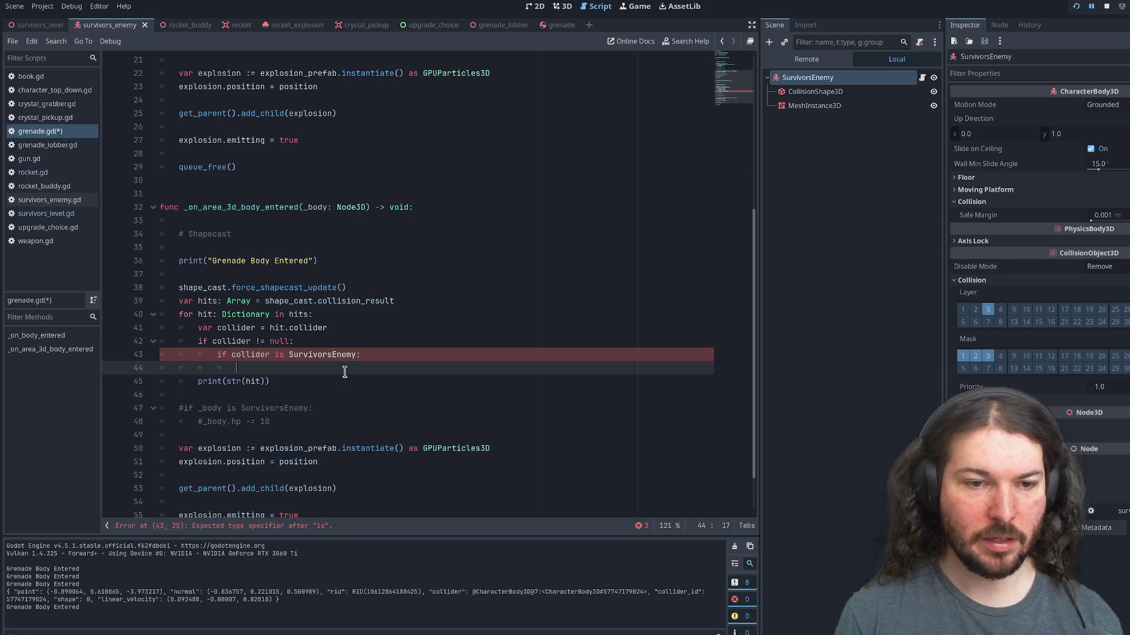
{"action": "key", "text": "Down"}
{"action": "key", "text": "Down"}
{"action": "key", "text": "Down"}
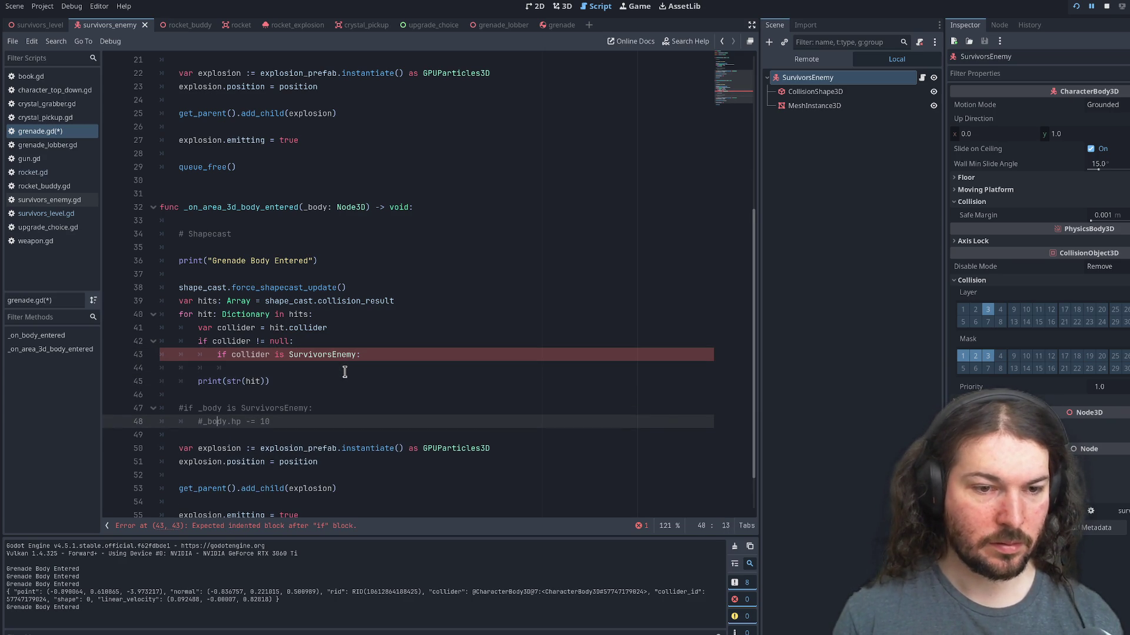
{"action": "left_click", "coordinate": [345, 372]}
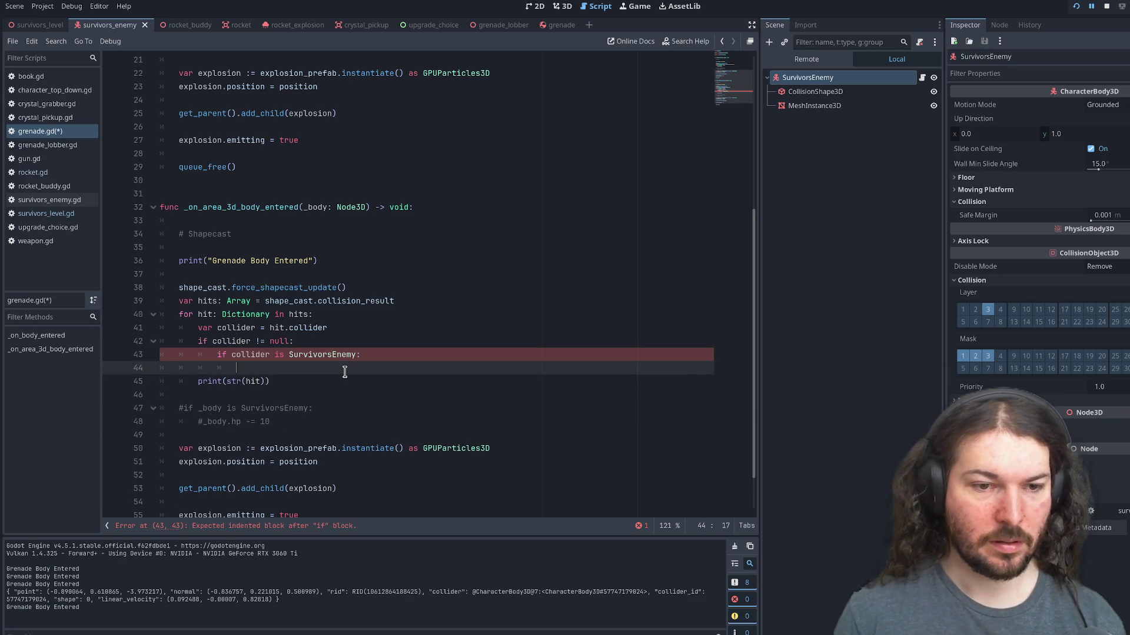
{"action": "type", "text": "collider.hp -= "}
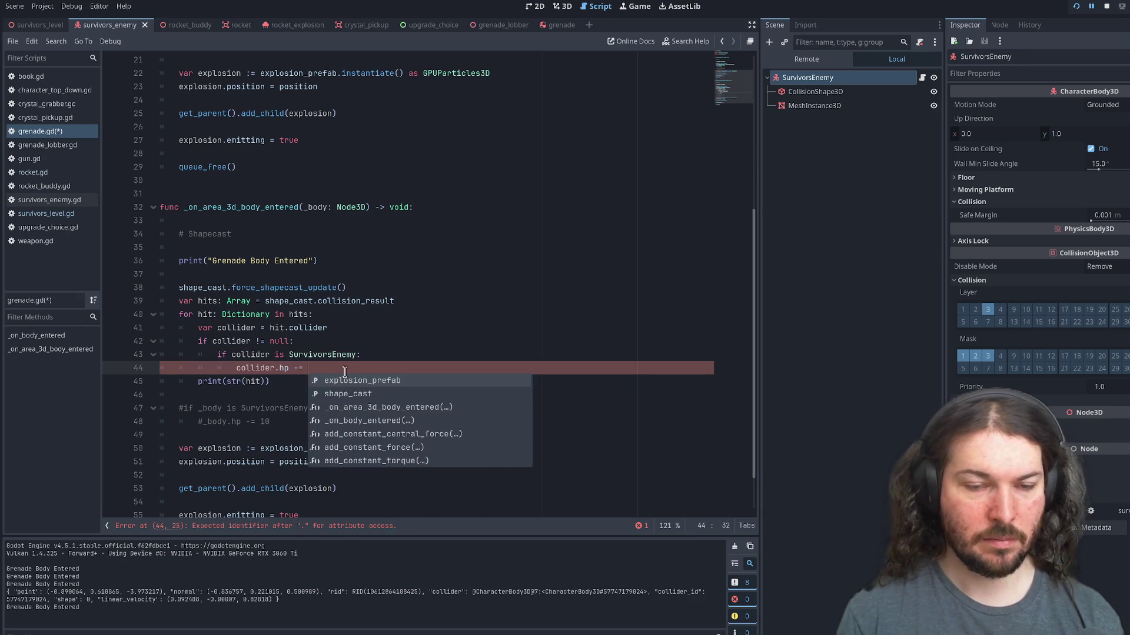
{"action": "type", "text": "10"}
{"action": "key", "text": "Down"}
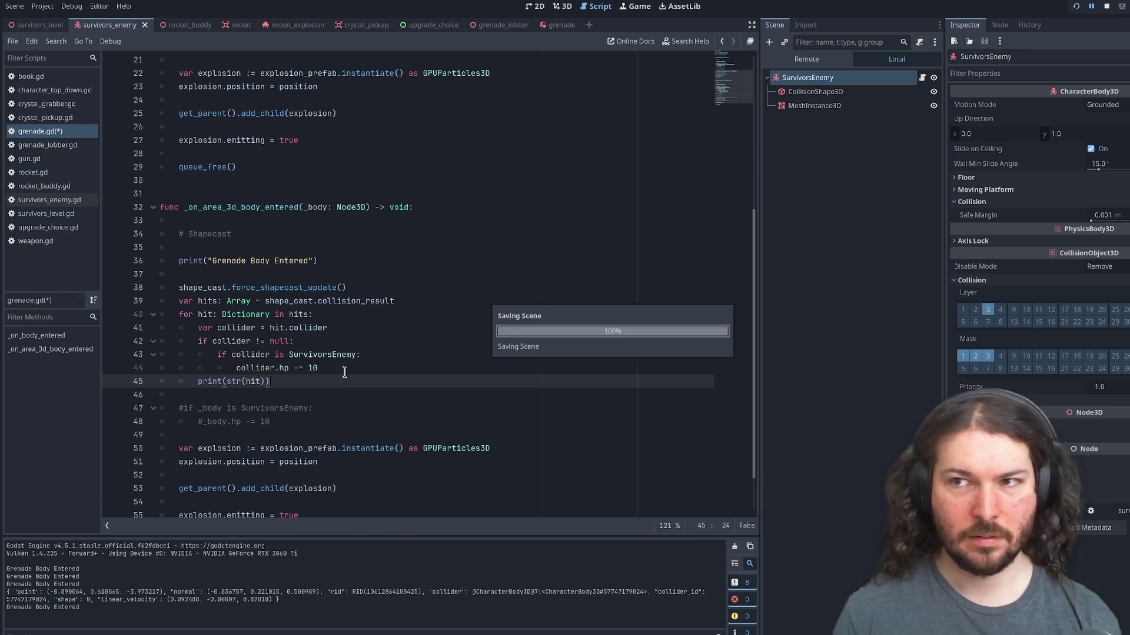
{"action": "left_click", "coordinate": [635, 6]}
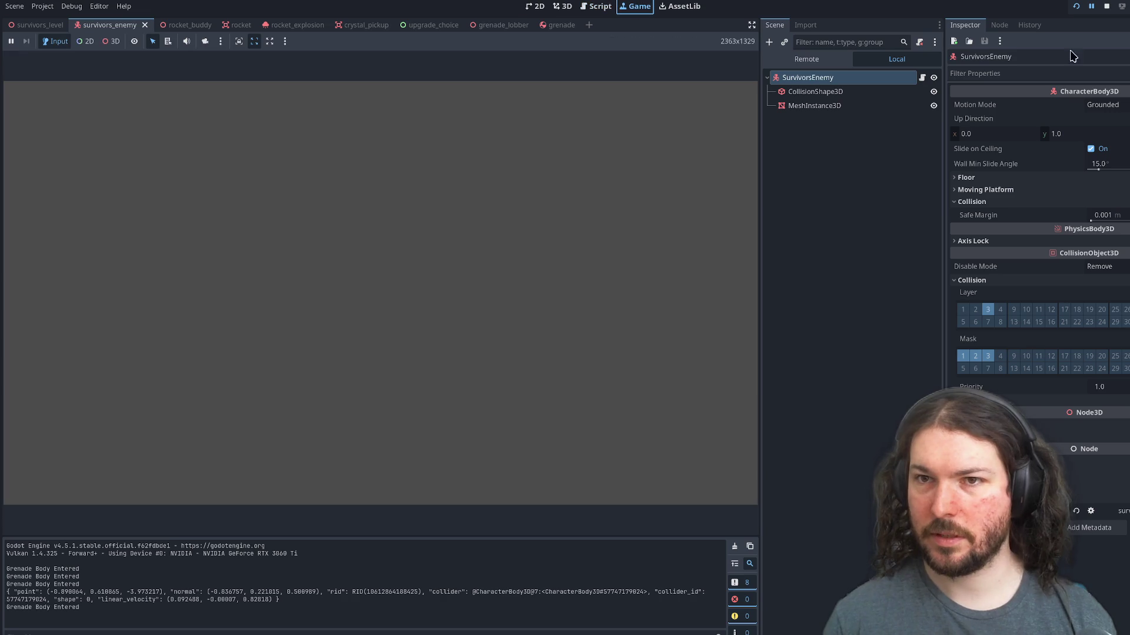
Step: Run survivors_level and pick the LobLob upgrade at each level-up through Level 7
{"action": "left_click", "coordinate": [50, 26]}
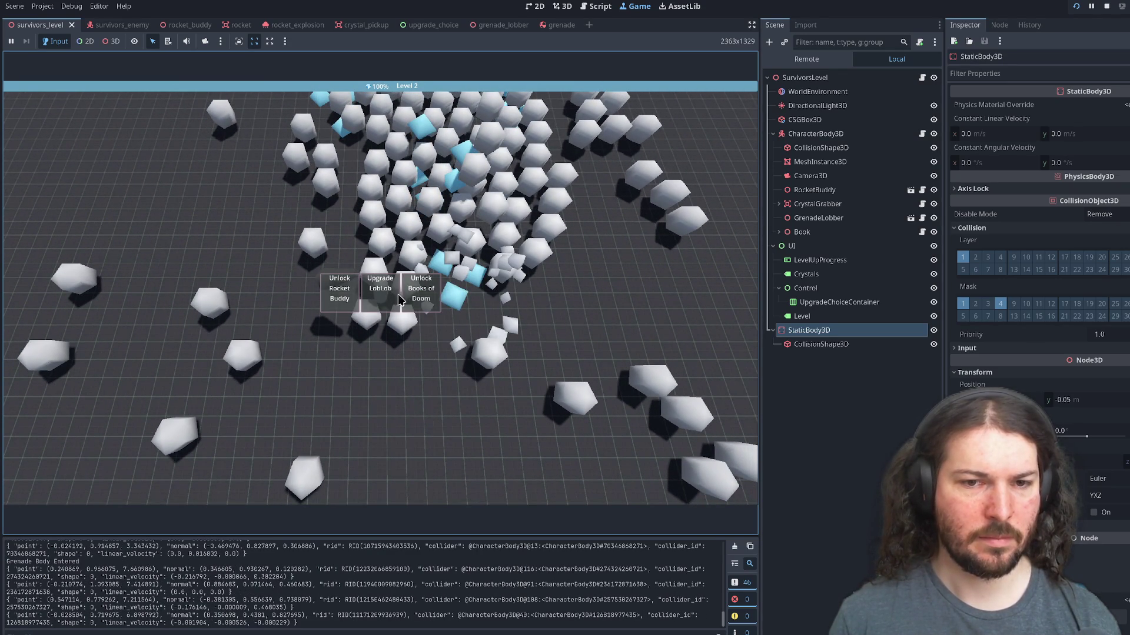
{"action": "left_click", "coordinate": [392, 301]}
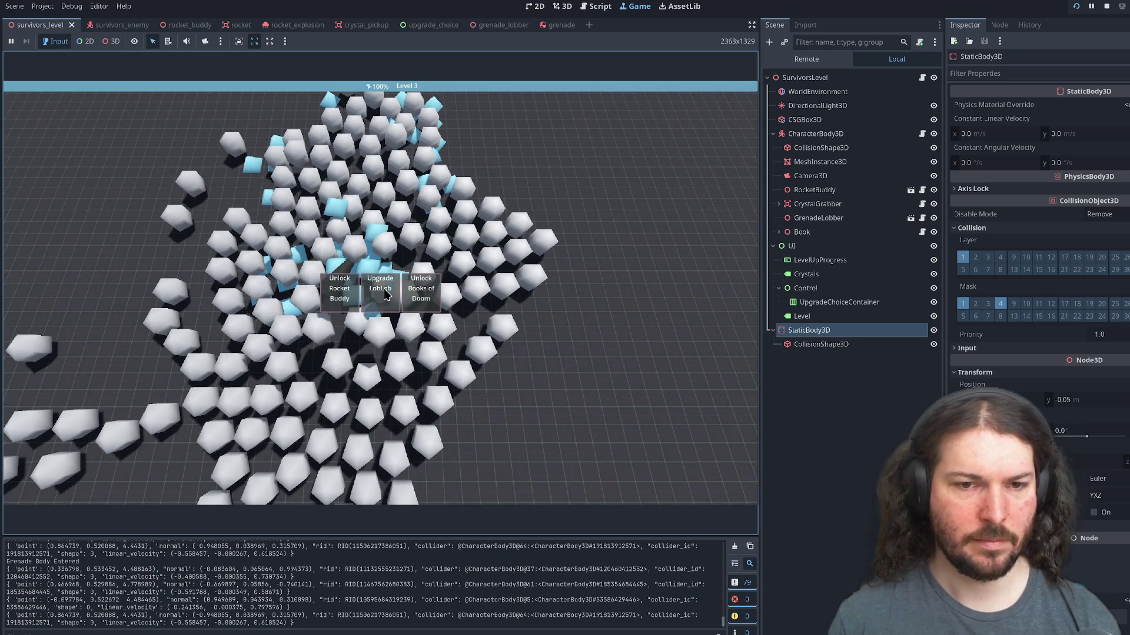
{"action": "left_click", "coordinate": [375, 294]}
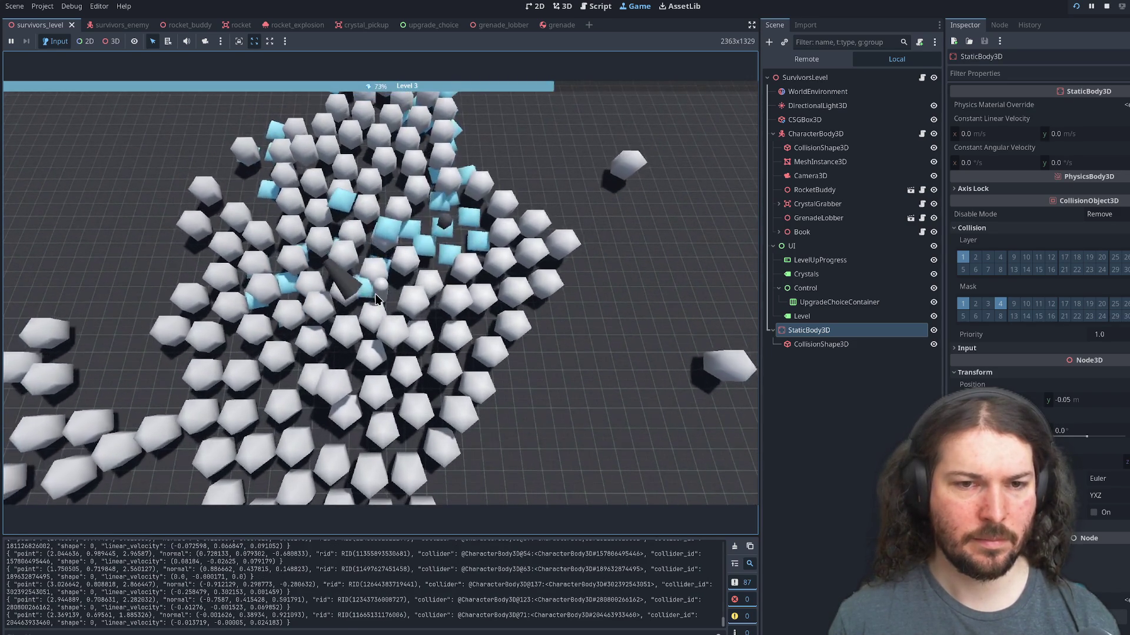
{"action": "left_click", "coordinate": [374, 297]}
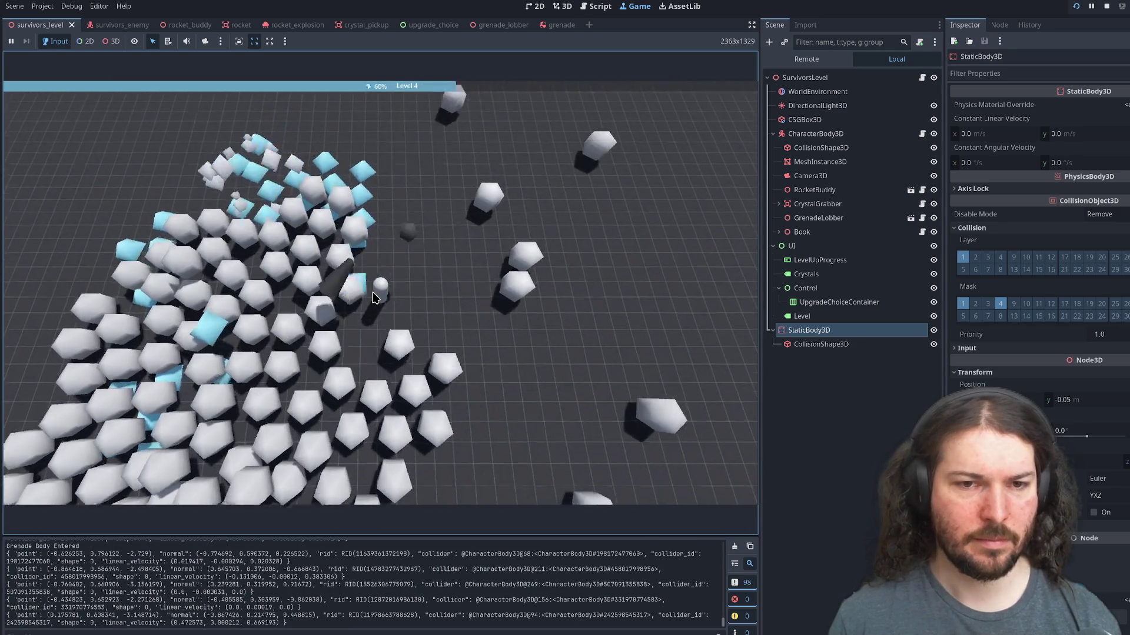
{"action": "left_click", "coordinate": [372, 297]}
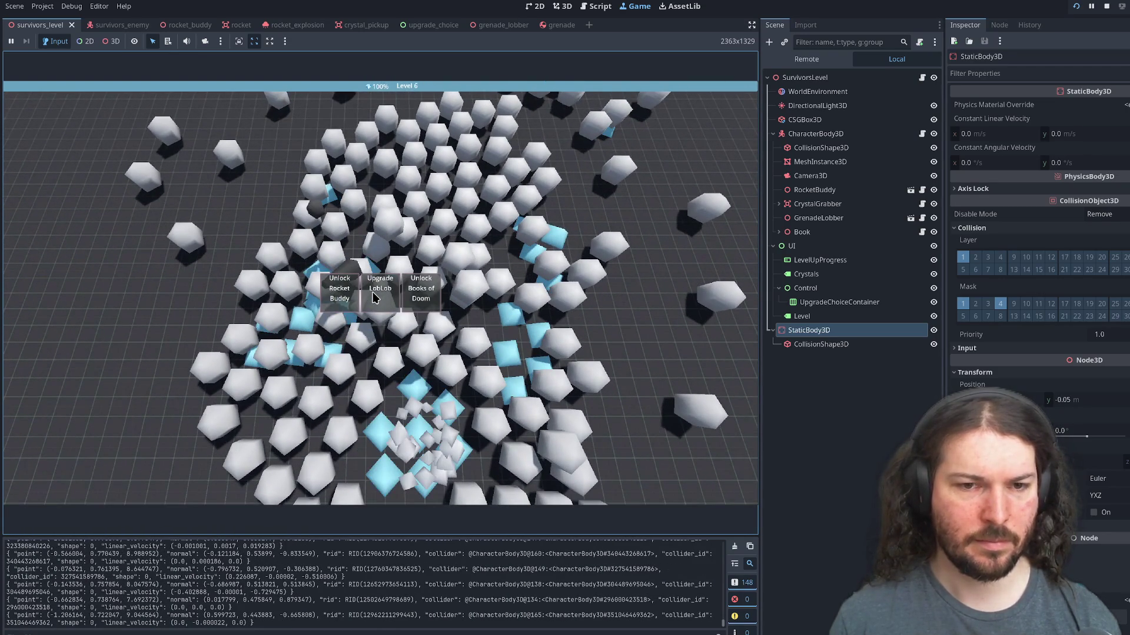
{"action": "left_click", "coordinate": [374, 295]}
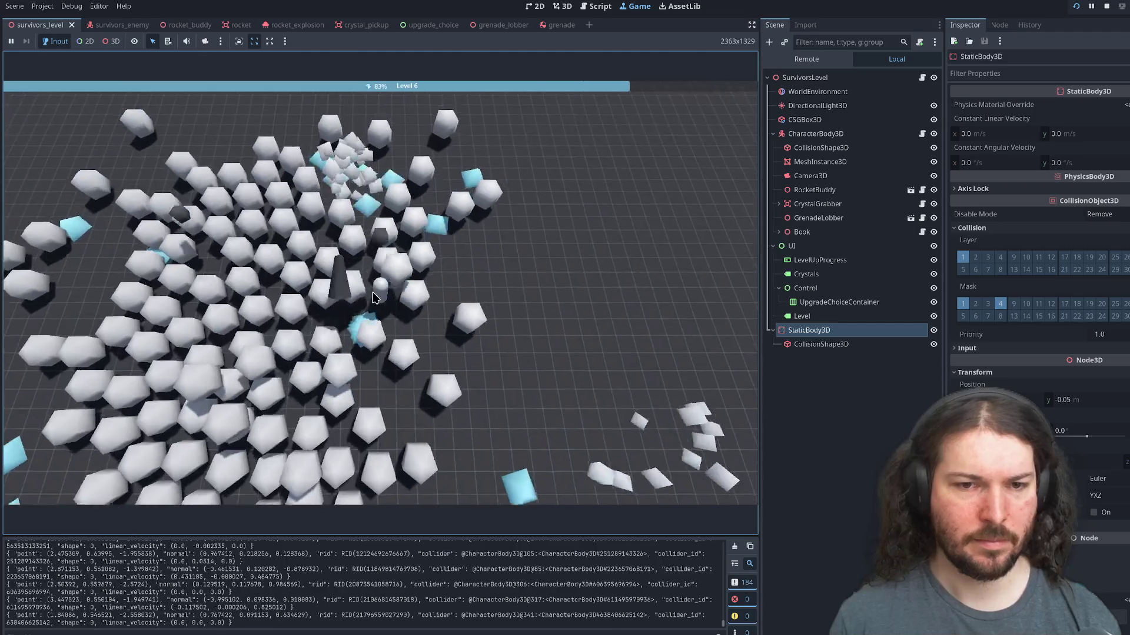
{"action": "left_click", "coordinate": [374, 294]}
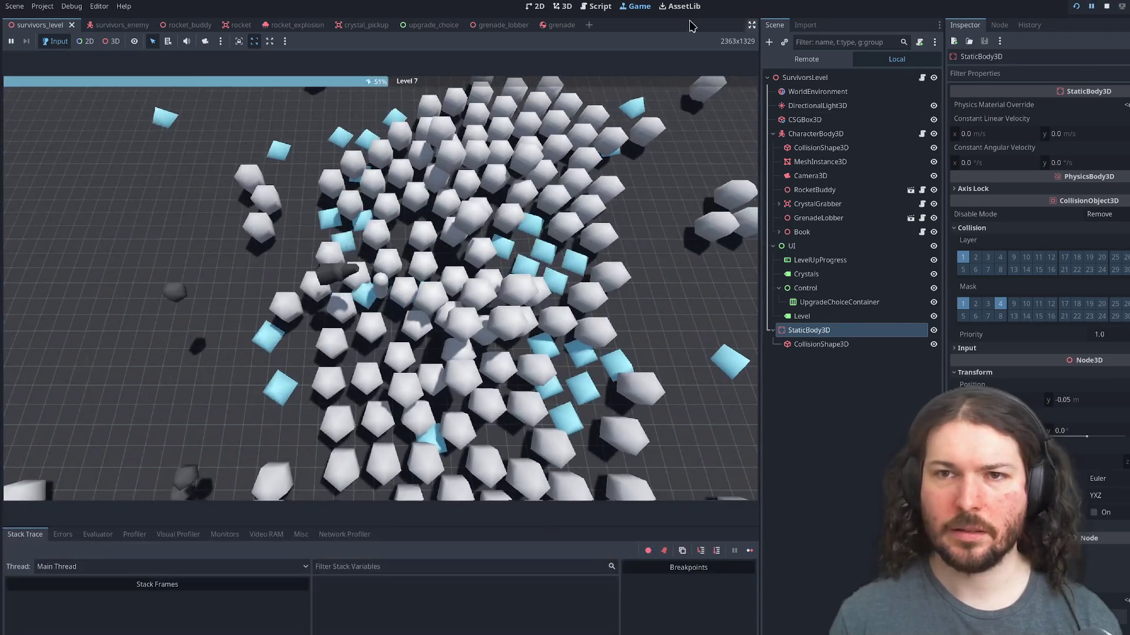
Step: Comment out both debug print lines in grenade.gd, then resume the game
{"action": "left_click", "coordinate": [600, 7]}
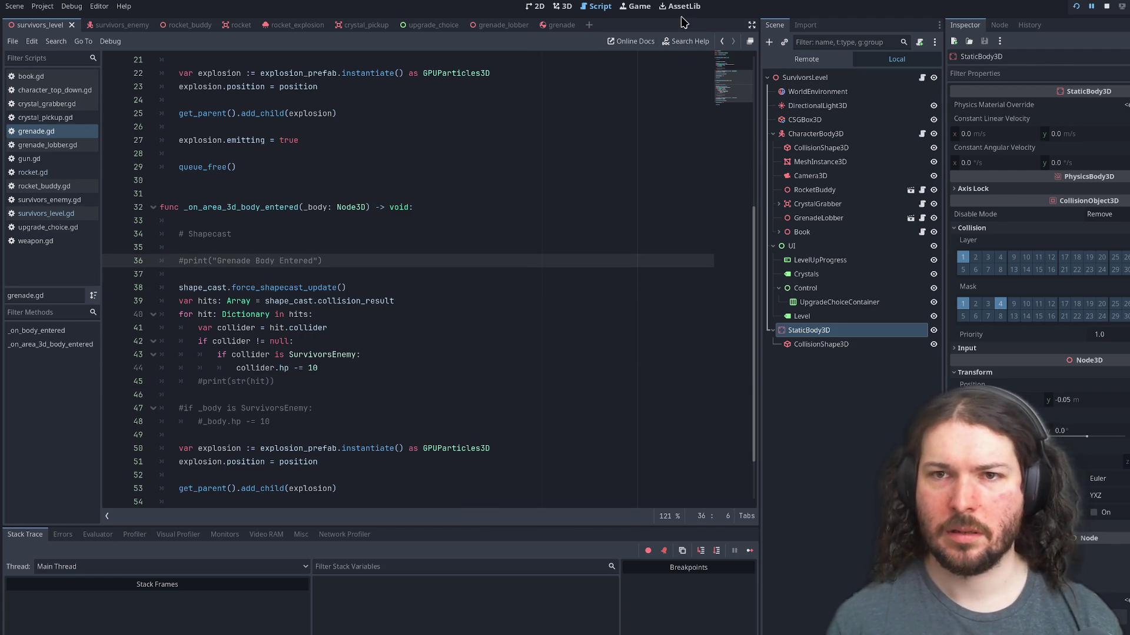
{"action": "left_click", "coordinate": [638, 7]}
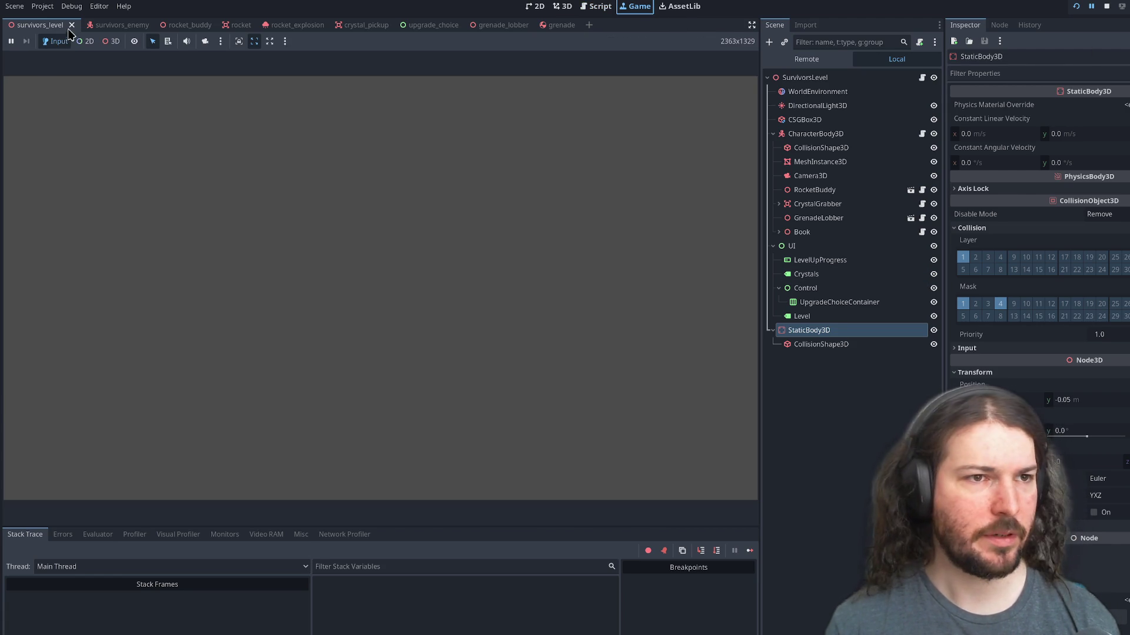
{"action": "left_click", "coordinate": [1090, 7]}
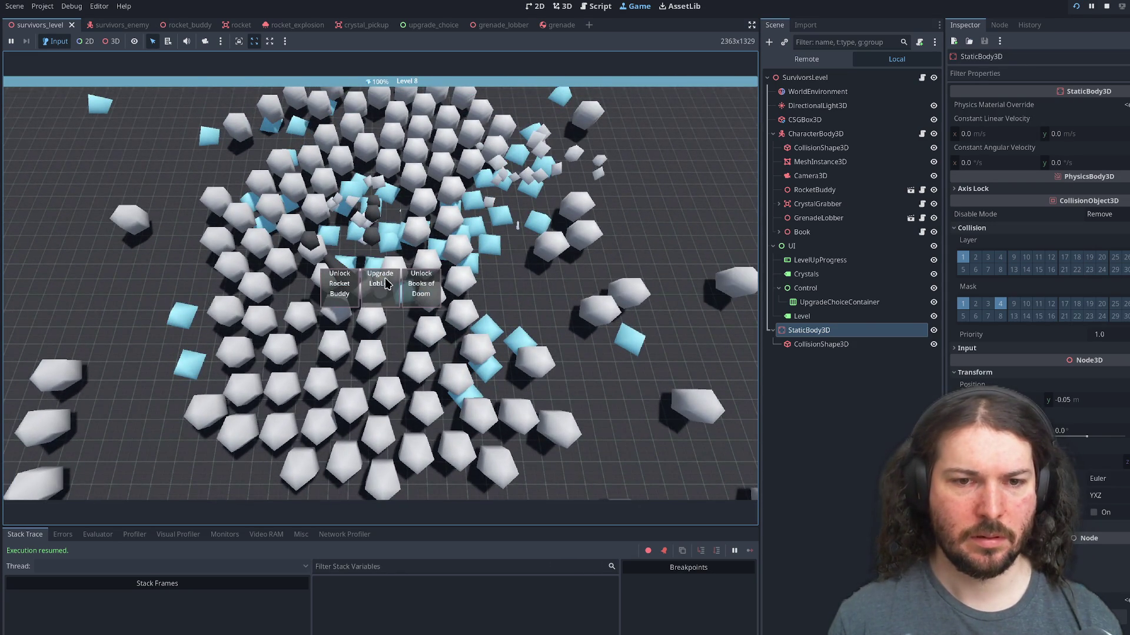
Step: Keep choosing upgrades up to Level 12, unlocking Books of Doom, then stop the game
{"action": "left_click", "coordinate": [386, 280]}
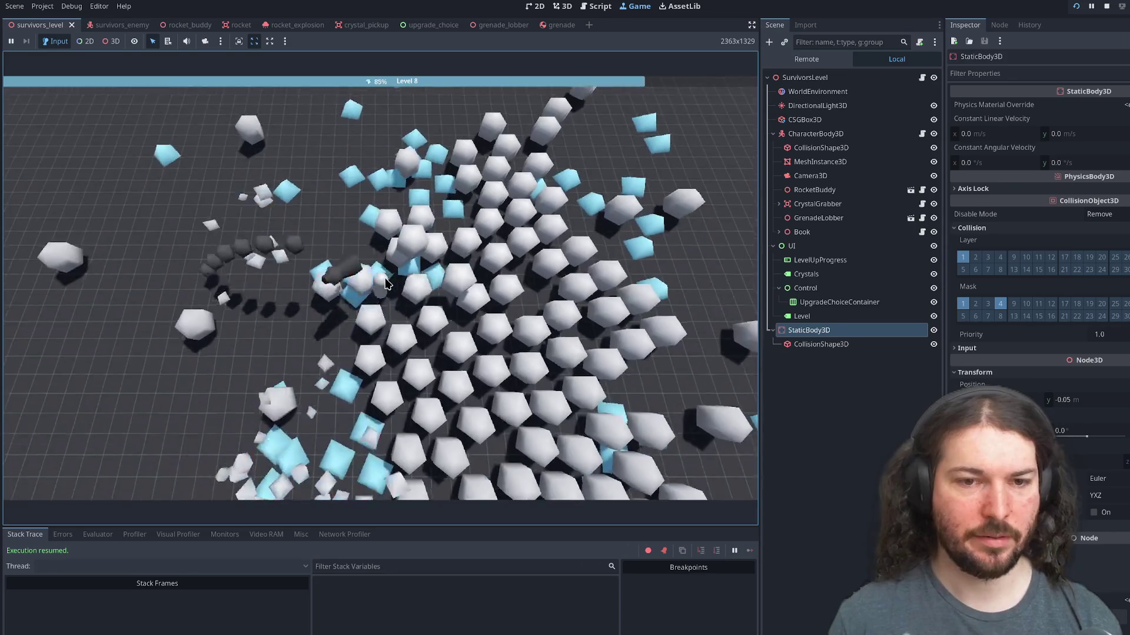
{"action": "left_click", "coordinate": [386, 281]}
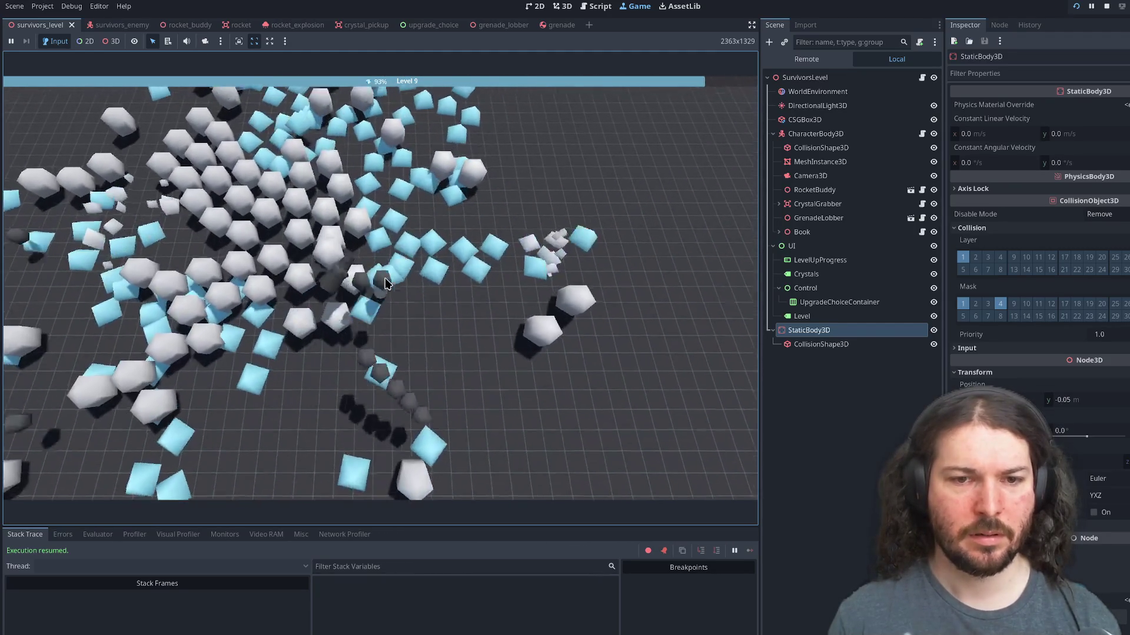
{"action": "left_click", "coordinate": [338, 299]}
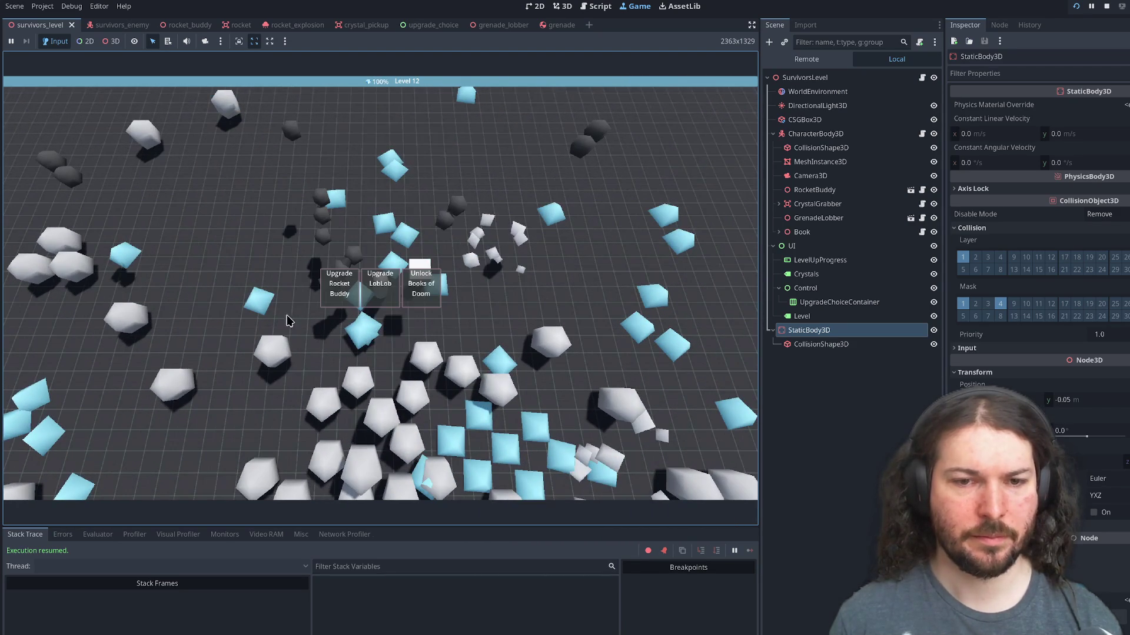
{"action": "left_click", "coordinate": [437, 292]}
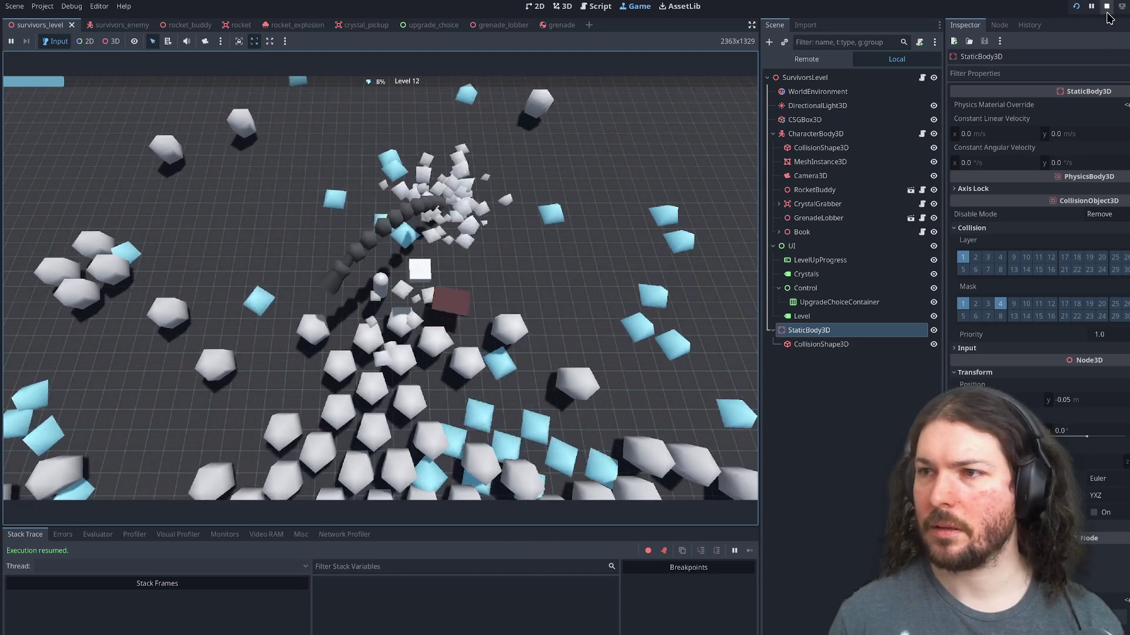
{"action": "left_click", "coordinate": [1105, 7]}
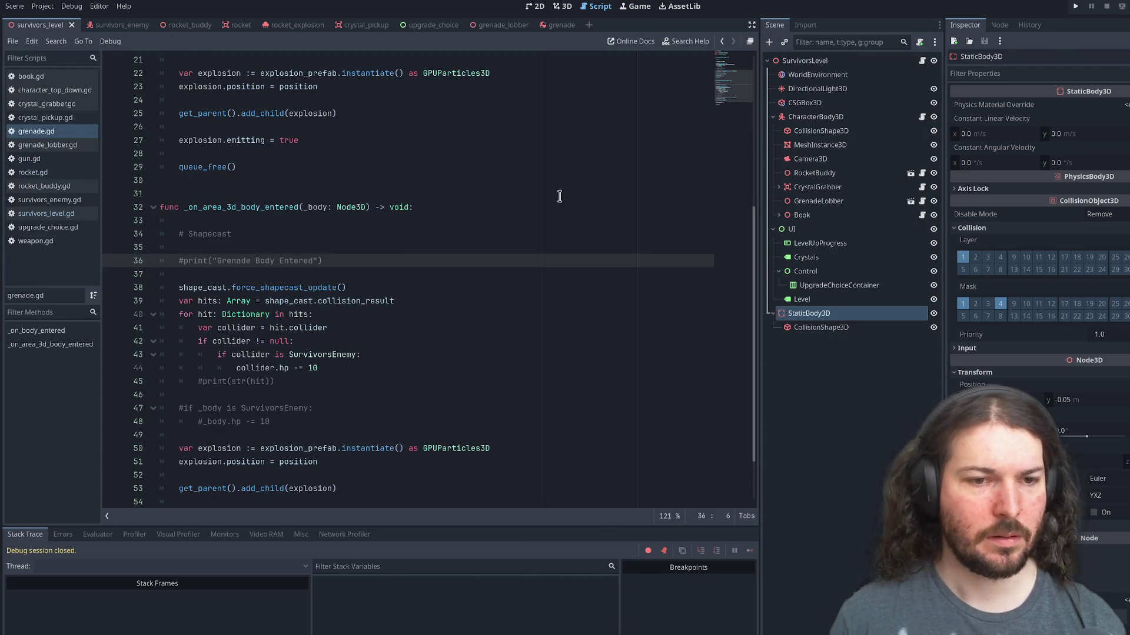
Step: Open the rocket scene and review the physics layer names in Project Settings
{"action": "left_click", "coordinate": [582, 140]}
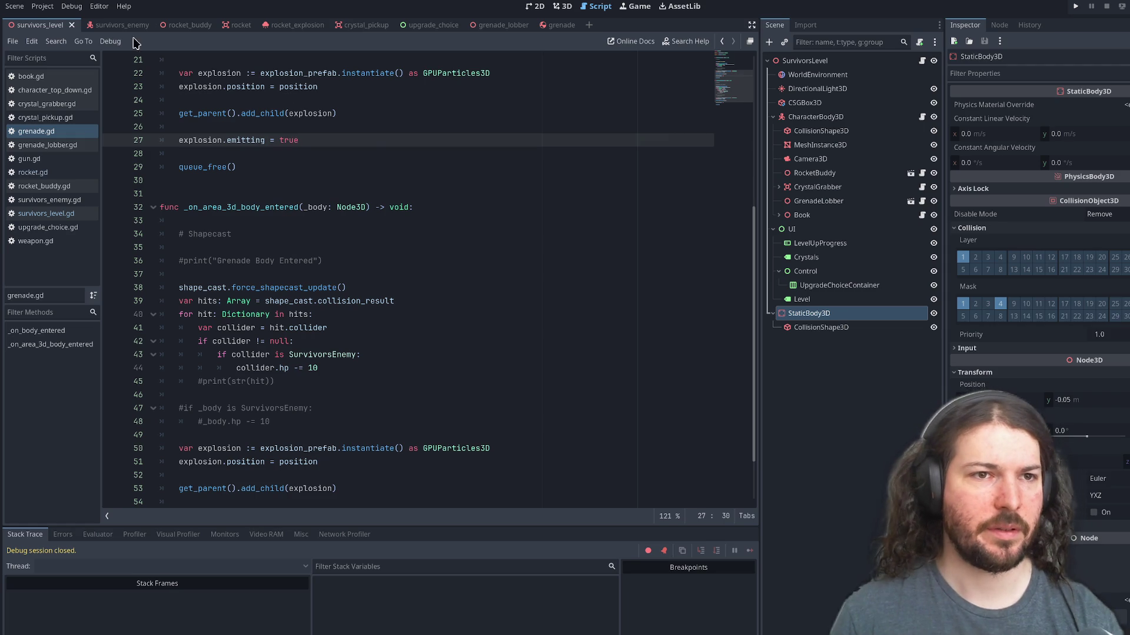
{"action": "left_click", "coordinate": [246, 26]}
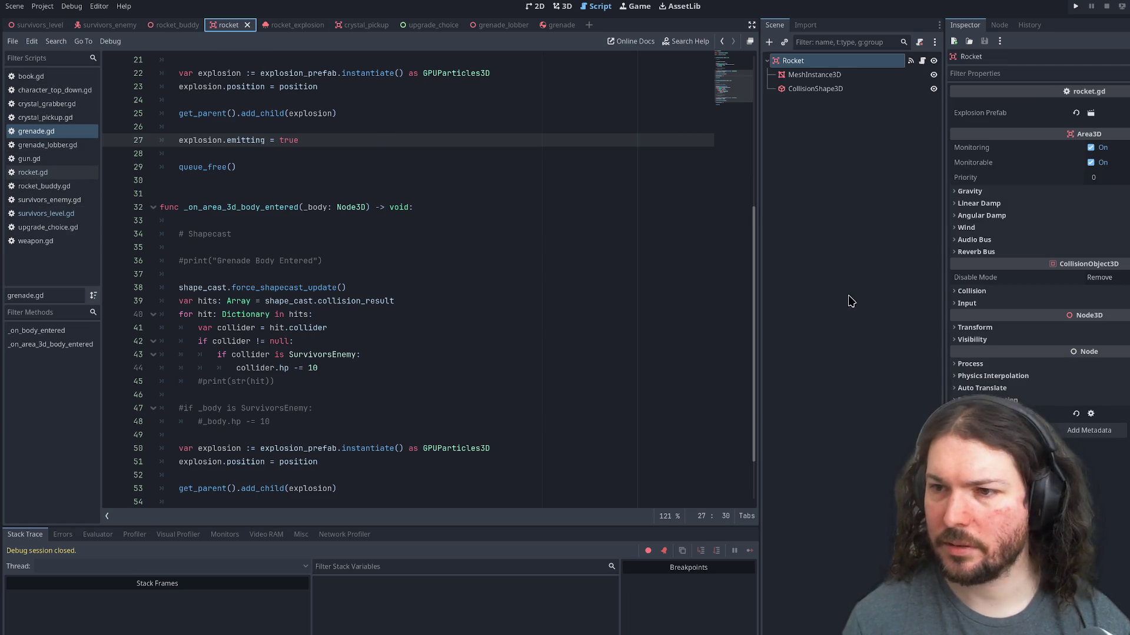
{"action": "left_click", "coordinate": [46, 5]}
{"action": "left_click", "coordinate": [53, 17]}
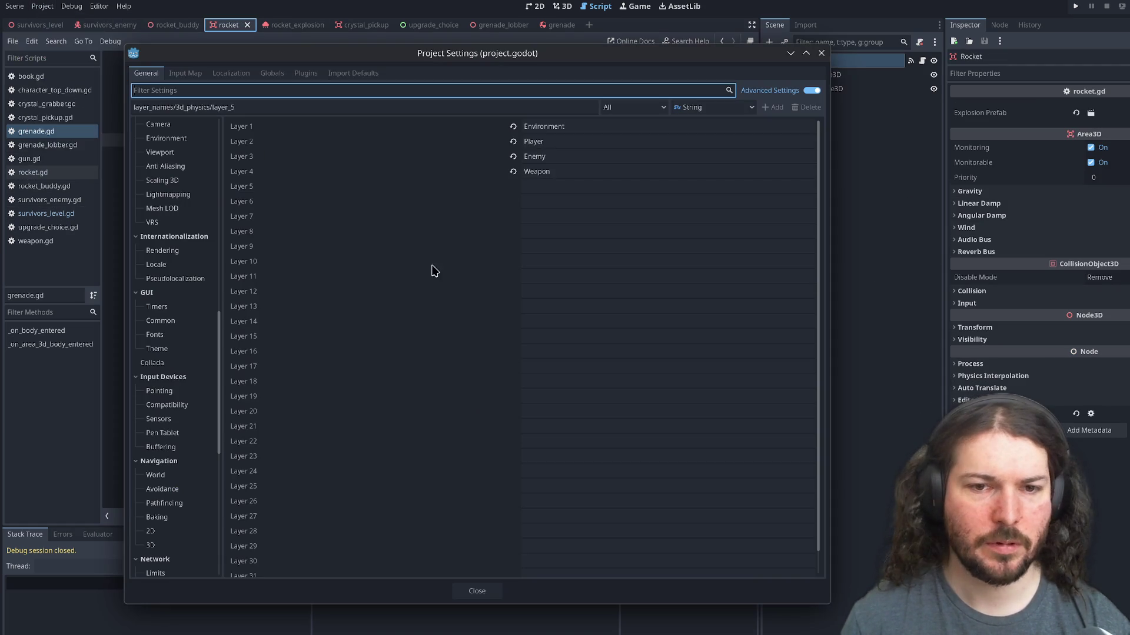
{"action": "left_click", "coordinate": [549, 134]}
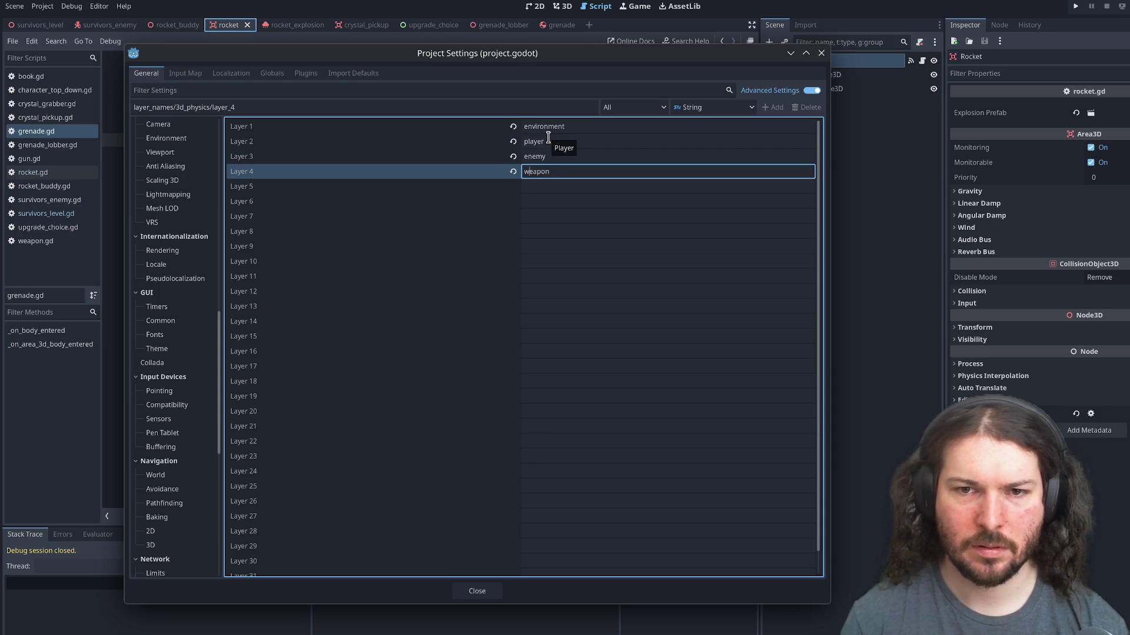
{"action": "left_click", "coordinate": [476, 589]}
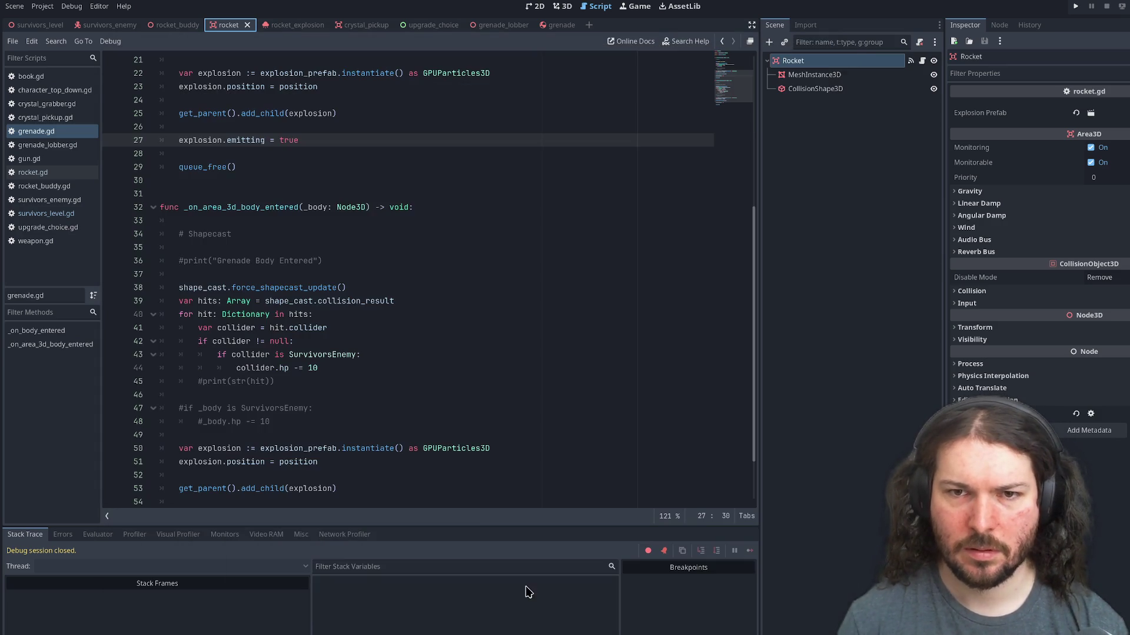
Step: Set the Rocket's collision mask to layers 1 and 3, then open book.gd
{"action": "left_click", "coordinate": [407, 388]}
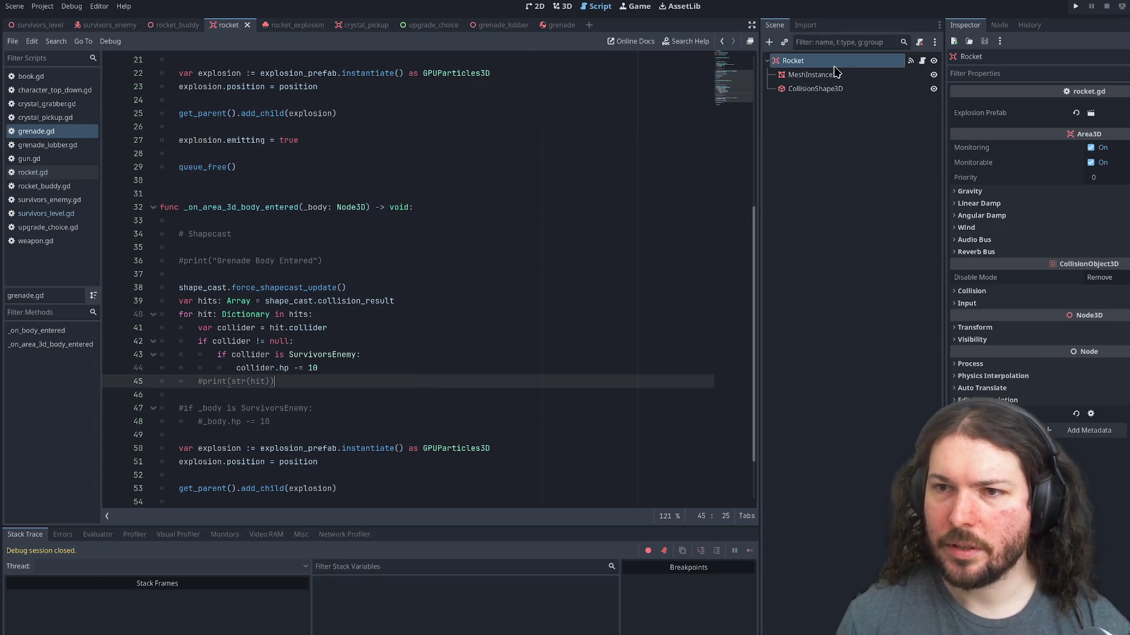
{"action": "left_click", "coordinate": [971, 291]}
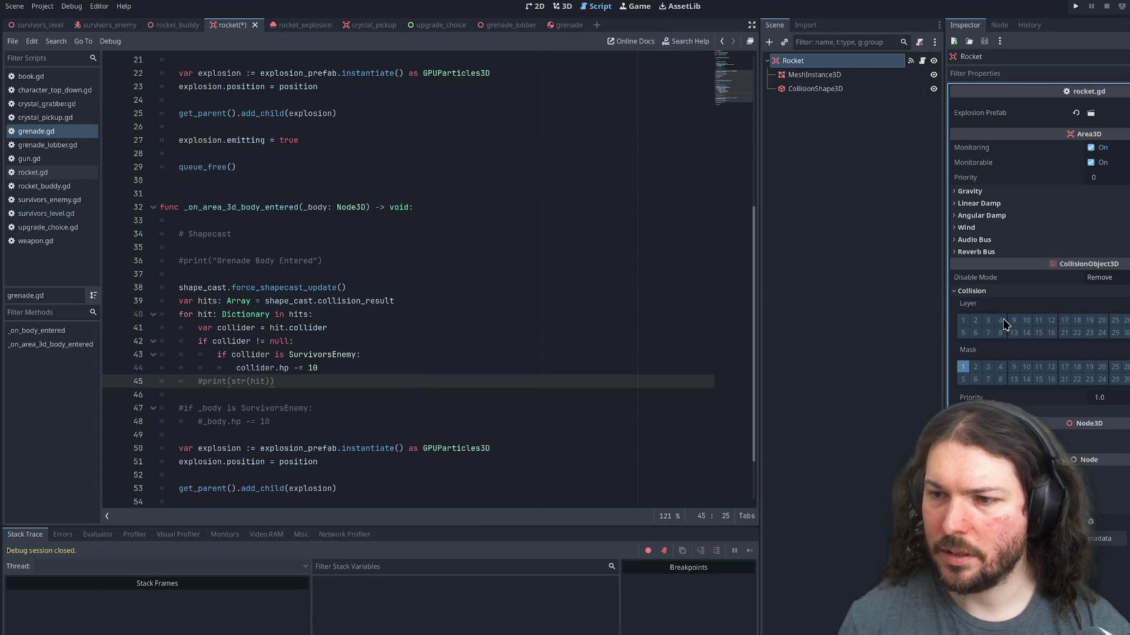
{"action": "left_click", "coordinate": [963, 367]}
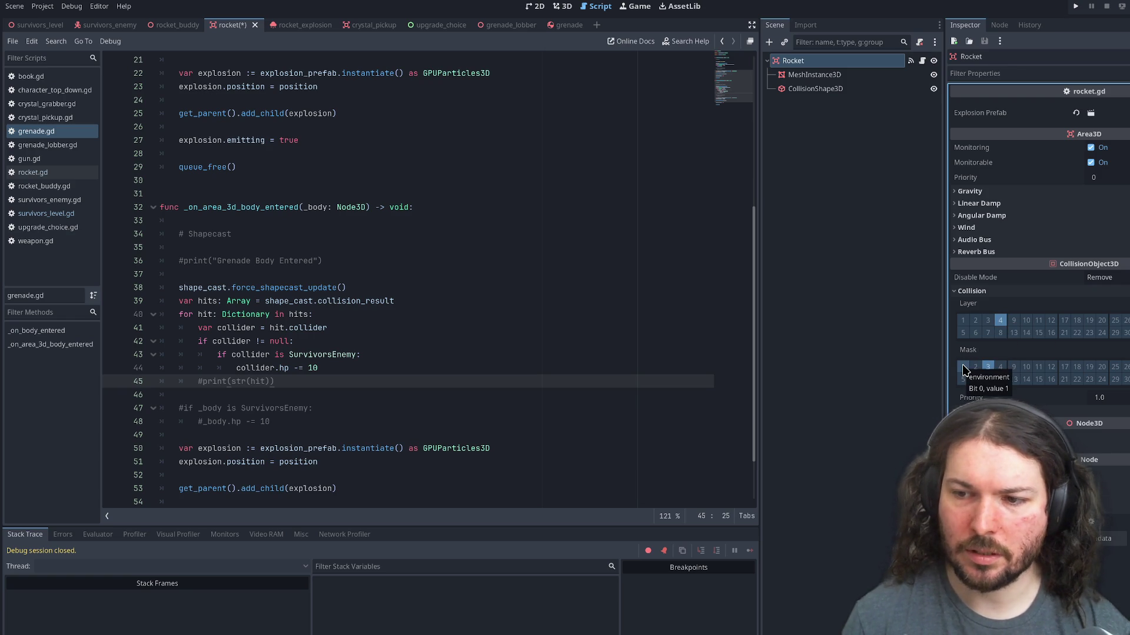
{"action": "left_click", "coordinate": [963, 367]}
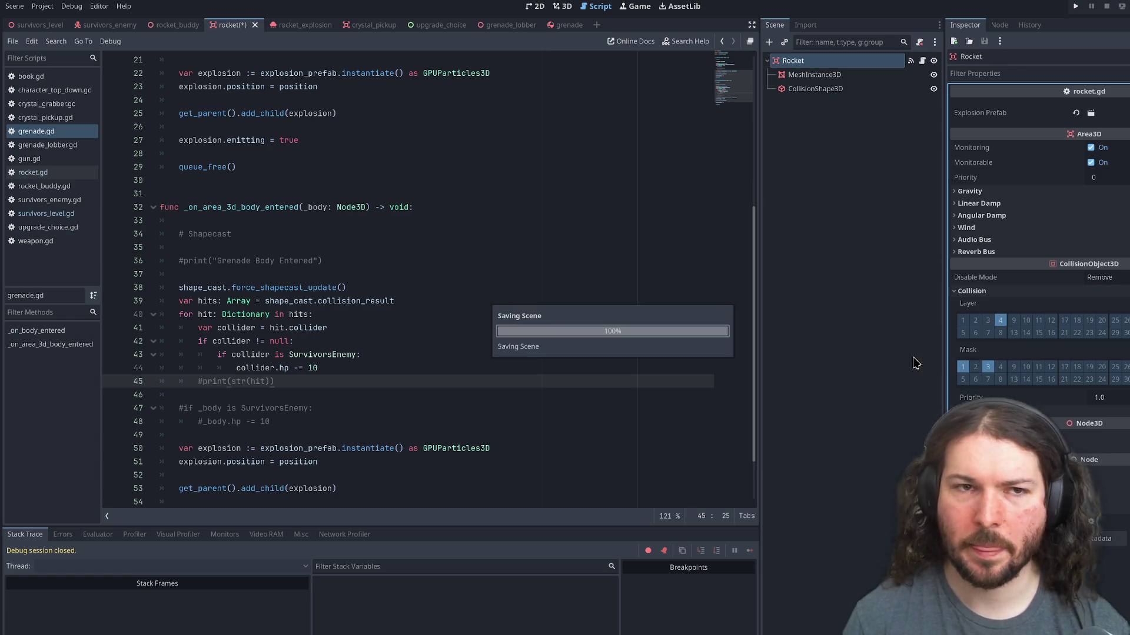
{"action": "left_click", "coordinate": [379, 170]}
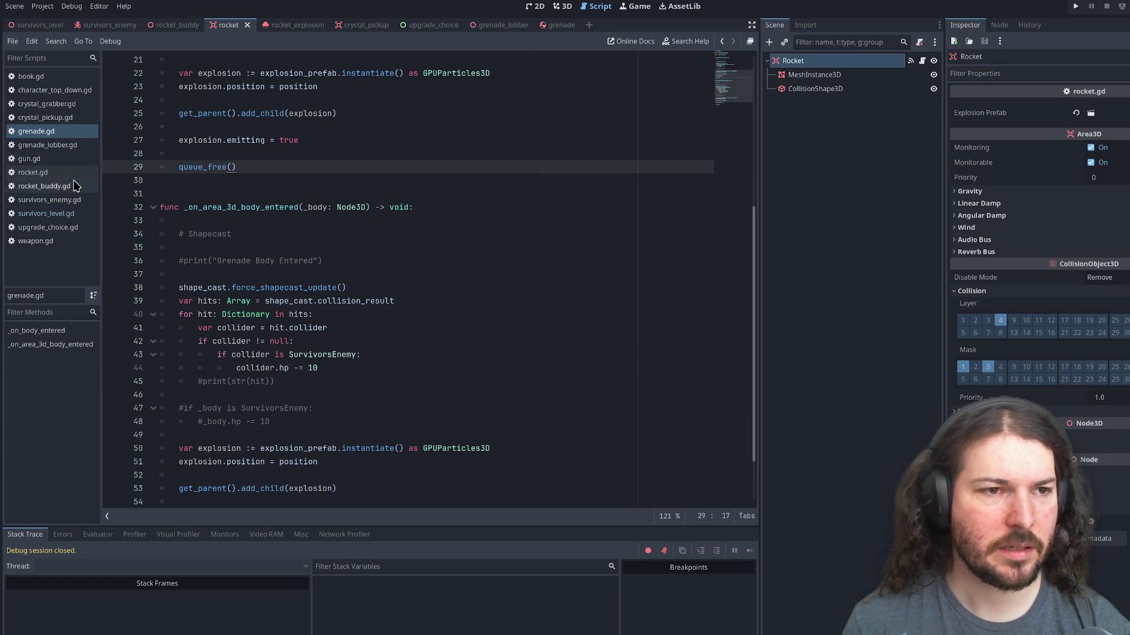
{"action": "left_click", "coordinate": [44, 80]}
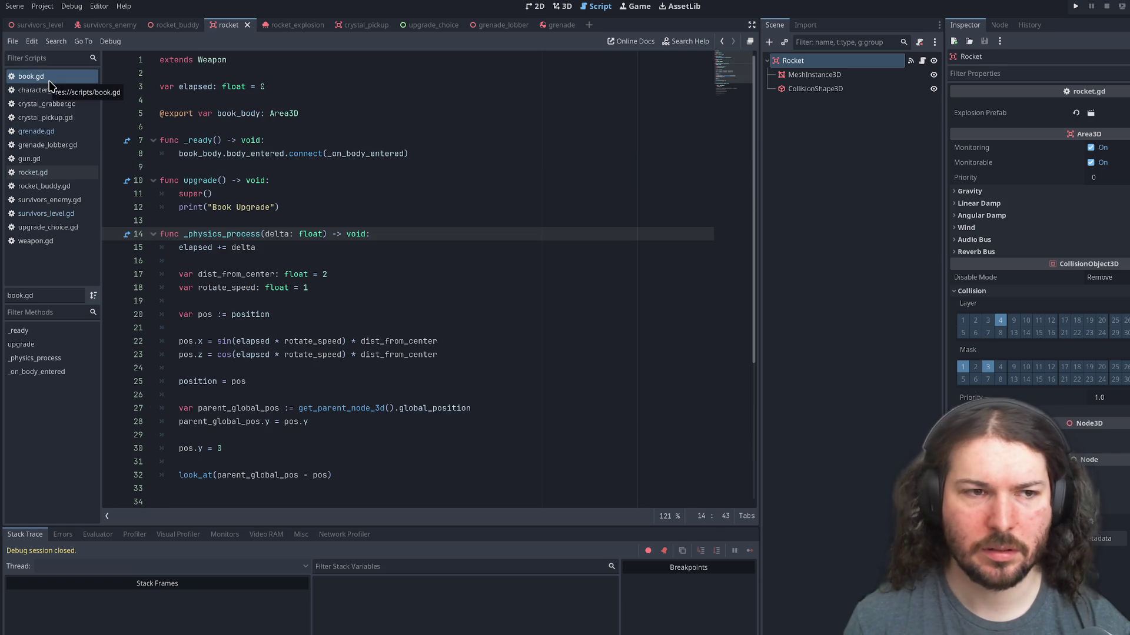
Step: Turn off mask layer 1 on the level's Book Area3D, save, and run the game with F5
{"action": "left_click", "coordinate": [504, 102]}
{"action": "left_click", "coordinate": [56, 27]}
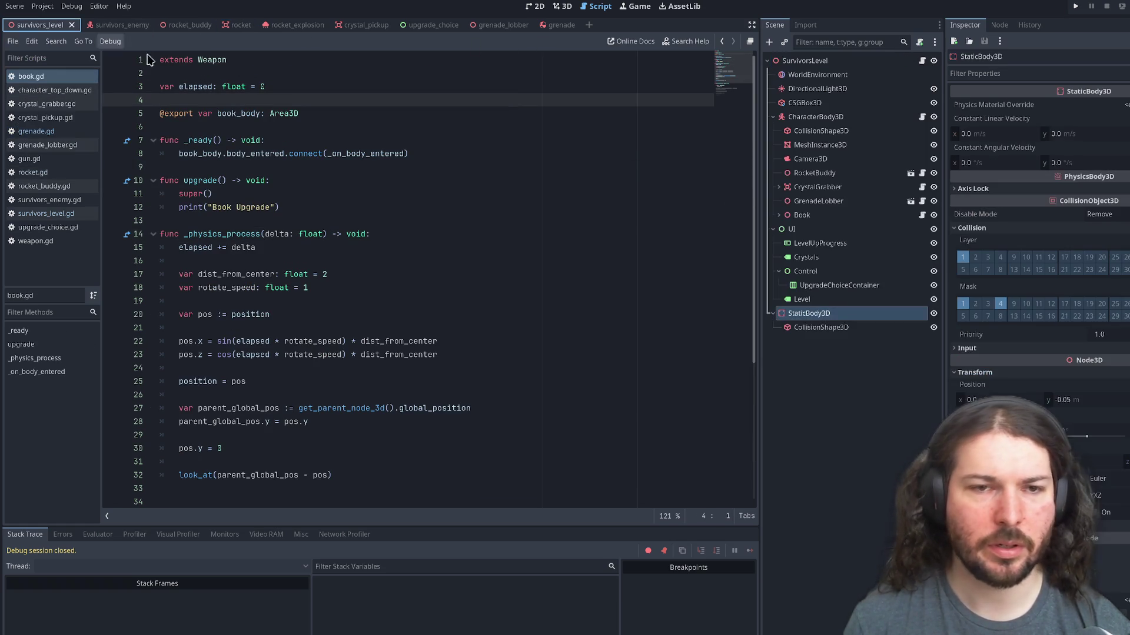
{"action": "left_click", "coordinate": [807, 217]}
{"action": "left_click", "coordinate": [815, 229]}
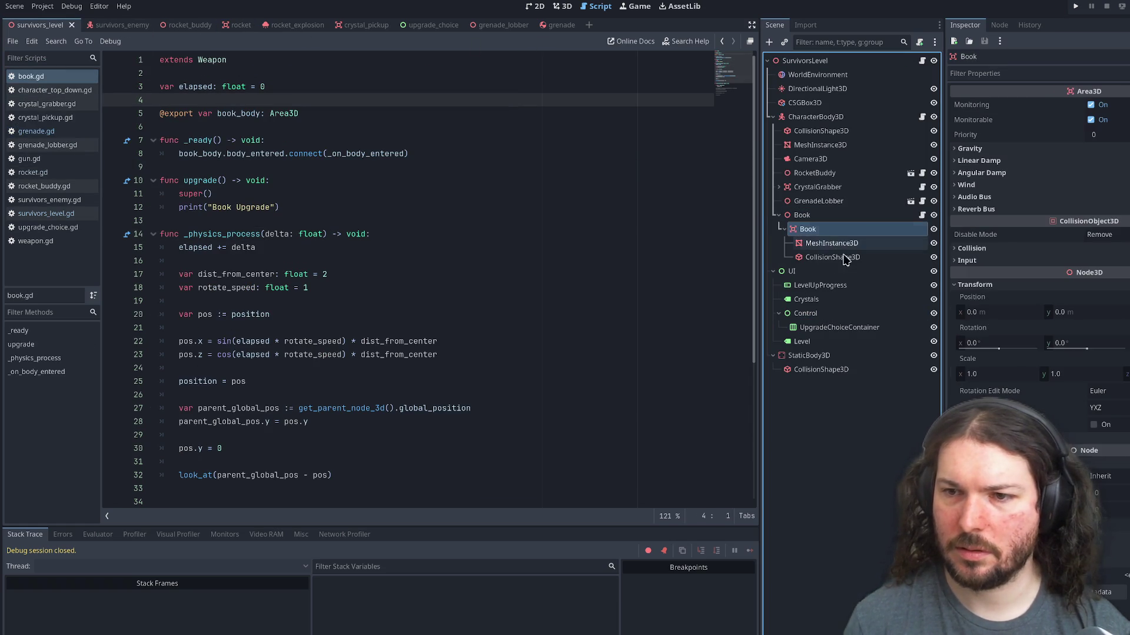
{"action": "left_click", "coordinate": [972, 249]}
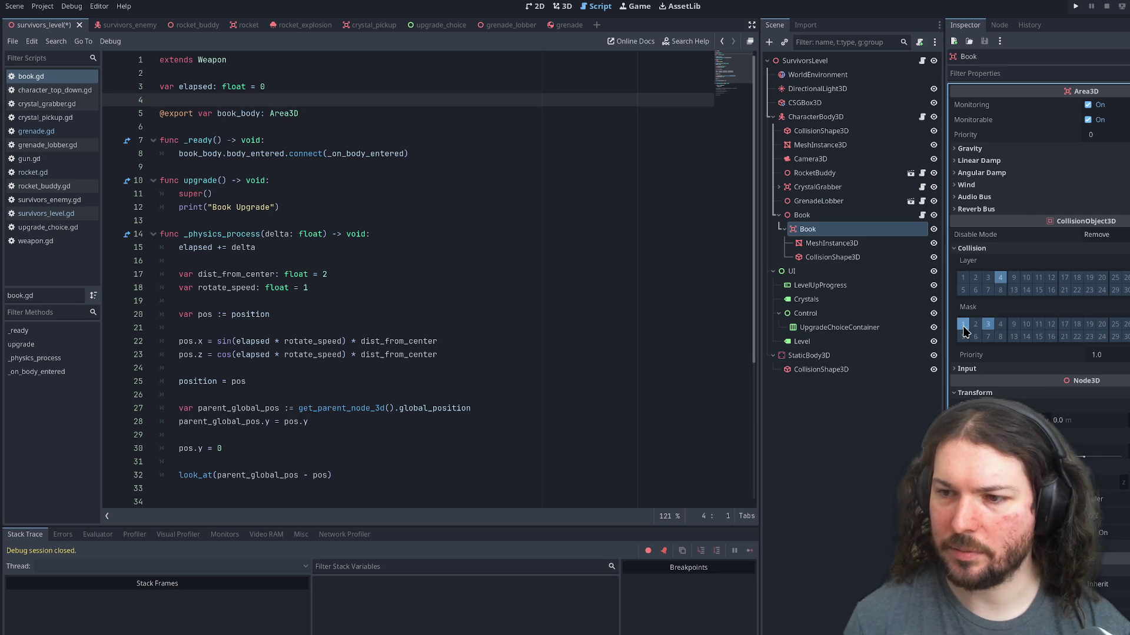
{"action": "key", "text": "ctrl+s"}
{"action": "left_click", "coordinate": [514, 273]}
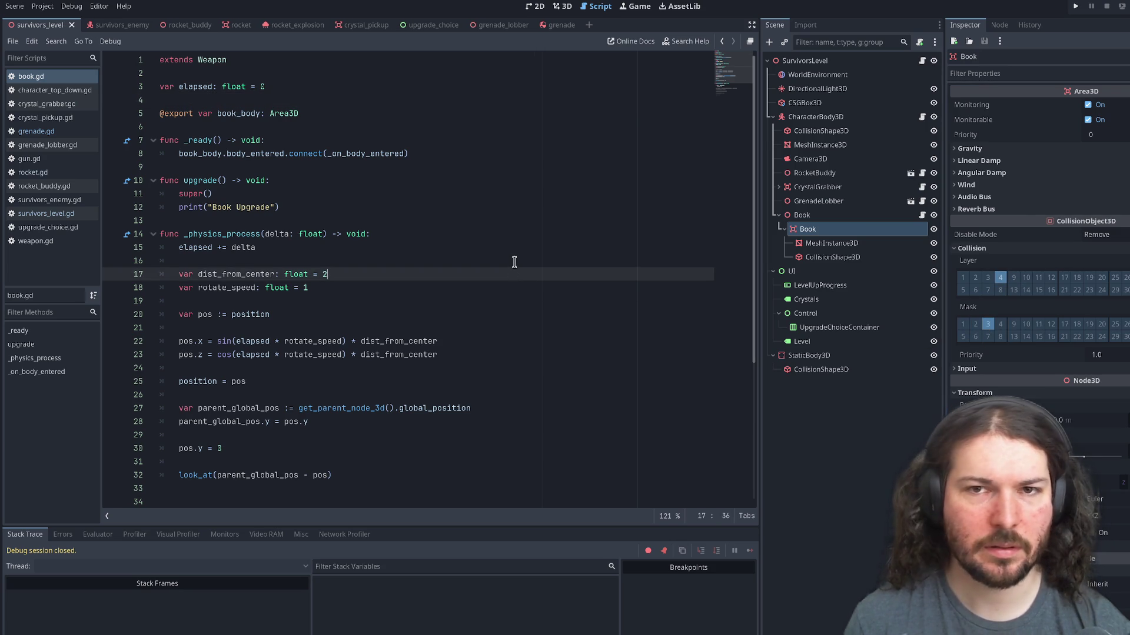
{"action": "key", "text": "F5"}
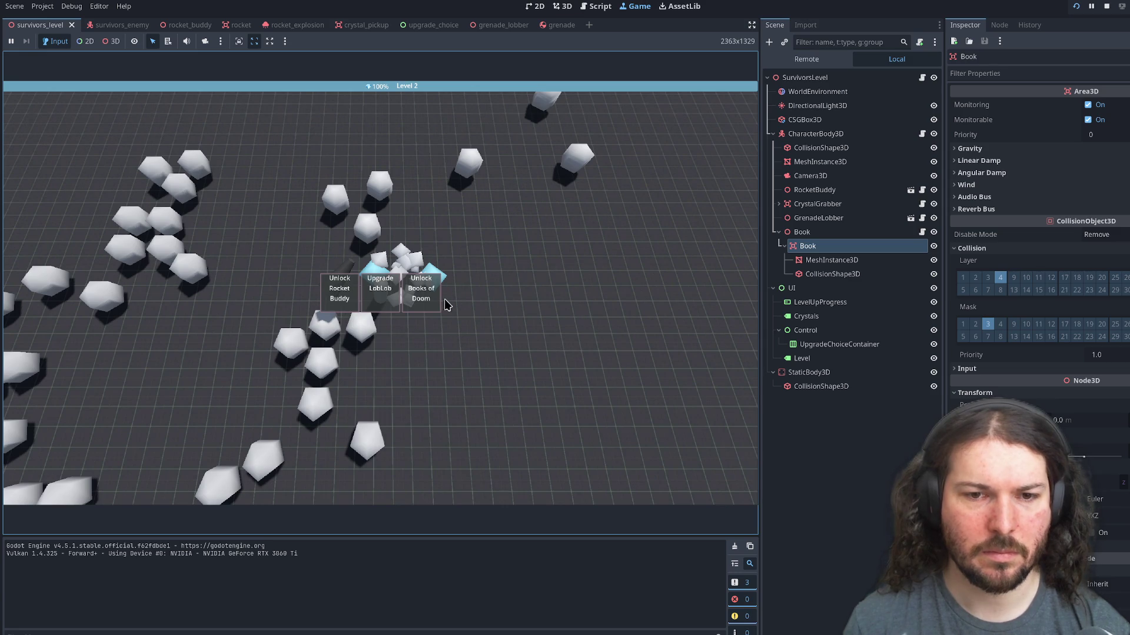
Step: Unlock the Books of Doom, take another upgrade at the next level, then stop the playtest
{"action": "left_click", "coordinate": [423, 301]}
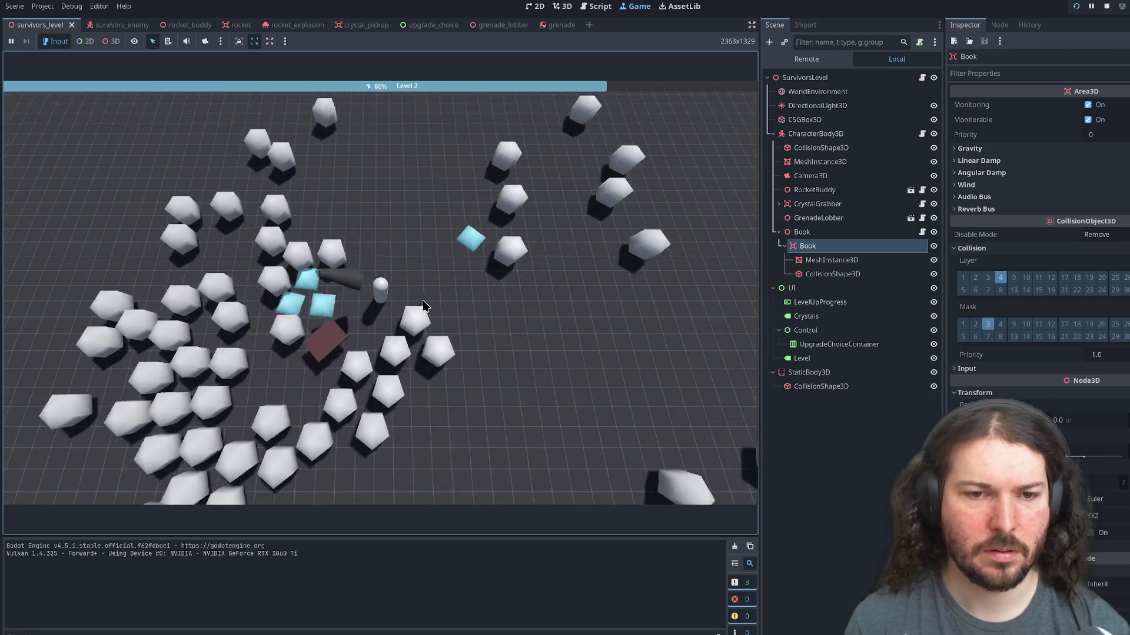
{"action": "left_click", "coordinate": [326, 276]}
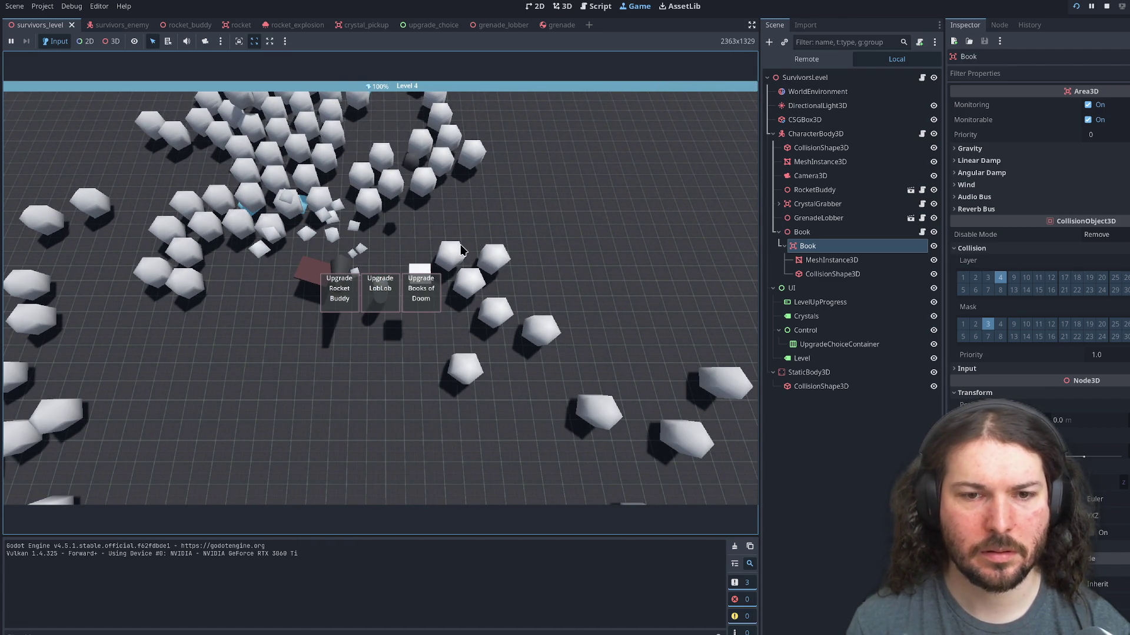
{"action": "left_click", "coordinate": [1106, 6]}
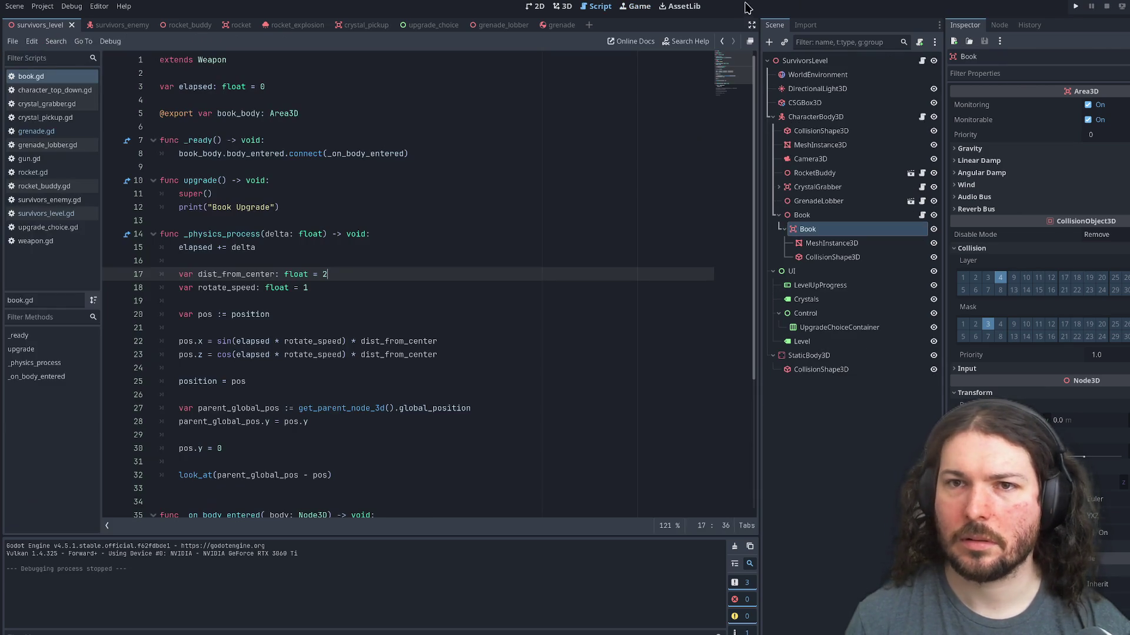
{"action": "left_click", "coordinate": [343, 285]}
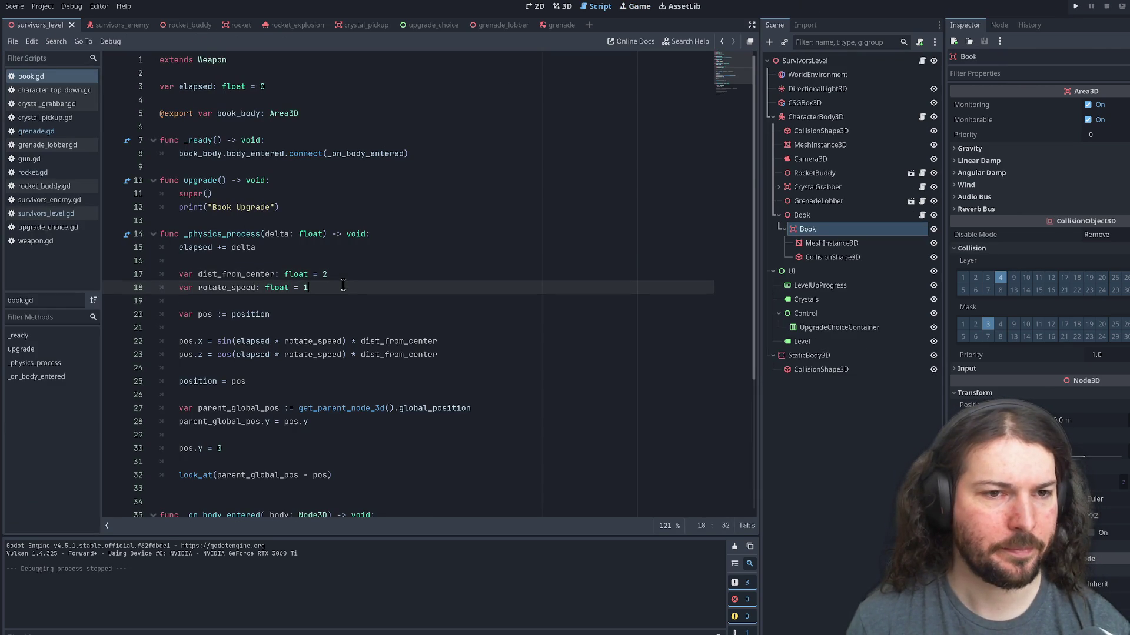
Step: Open survivors_level.gd and scroll to the do_level_up function
{"action": "scroll", "coordinate": [357, 305], "scroll_direction": "down", "scroll_amount": 5}
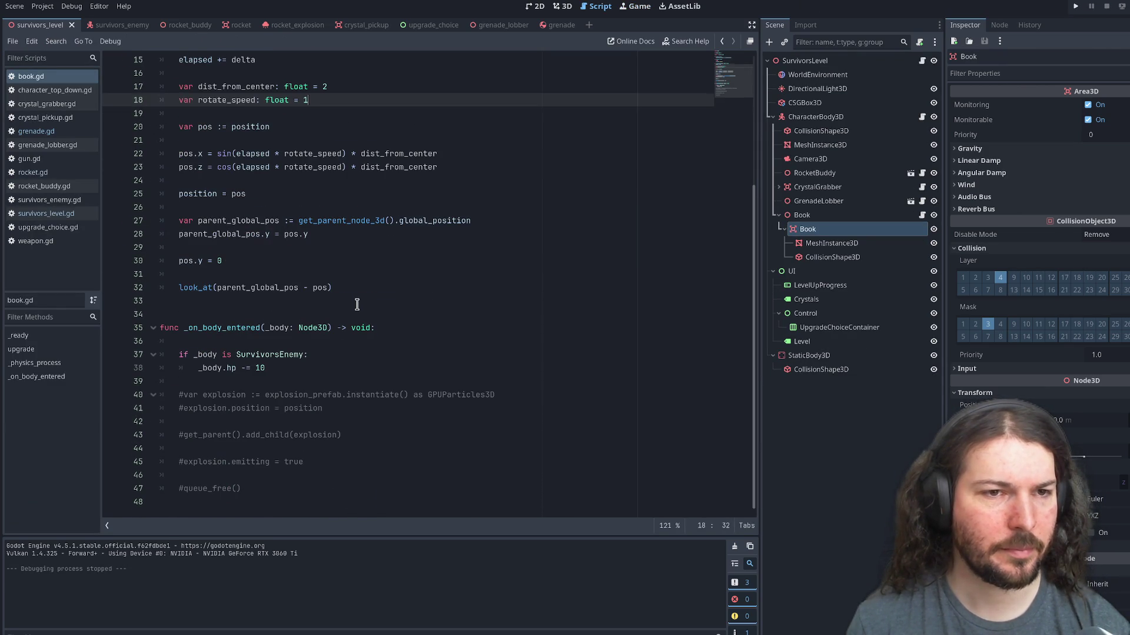
{"action": "scroll", "coordinate": [356, 304], "scroll_direction": "up", "scroll_amount": 5}
{"action": "left_click", "coordinate": [53, 216]}
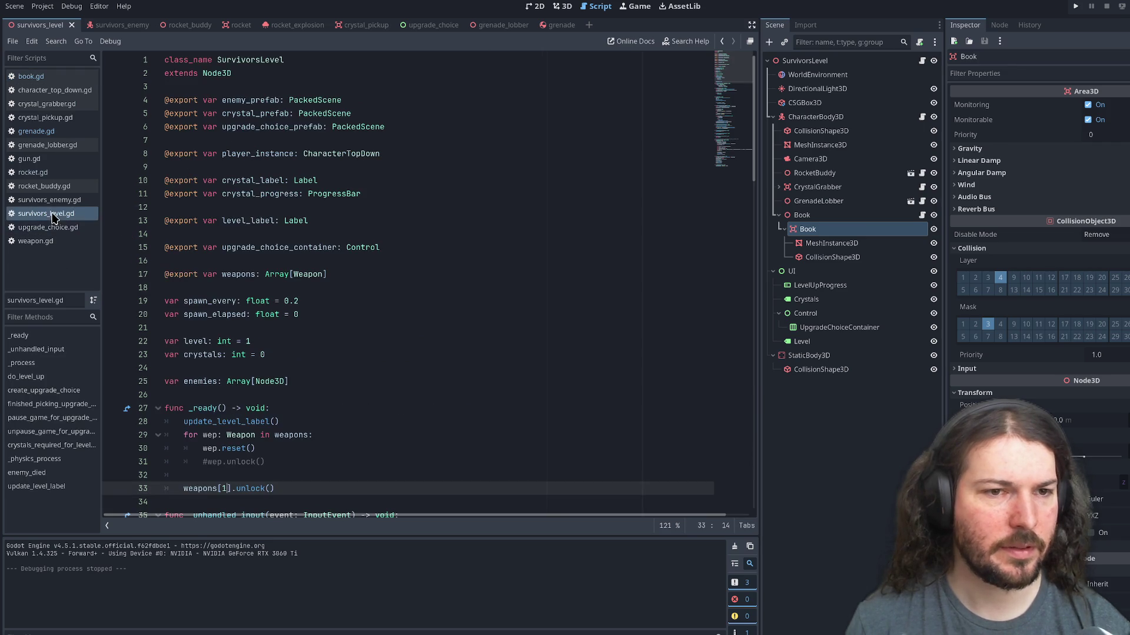
{"action": "left_click", "coordinate": [272, 203]}
{"action": "scroll", "coordinate": [386, 393], "scroll_direction": "down", "scroll_amount": 10}
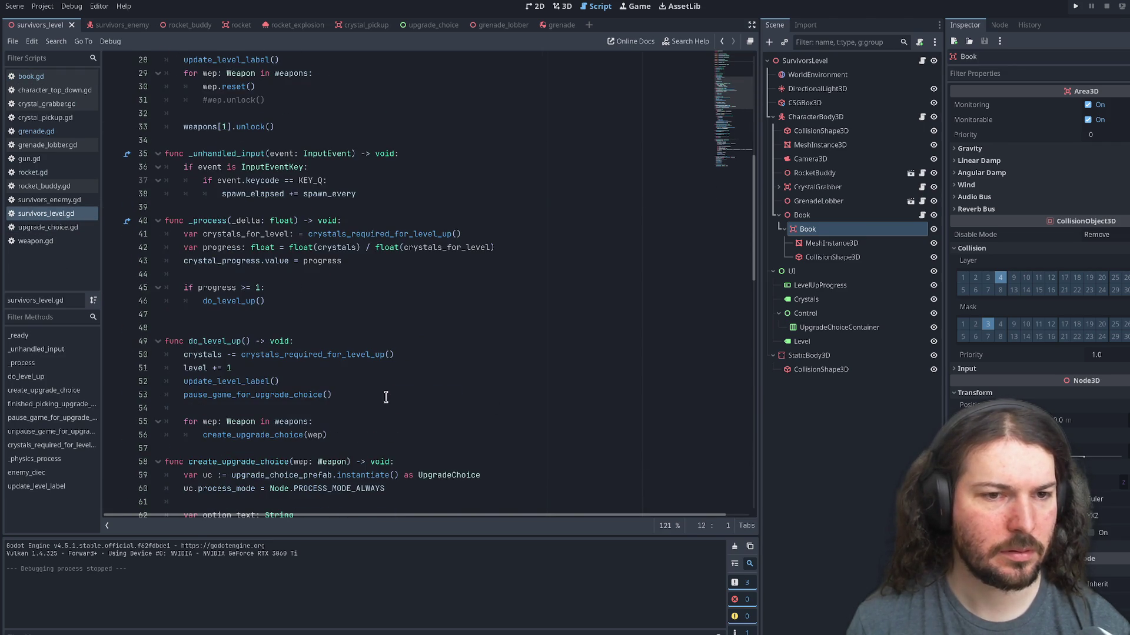
{"action": "scroll", "coordinate": [386, 393], "scroll_direction": "down", "scroll_amount": 10}
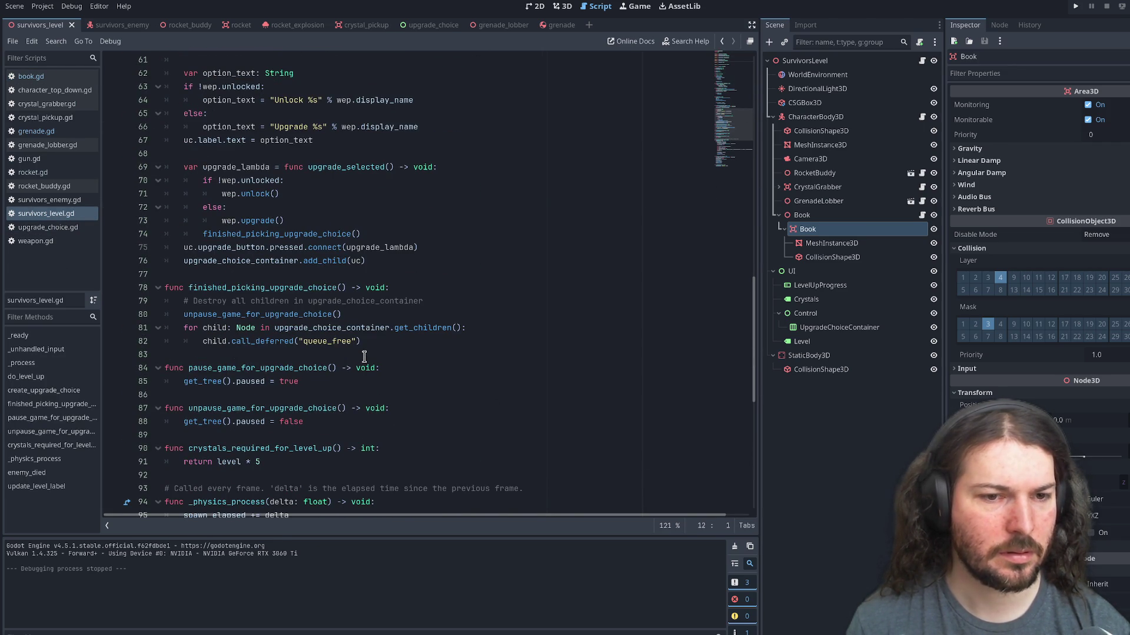
{"action": "scroll", "coordinate": [364, 357], "scroll_direction": "up", "scroll_amount": 7}
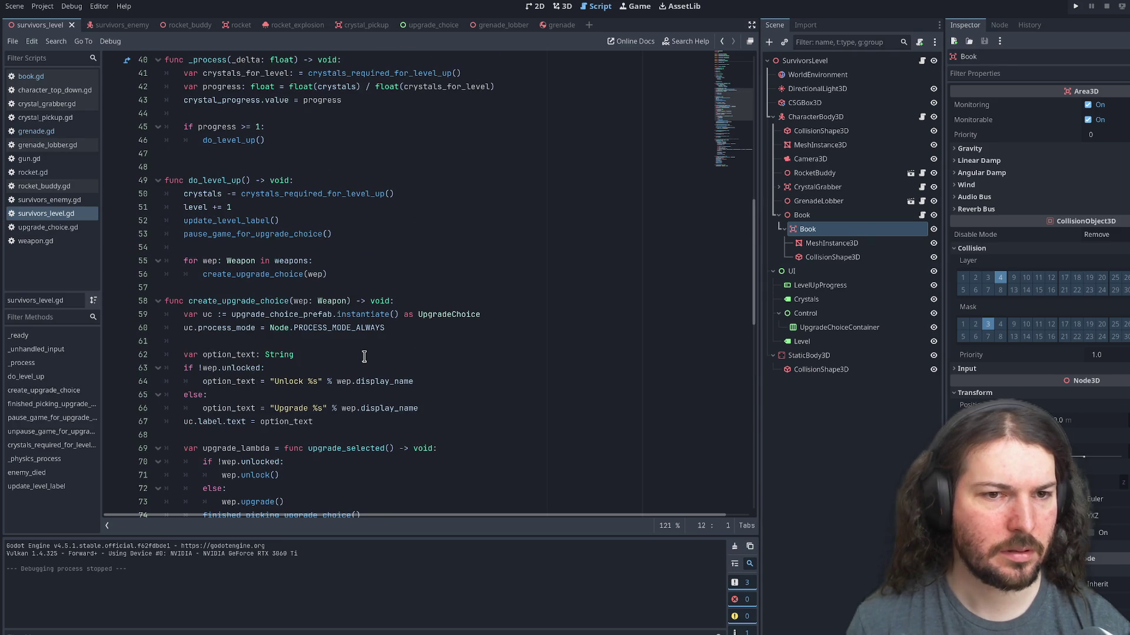
Step: Add a weapons[randi_range(0, 2)]. line inside do_level_up's weapons loop
{"action": "left_click", "coordinate": [360, 265]}
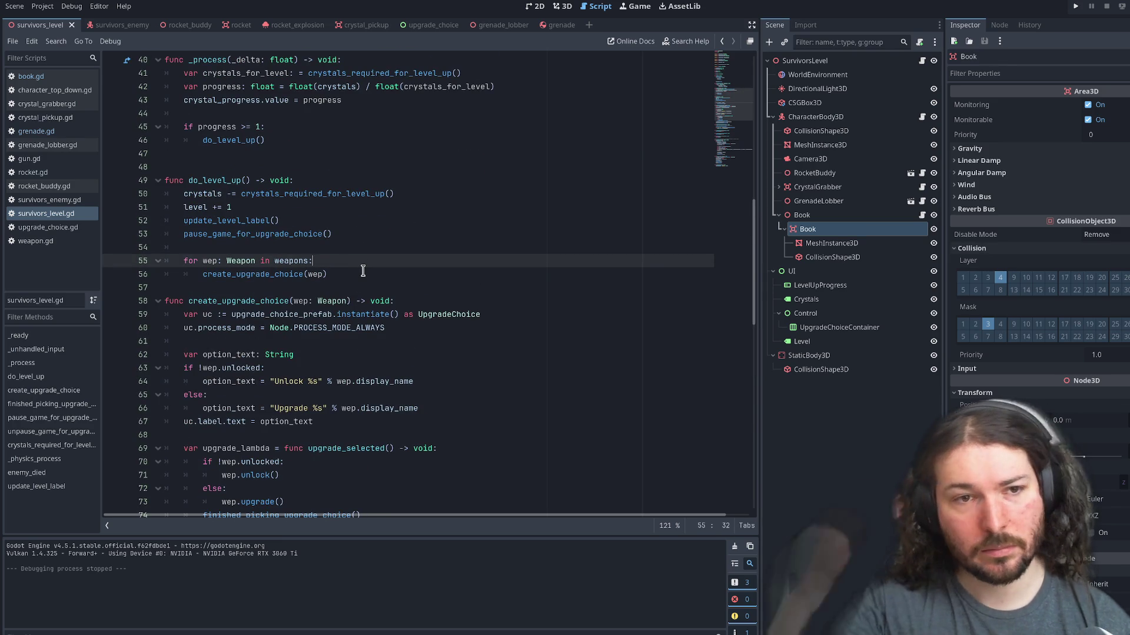
{"action": "key", "text": "Return"}
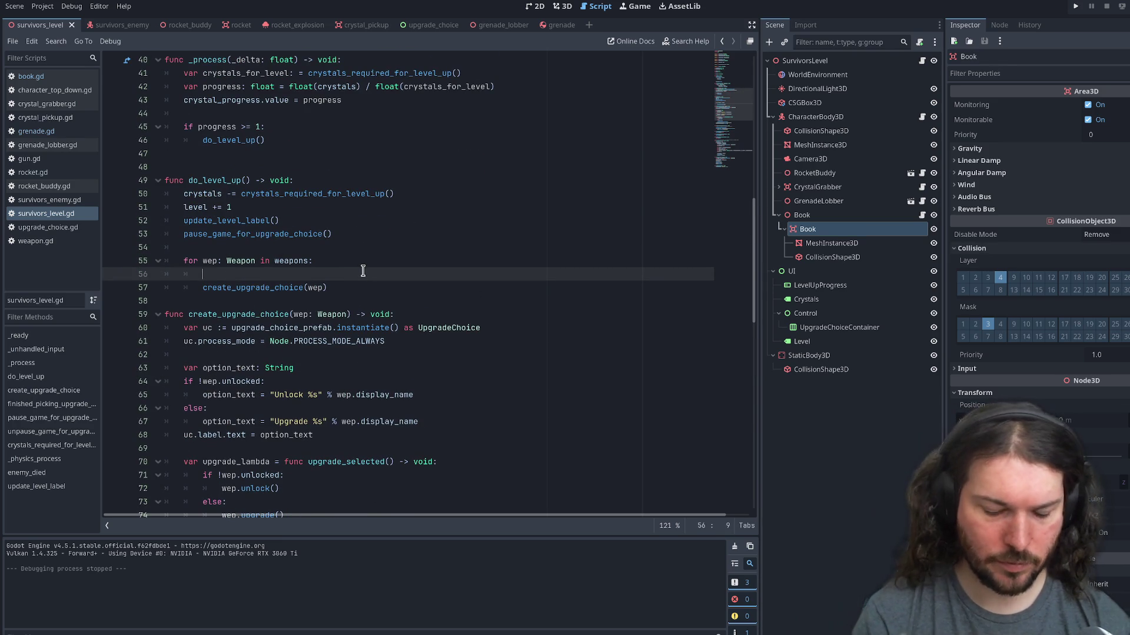
{"action": "type", "text": "rand"}
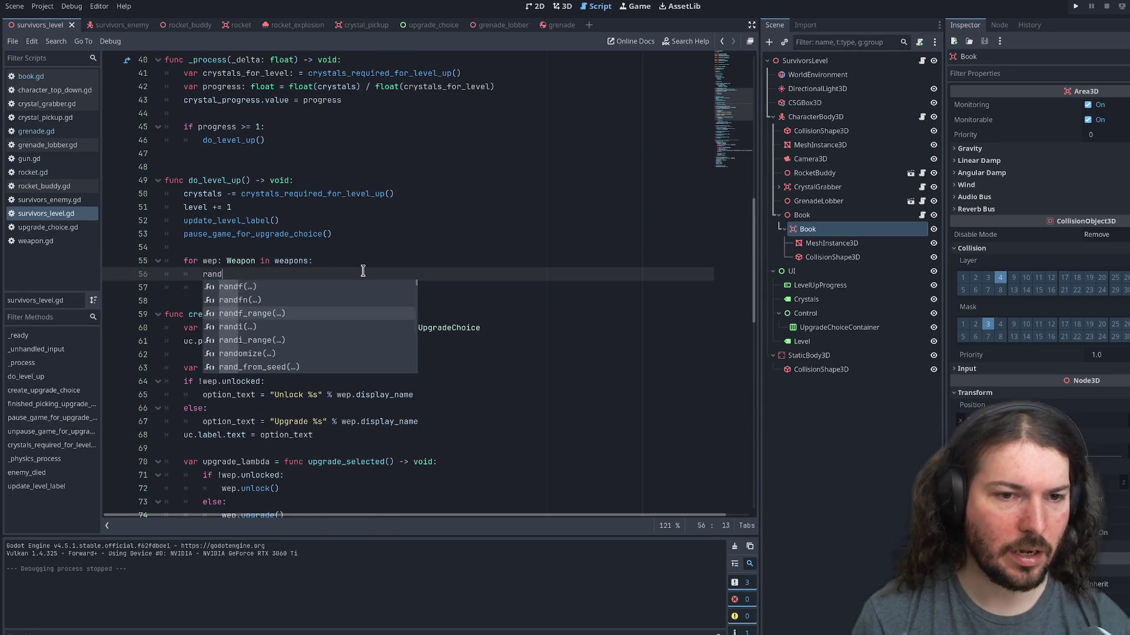
{"action": "key", "text": "Down"}
{"action": "key", "text": "Down"}
{"action": "key", "text": "Return"}
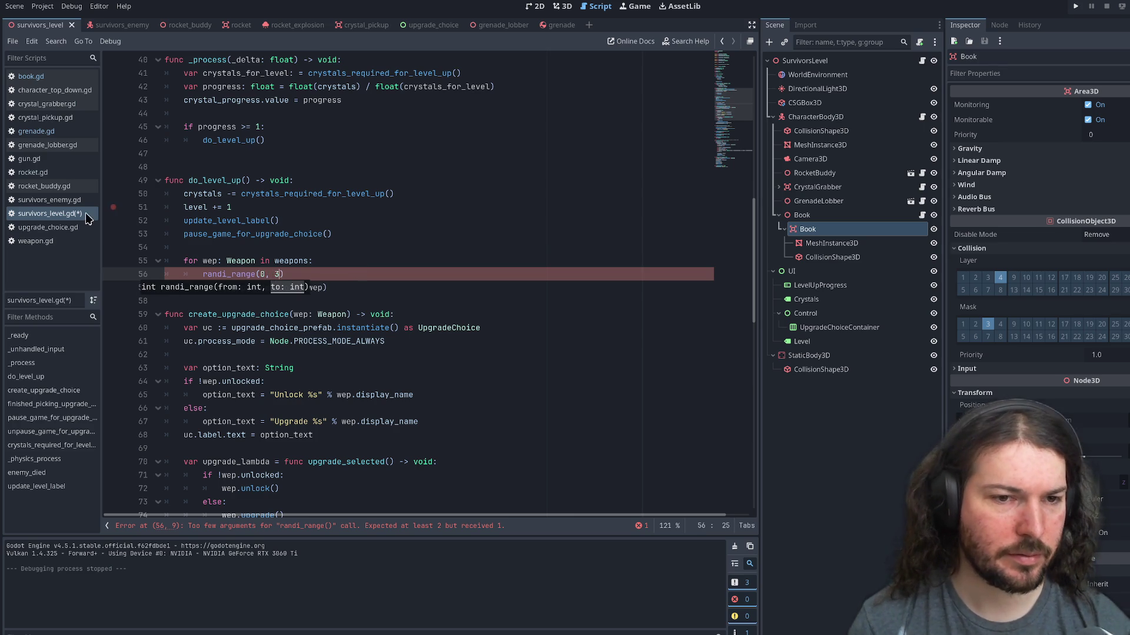
{"action": "mouse_move", "coordinate": [237, 269]}
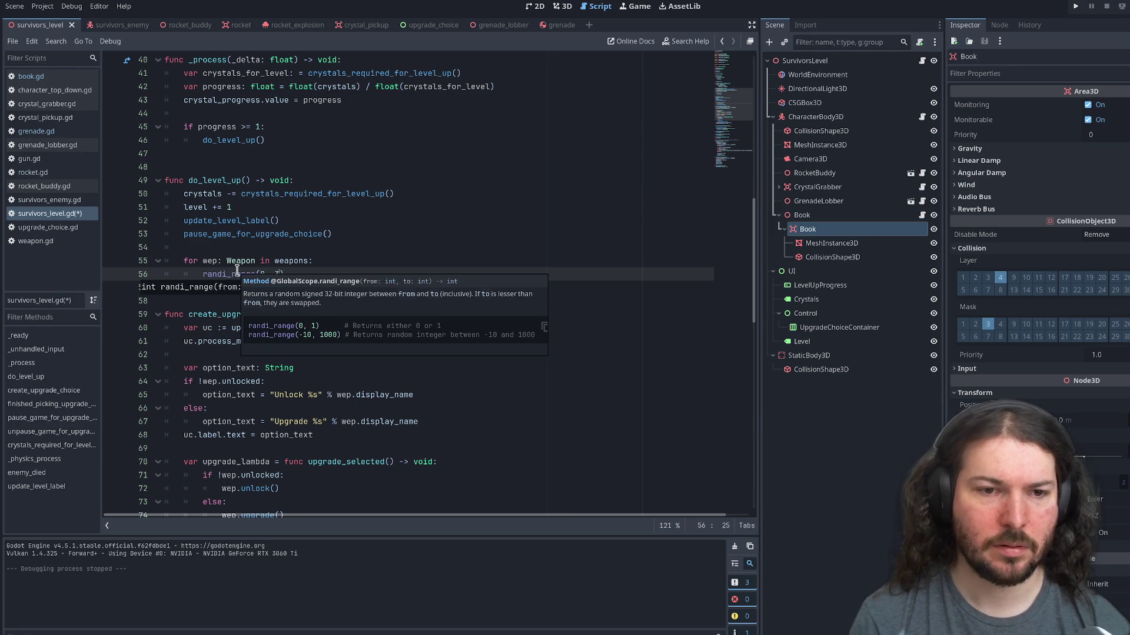
{"action": "key", "text": "BackSpace"}
{"action": "type", "text": "2"}
{"action": "type", "text": "weapons."}
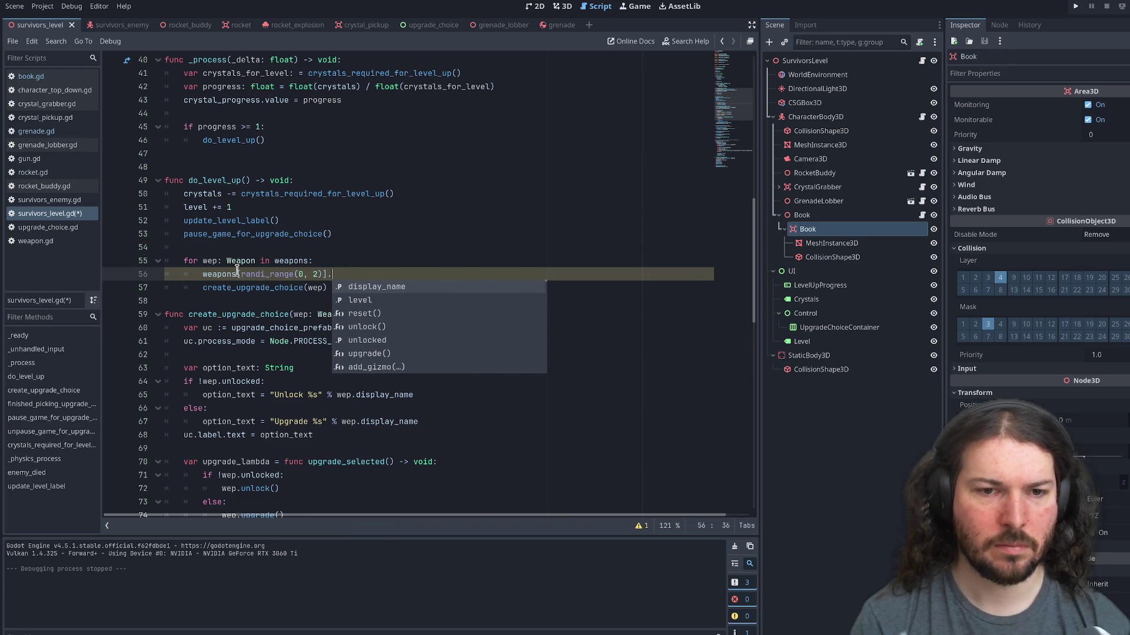
{"action": "scroll", "coordinate": [237, 270], "scroll_direction": "up", "scroll_amount": 5}
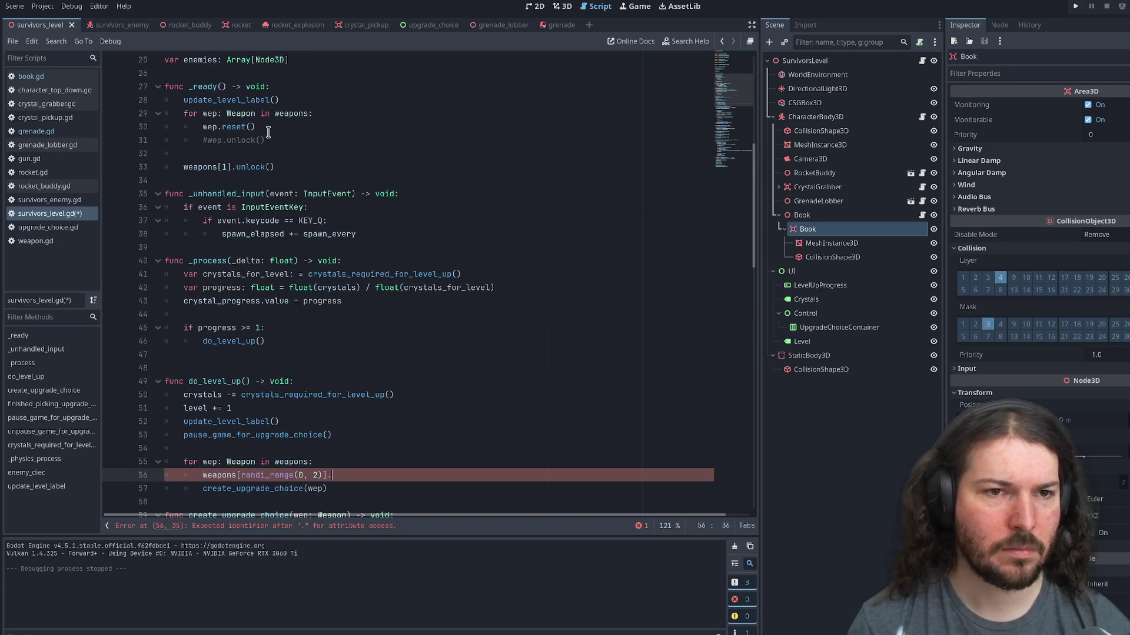
Step: In _ready, uncomment the wep.unlock call and comment out the weapons[1].unlock line
{"action": "left_click", "coordinate": [286, 141]}
{"action": "key", "text": "ctrl+k"}
{"action": "key", "text": "Down"}
{"action": "key", "text": "Down"}
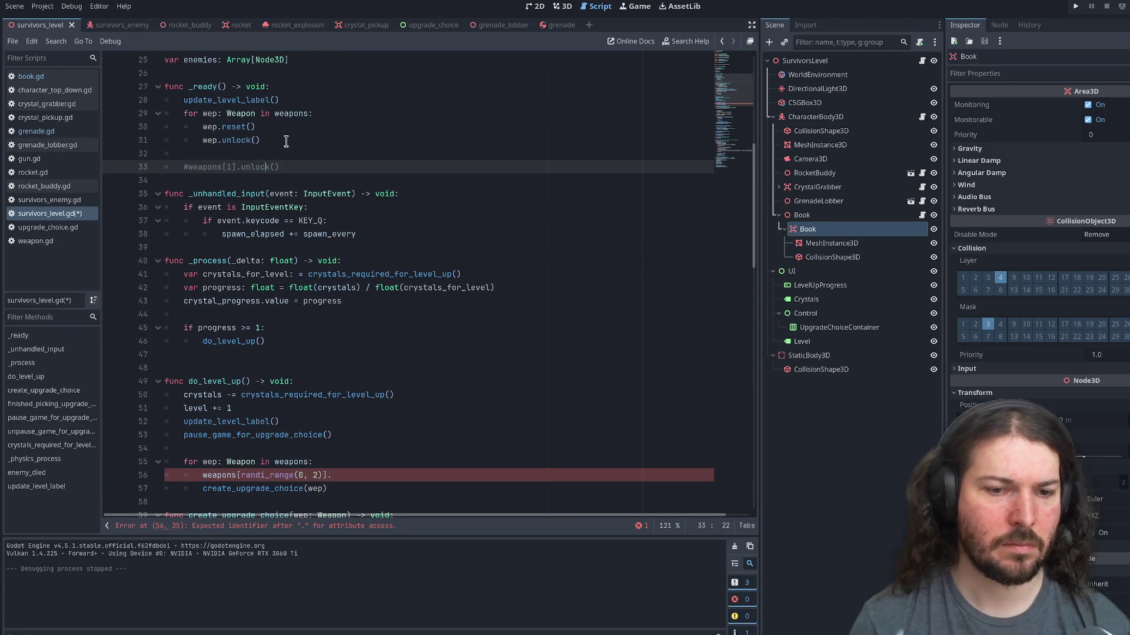
{"action": "scroll", "coordinate": [286, 141], "scroll_direction": "down", "scroll_amount": 7}
Step: Complete the line as weapons[randi_range(0, 2)].upgrade() and comment out create_upgrade_choice
{"action": "left_click", "coordinate": [358, 207]}
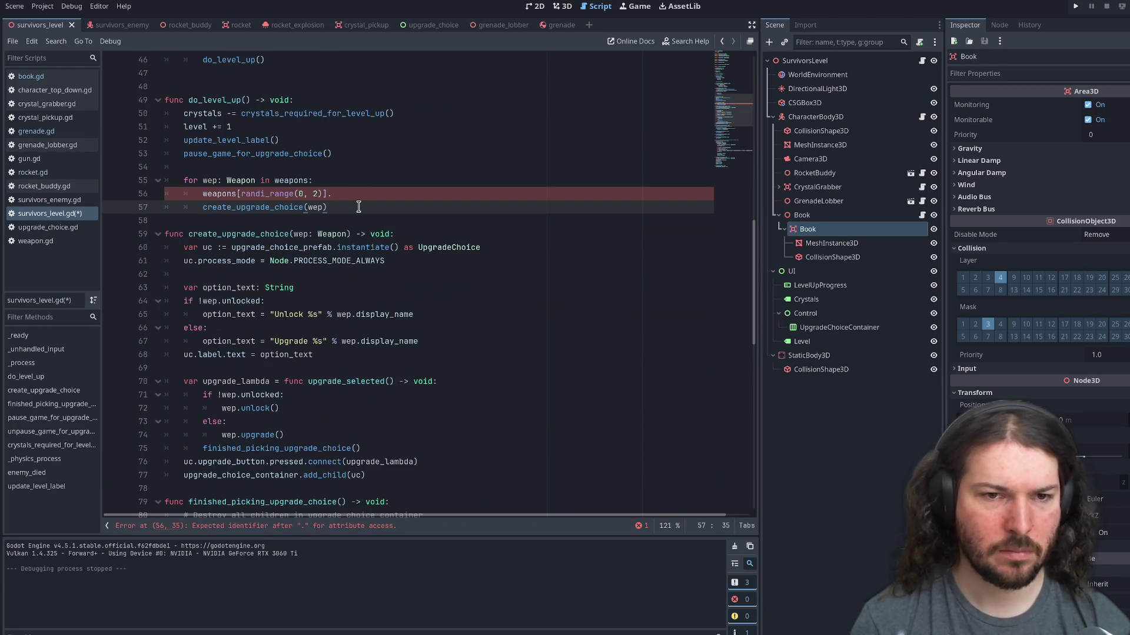
{"action": "key", "text": "Up"}
{"action": "type", "text": "up"}
{"action": "key", "text": "Return"}
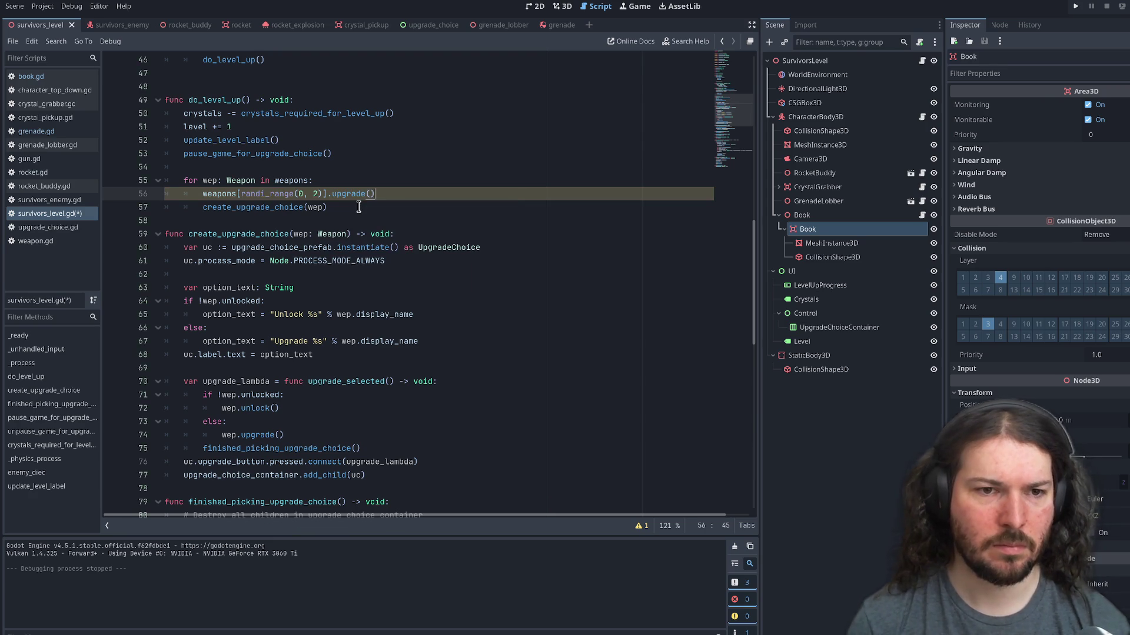
{"action": "key", "text": "Down"}
Step: Look over the create_upgrade_choice function and its commented-out call
{"action": "scroll", "coordinate": [430, 366], "scroll_direction": "down", "scroll_amount": 10}
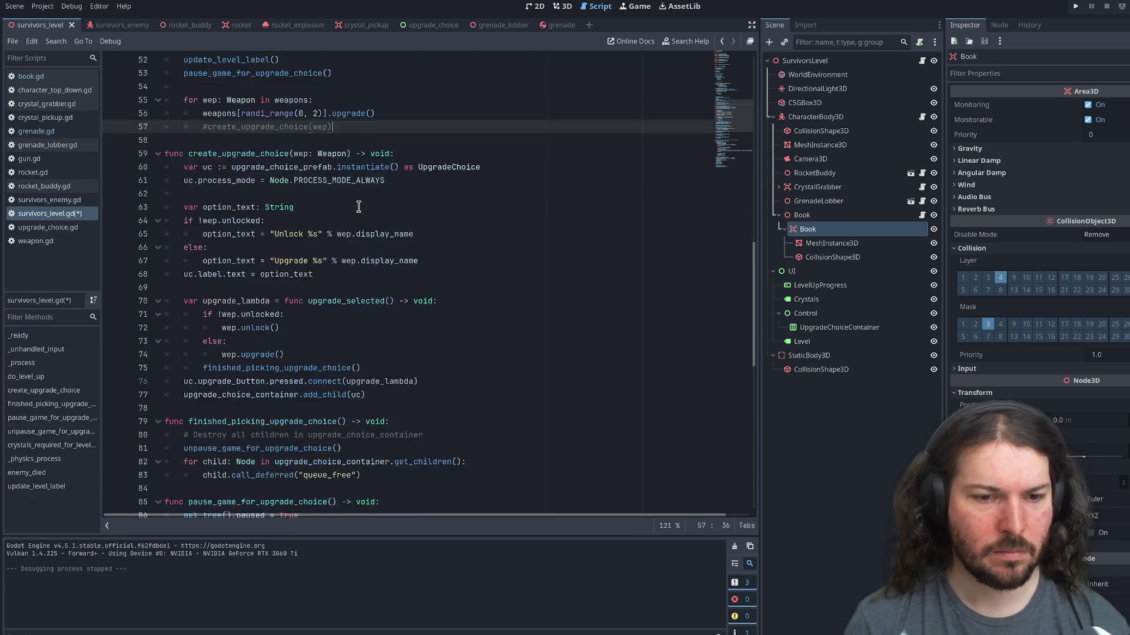
{"action": "scroll", "coordinate": [430, 366], "scroll_direction": "up", "scroll_amount": 8}
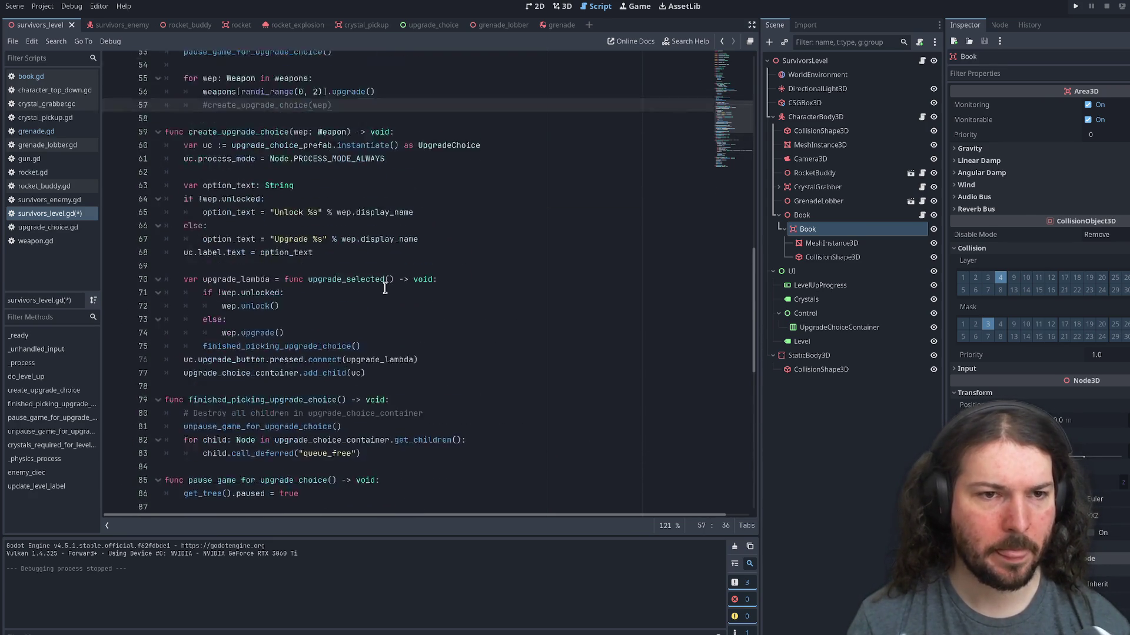
{"action": "double_click", "coordinate": [253, 155]}
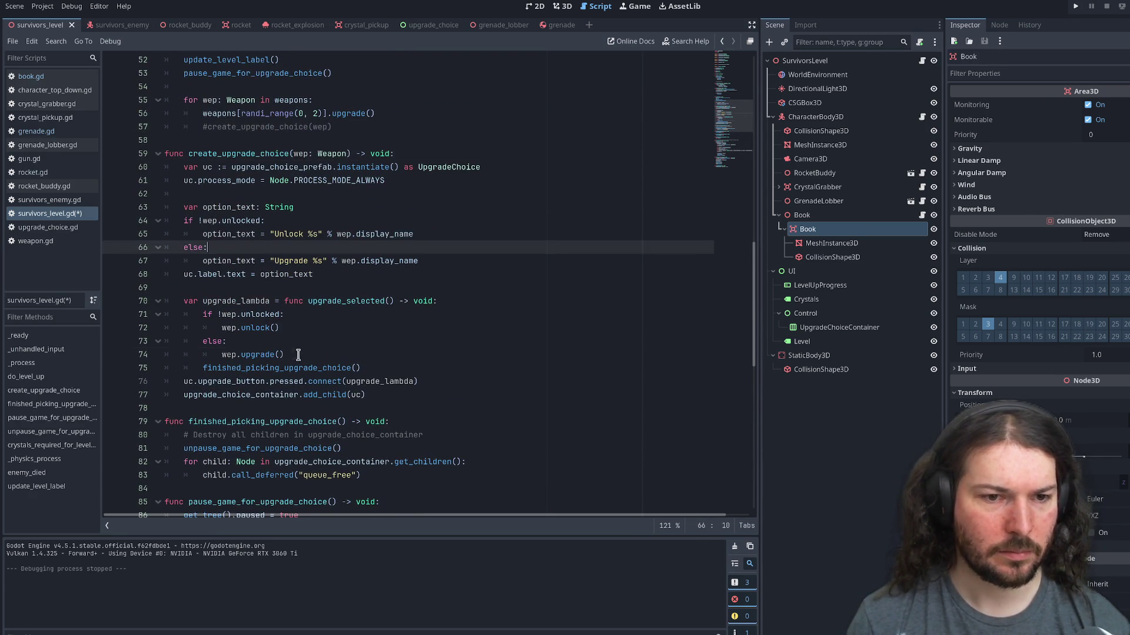
{"action": "double_click", "coordinate": [267, 127]}
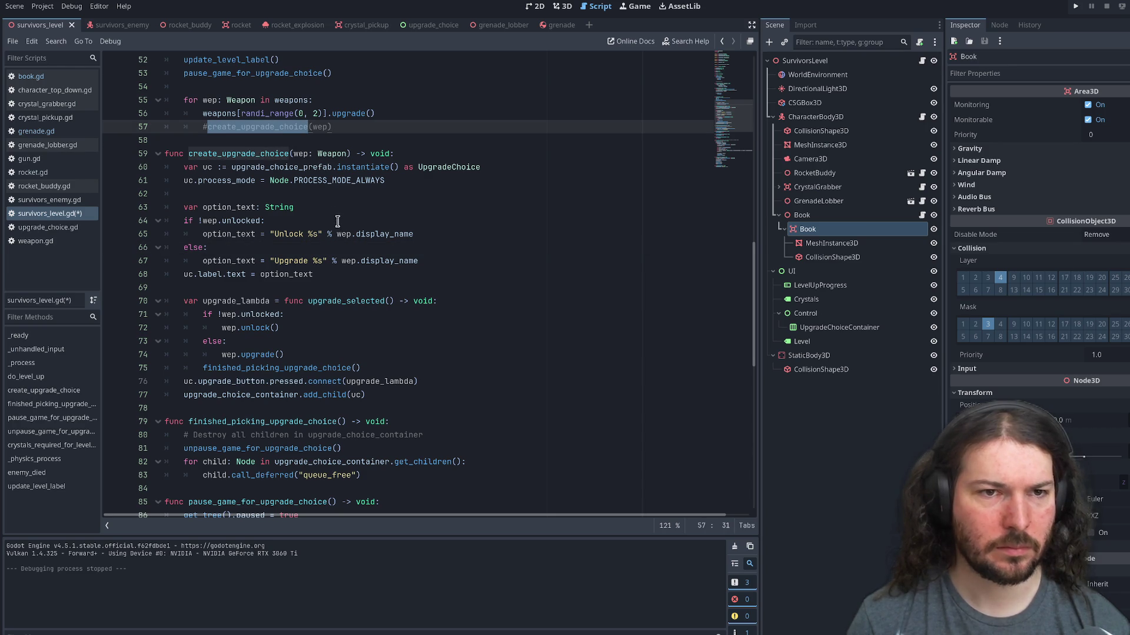
{"action": "scroll", "coordinate": [337, 221], "scroll_direction": "up", "scroll_amount": 1}
{"action": "scroll", "coordinate": [341, 249], "scroll_direction": "down", "scroll_amount": 4}
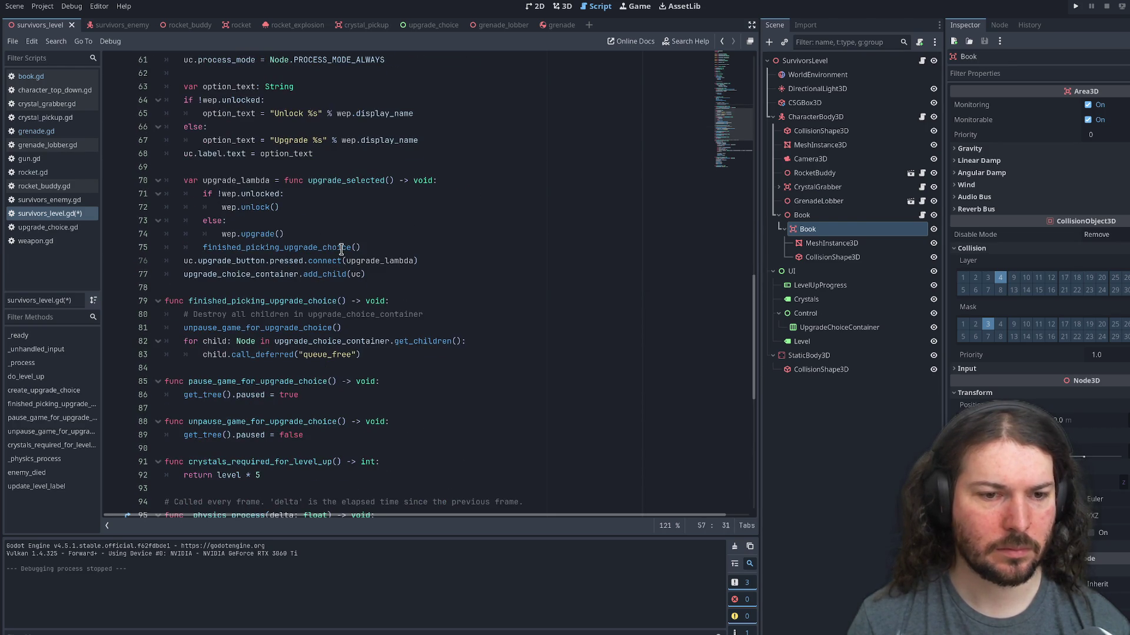
{"action": "scroll", "coordinate": [342, 250], "scroll_direction": "down", "scroll_amount": 4}
{"action": "scroll", "coordinate": [306, 284], "scroll_direction": "up", "scroll_amount": 12}
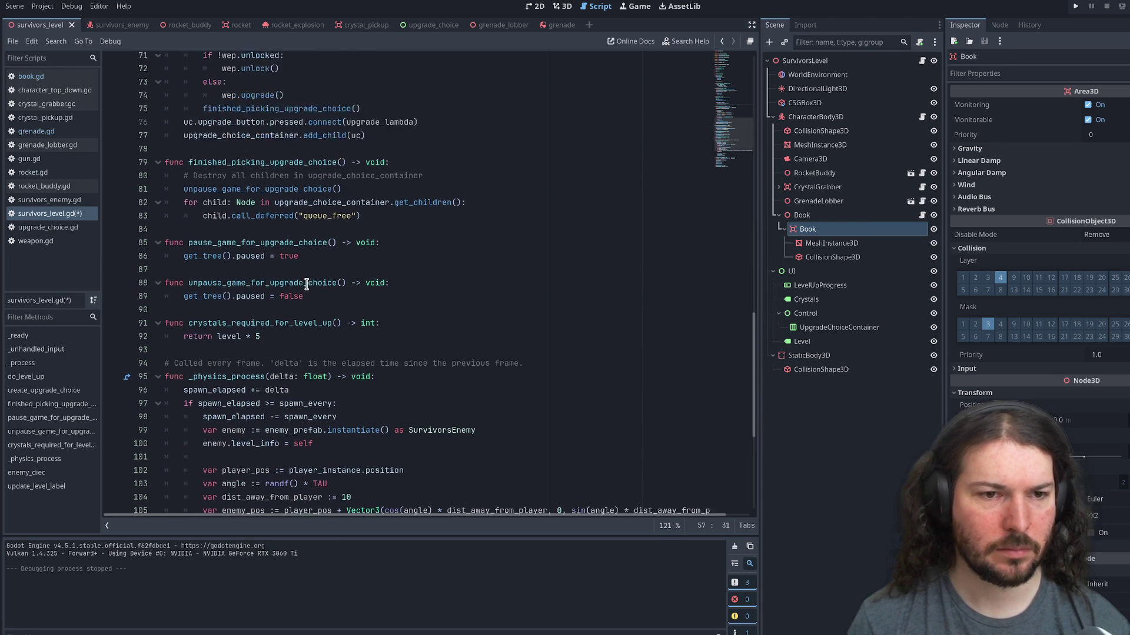
Step: Move the random upgrade line out of the loop, unindented, directly below update_level_label()
{"action": "left_click", "coordinate": [319, 259]}
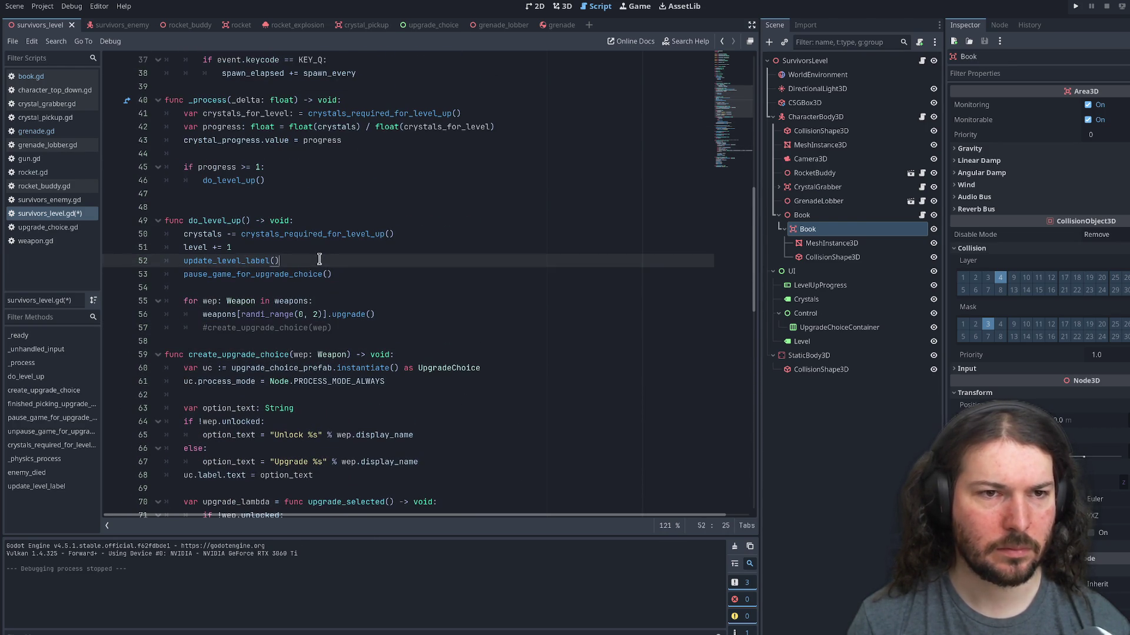
{"action": "left_click", "coordinate": [320, 181]}
{"action": "left_click", "coordinate": [394, 314]}
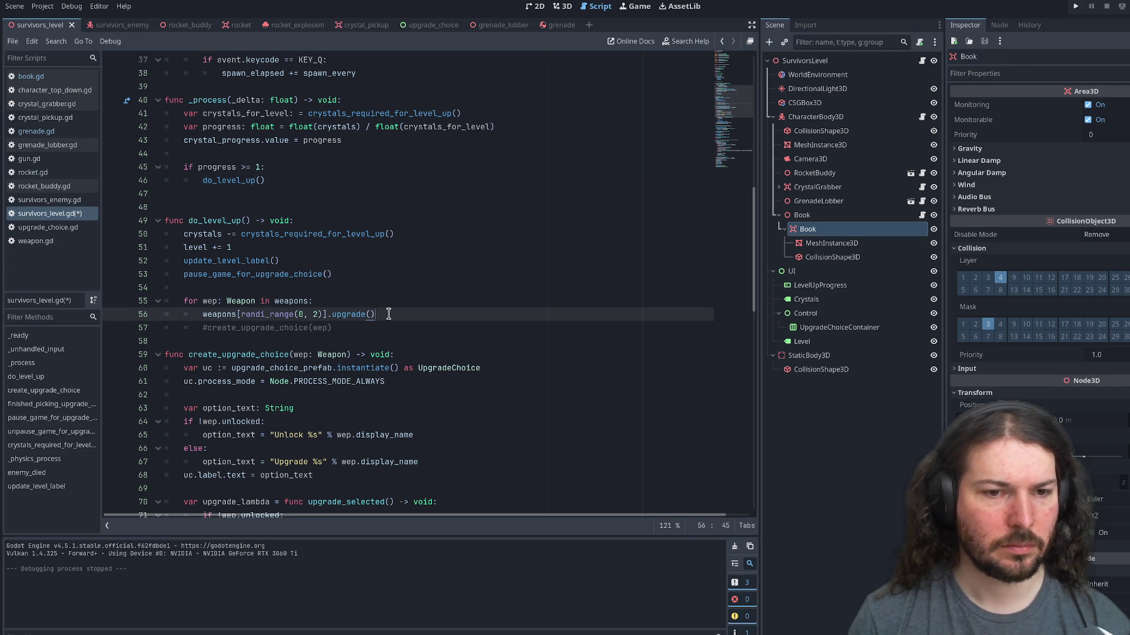
{"action": "left_click", "coordinate": [389, 303]}
{"action": "key", "text": "Down"}
{"action": "key", "text": "alt+Up"}
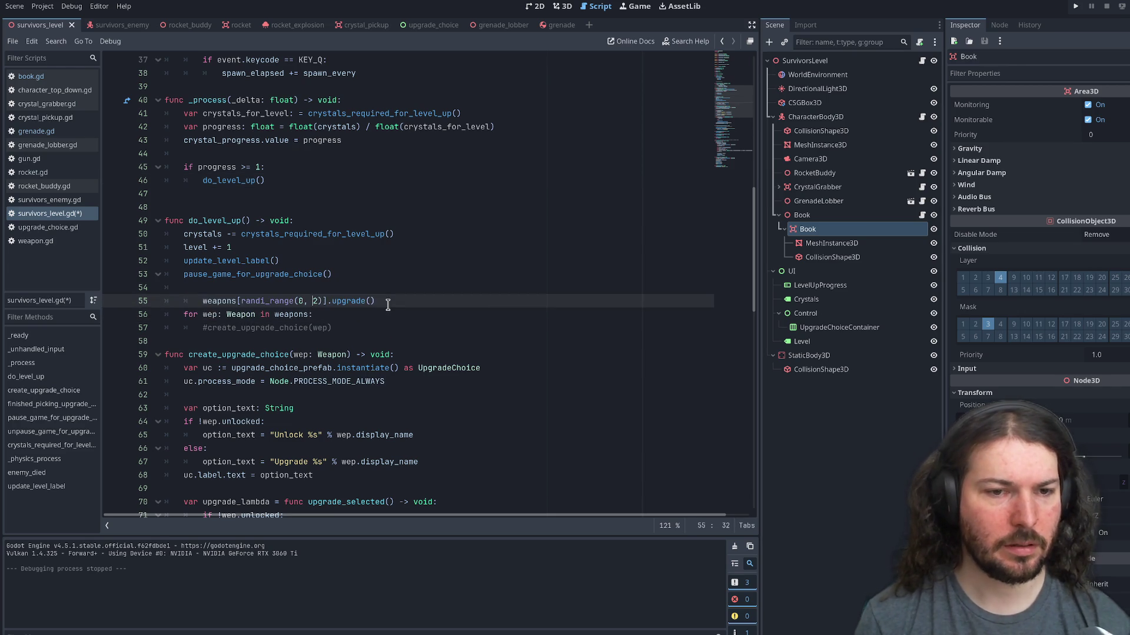
{"action": "key", "text": "Down"}
{"action": "key", "text": "Down"}
{"action": "key", "text": "shift+Up"}
{"action": "key", "text": "Up"}
{"action": "key", "text": "shift+Tab"}
{"action": "key", "text": "Down"}
{"action": "key", "text": "shift+Down"}
{"action": "key", "text": "Up"}
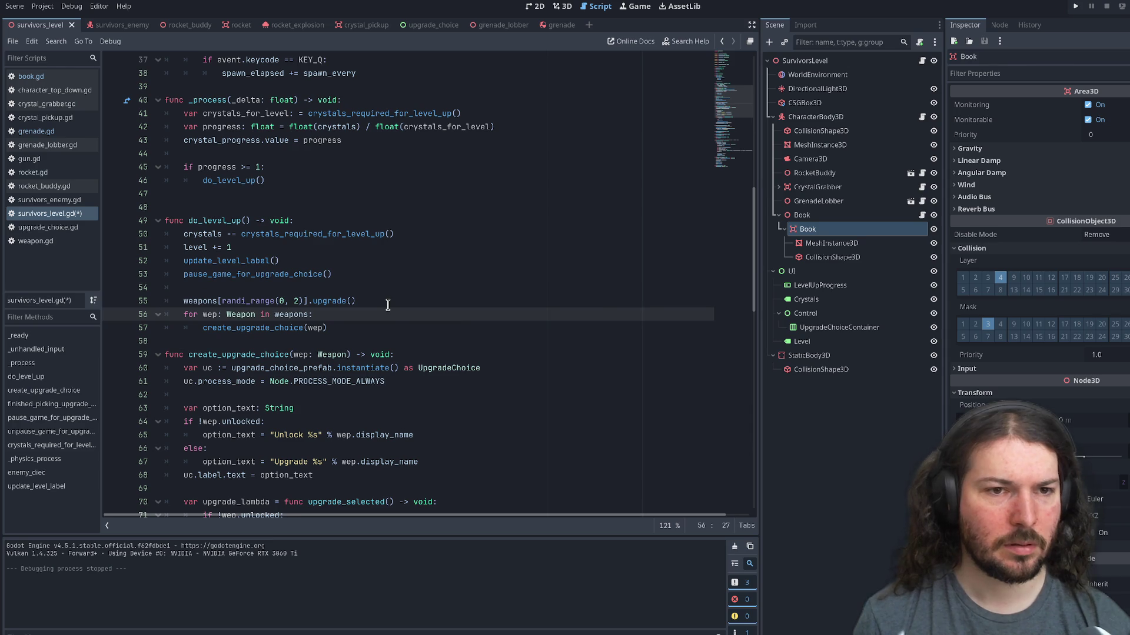
{"action": "key", "text": "Up"}
{"action": "key", "text": "alt+Up"}
{"action": "key", "text": "alt+Up"}
{"action": "key", "text": "alt+Up"}
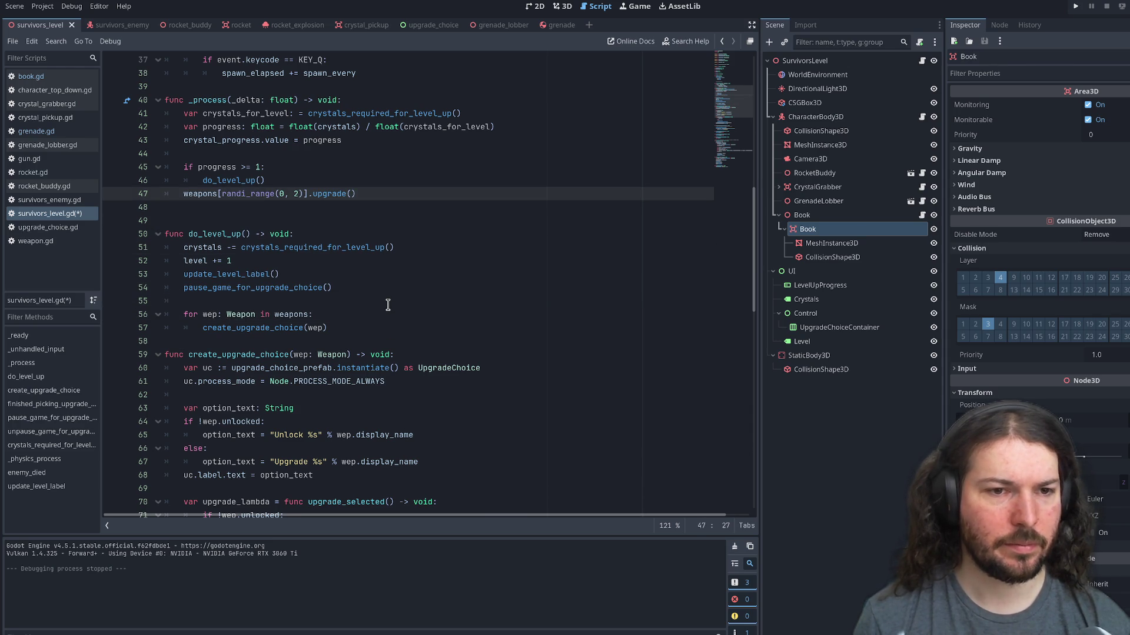
{"action": "key", "text": "alt+Down"}
{"action": "key", "text": "alt+Down"}
{"action": "key", "text": "alt+Down"}
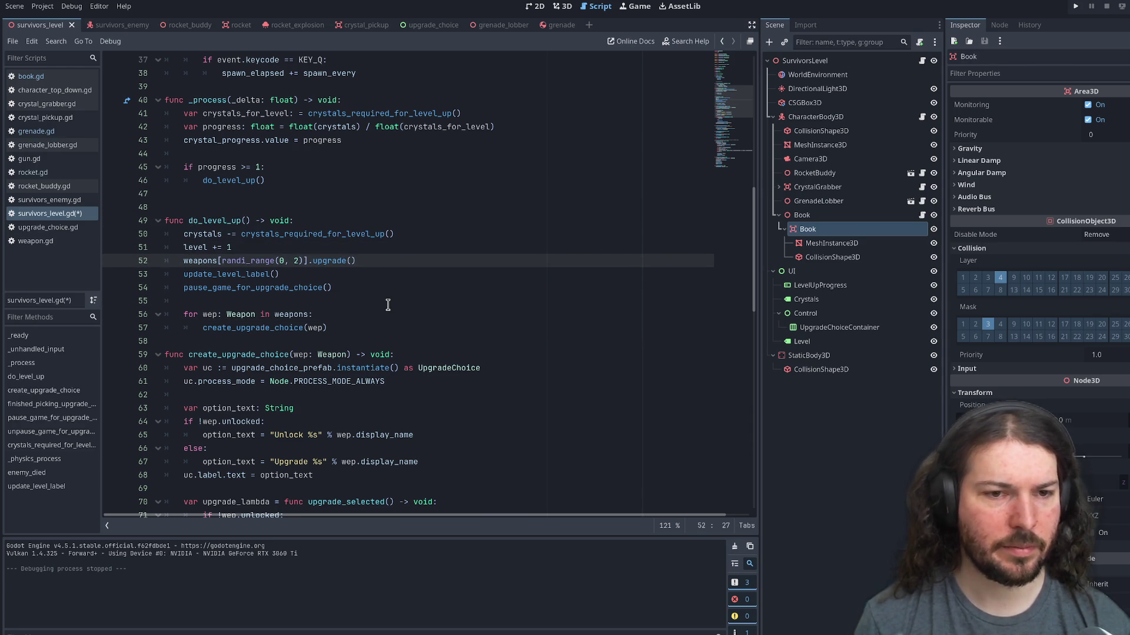
{"action": "key", "text": "alt+Down"}
Step: Add a return after the upgrade call, save the script, and launch a playtest
{"action": "key", "text": "End"}
{"action": "key", "text": "Return"}
{"action": "type", "text": "return"}
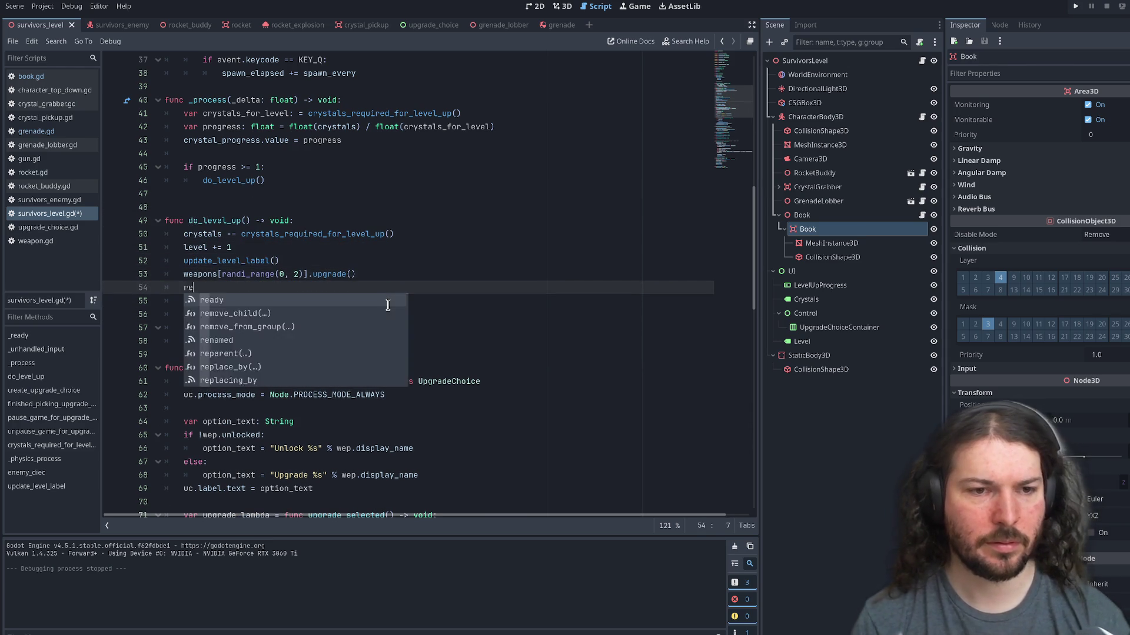
{"action": "key", "text": "ctrl+s"}
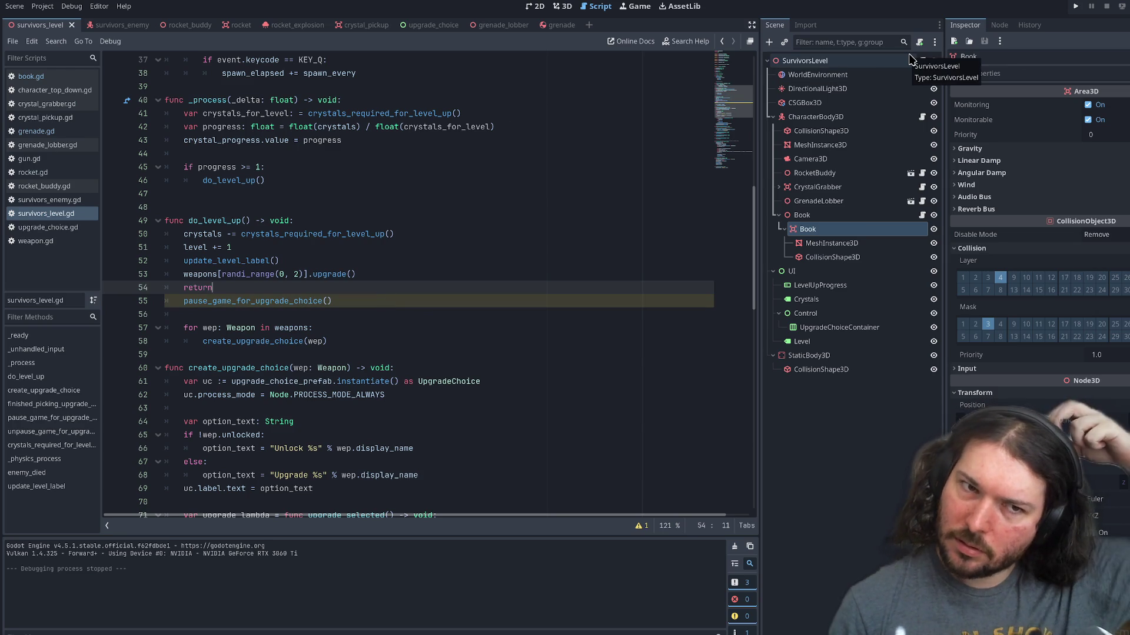
{"action": "left_click", "coordinate": [1077, 7]}
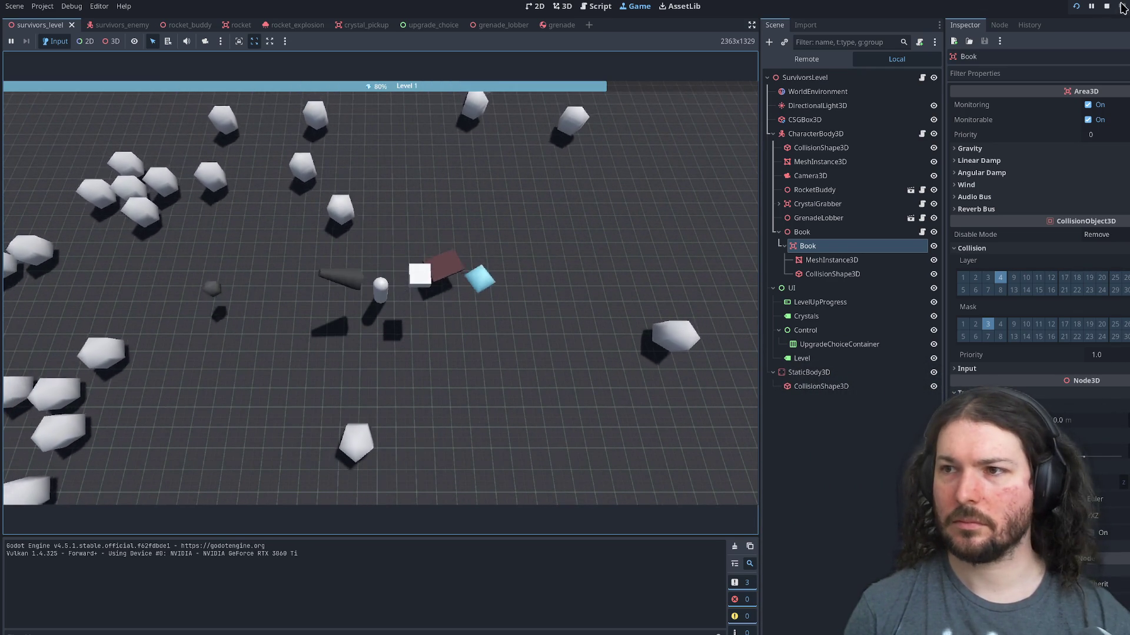
Step: Stop the game and select the CrystalGrabber's CollisionShape3D node
{"action": "key", "text": "F8"}
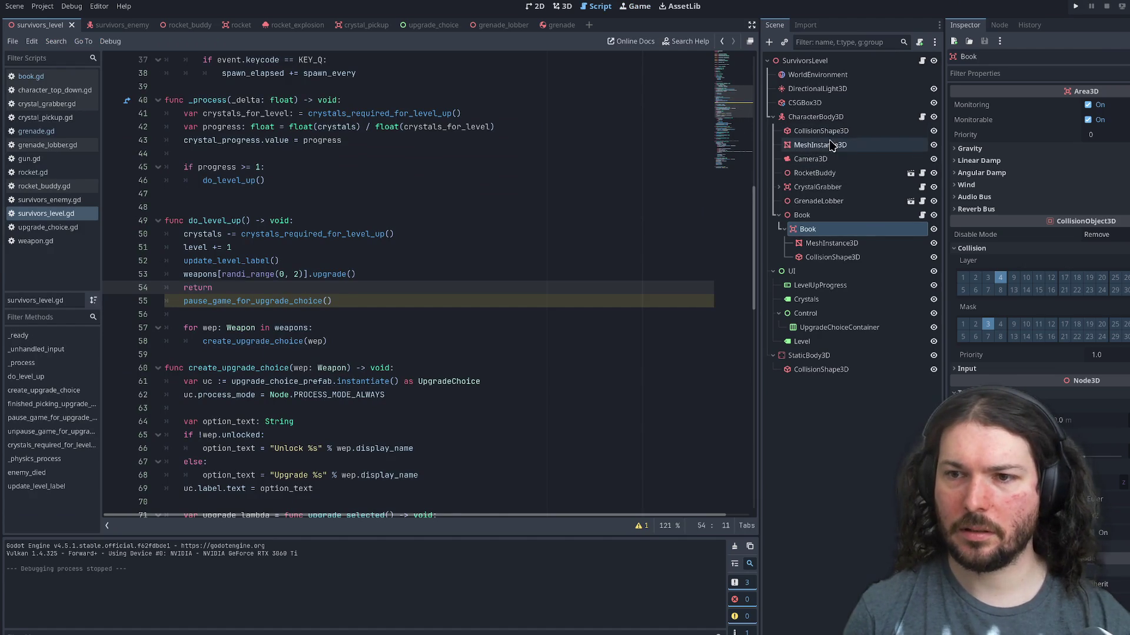
{"action": "left_click", "coordinate": [835, 187]}
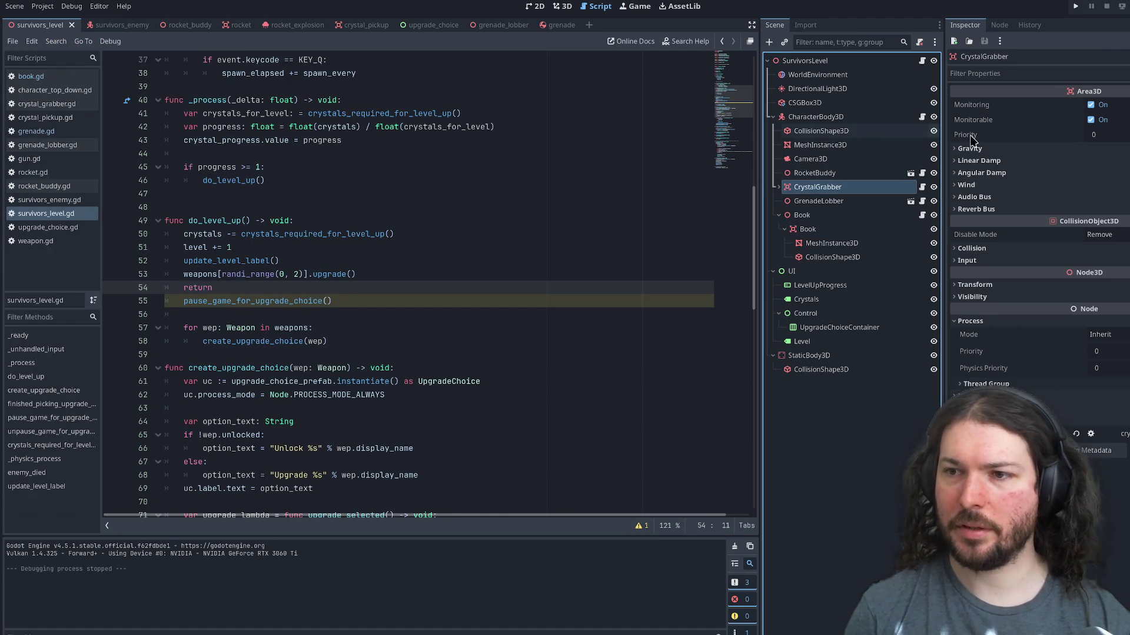
{"action": "left_click", "coordinate": [778, 187]}
{"action": "left_click", "coordinate": [827, 201]}
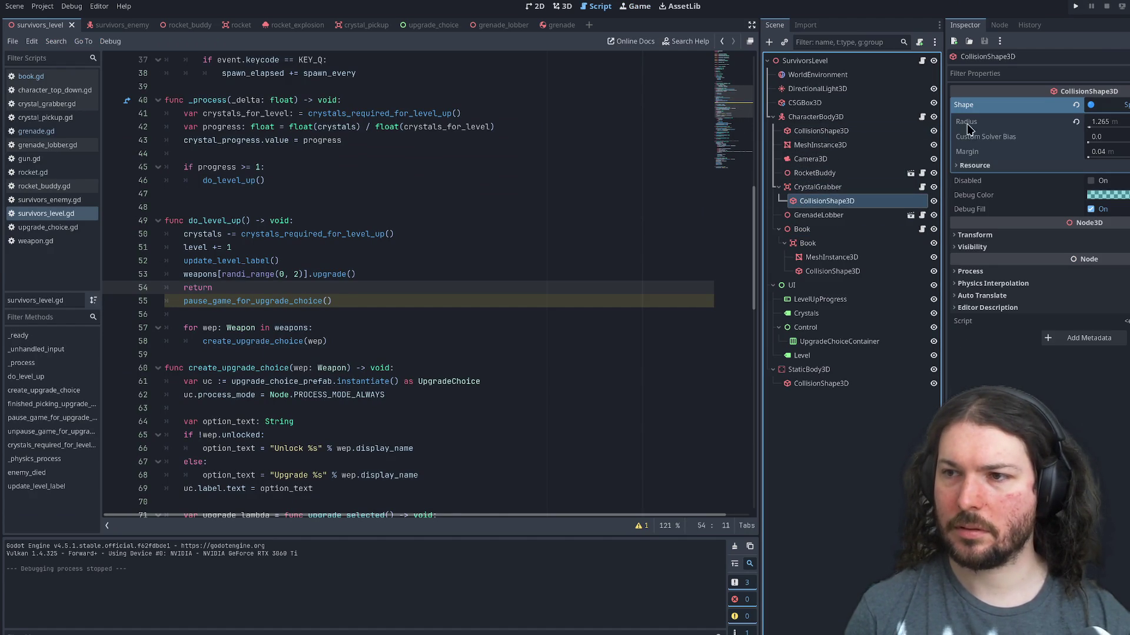
Step: Set the collision sphere radius to 3.0 m and save the scene
{"action": "left_click", "coordinate": [1113, 123]}
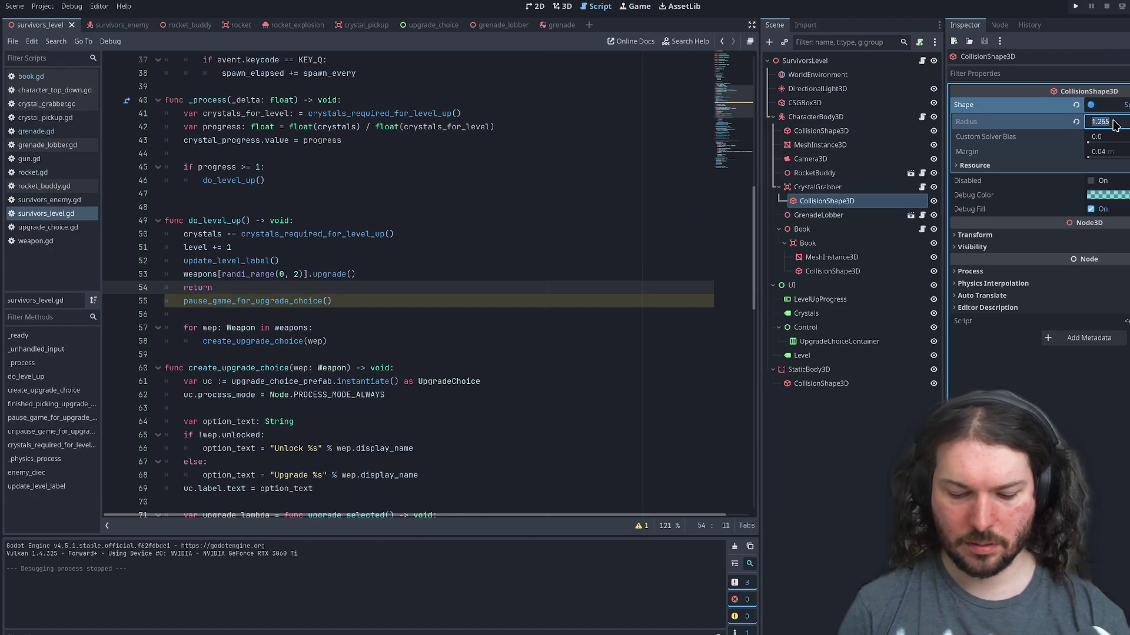
{"action": "left_click", "coordinate": [564, 7]}
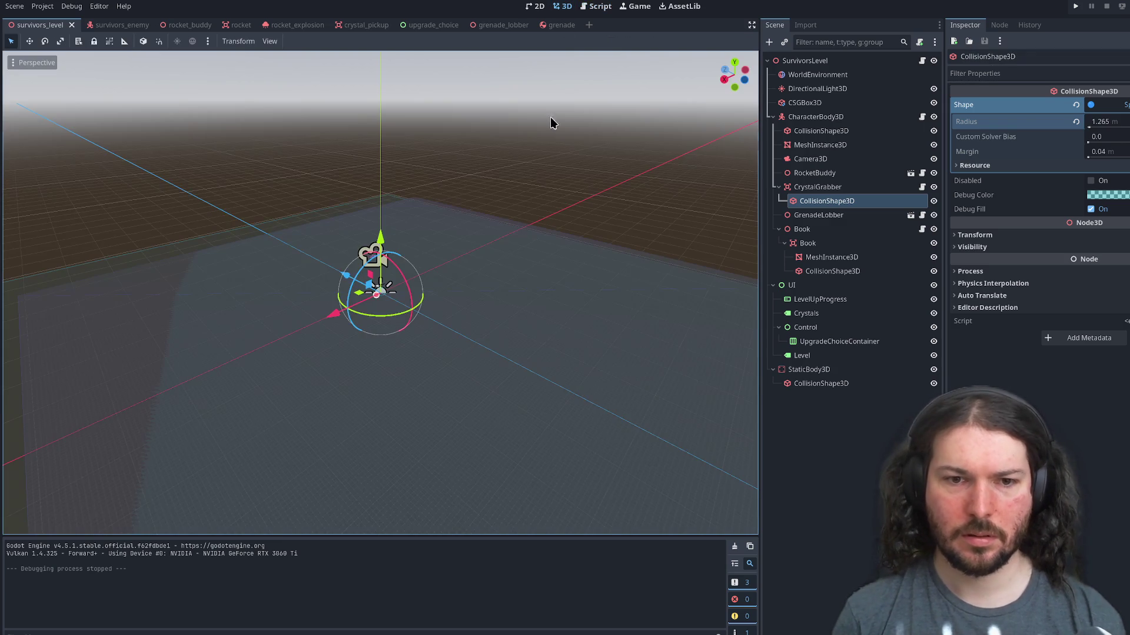
{"action": "key", "text": "KP_3"}
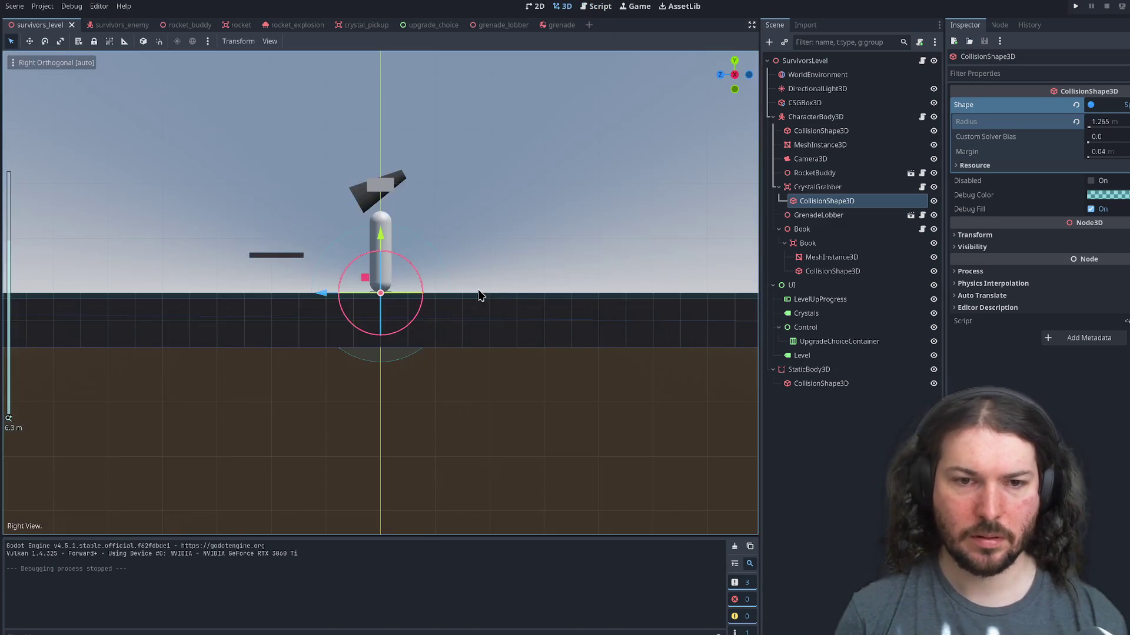
{"action": "left_click_drag", "start_coordinate": [478, 295], "coordinate": [592, 267]}
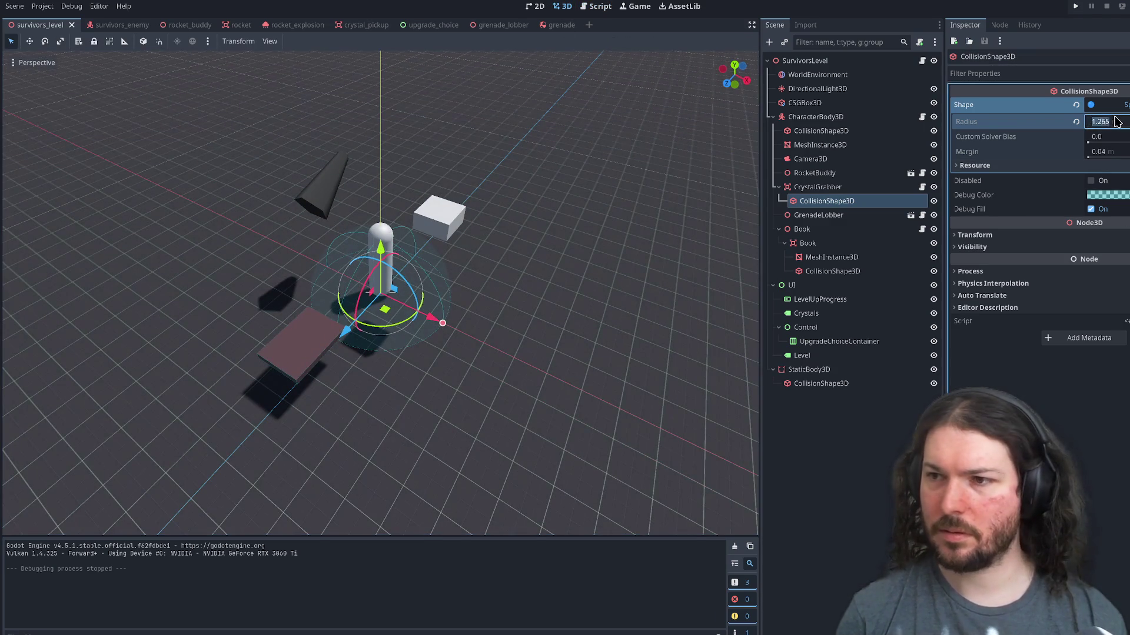
{"action": "key", "text": "Return"}
{"action": "key", "text": "ctrl+s"}
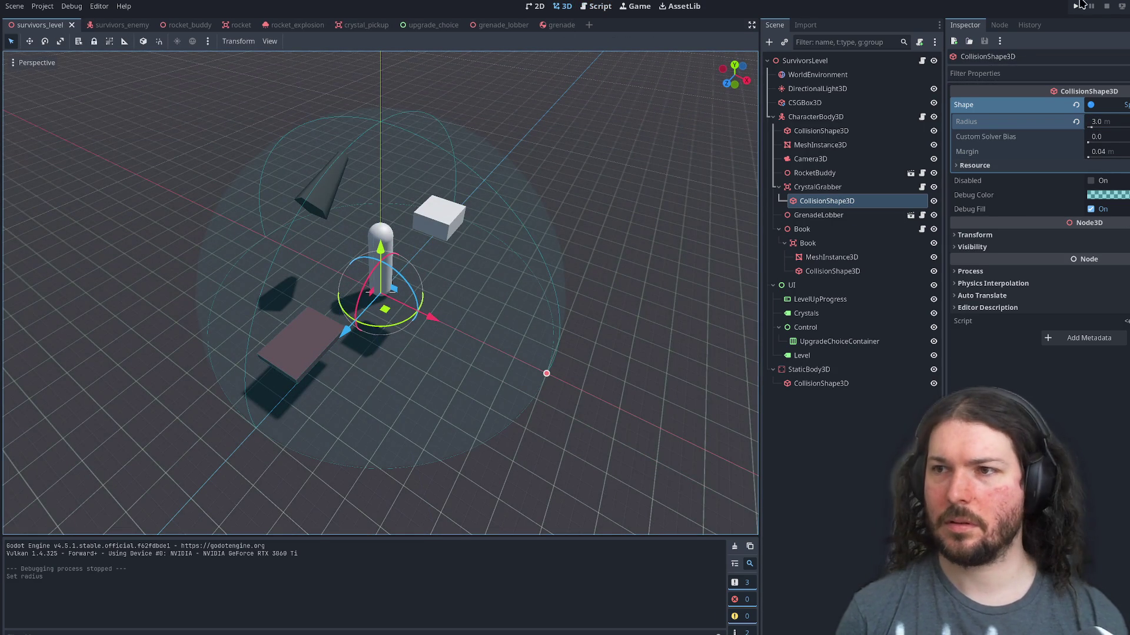
Step: Try a 2.0 m radius, revert to 3.0 m, and run the game
{"action": "left_click", "coordinate": [1122, 126]}
{"action": "key", "text": "Return"}
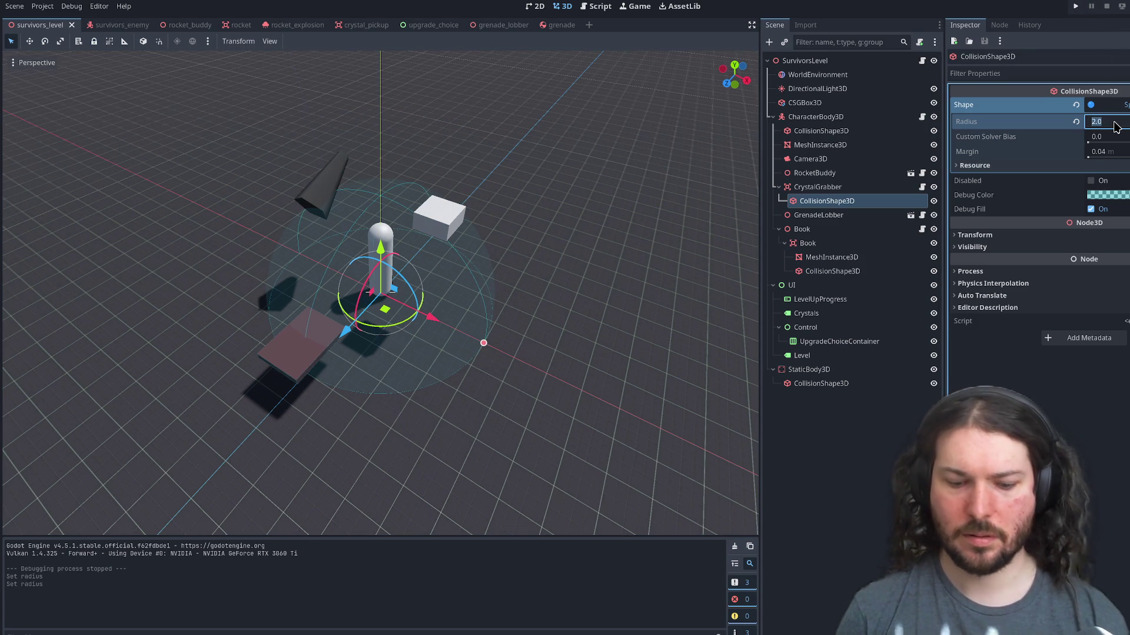
{"action": "type", "text": "3"}
{"action": "key", "text": "Return"}
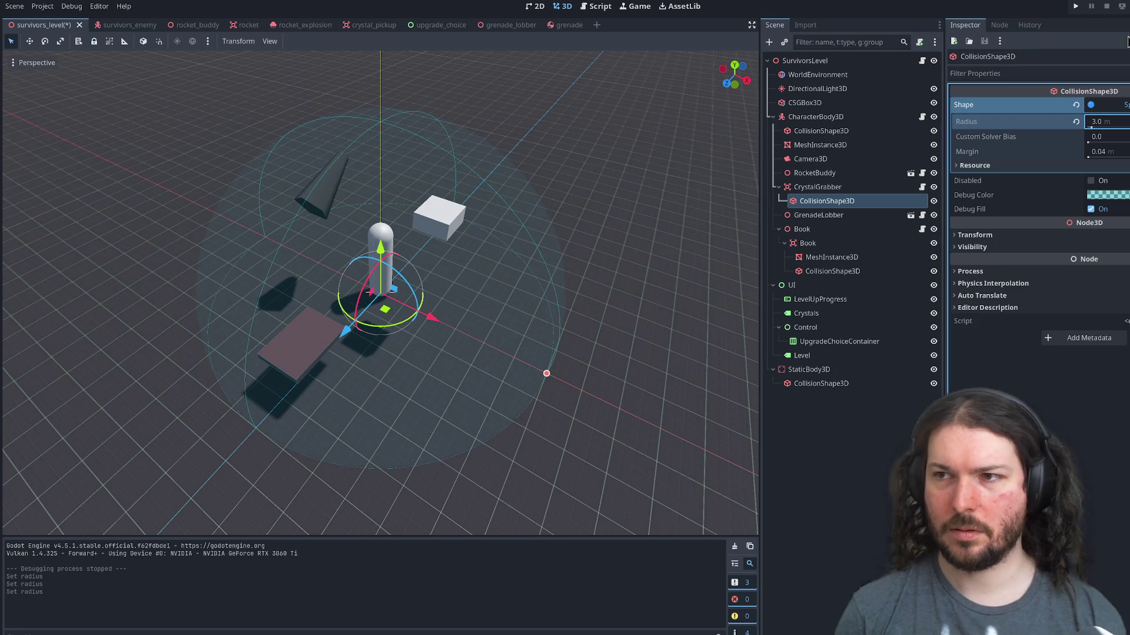
{"action": "left_click", "coordinate": [1076, 6]}
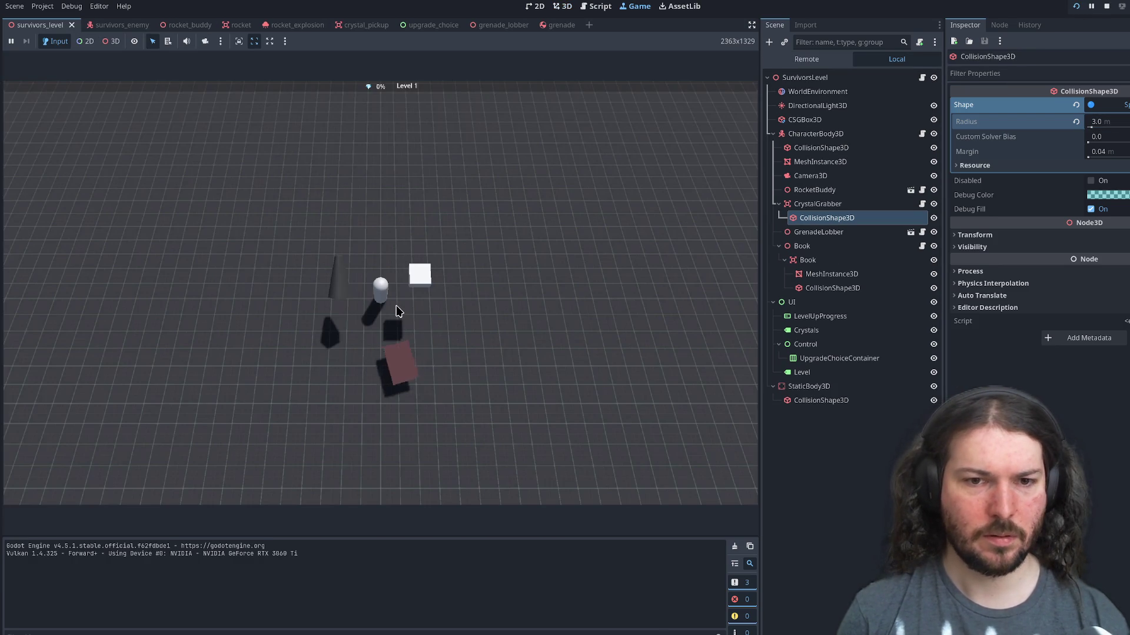
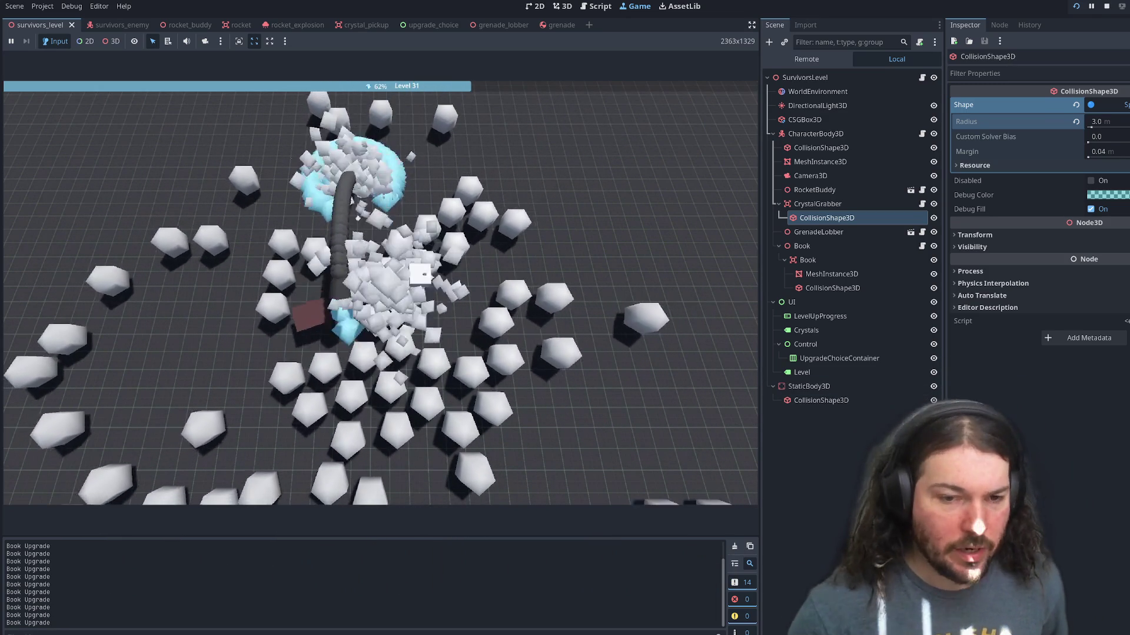
Step: Focus the running survivors game and steer the player up through the swarm toward level 38
{"action": "left_click", "coordinate": [1061, 490]}
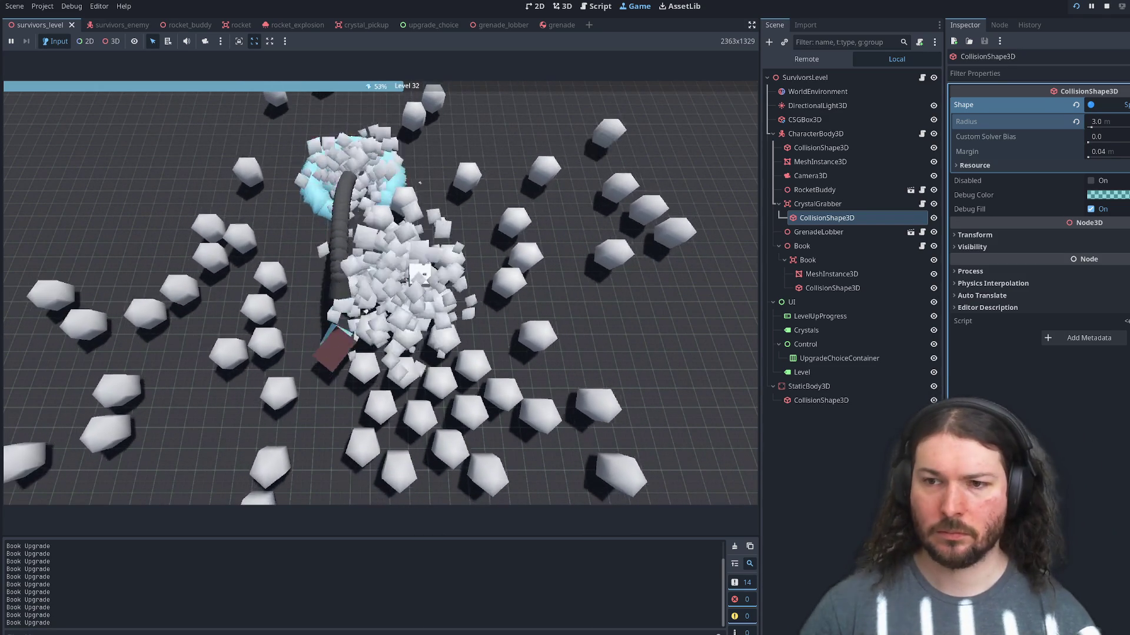
{"action": "left_click", "coordinate": [379, 266]}
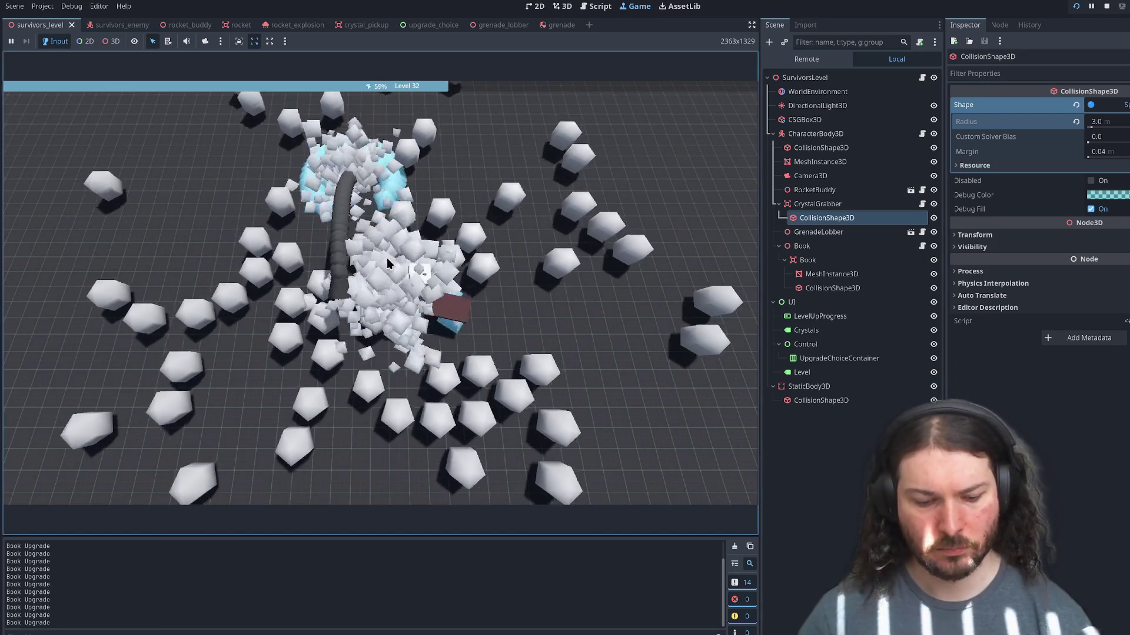
{"action": "key", "text": "w"}
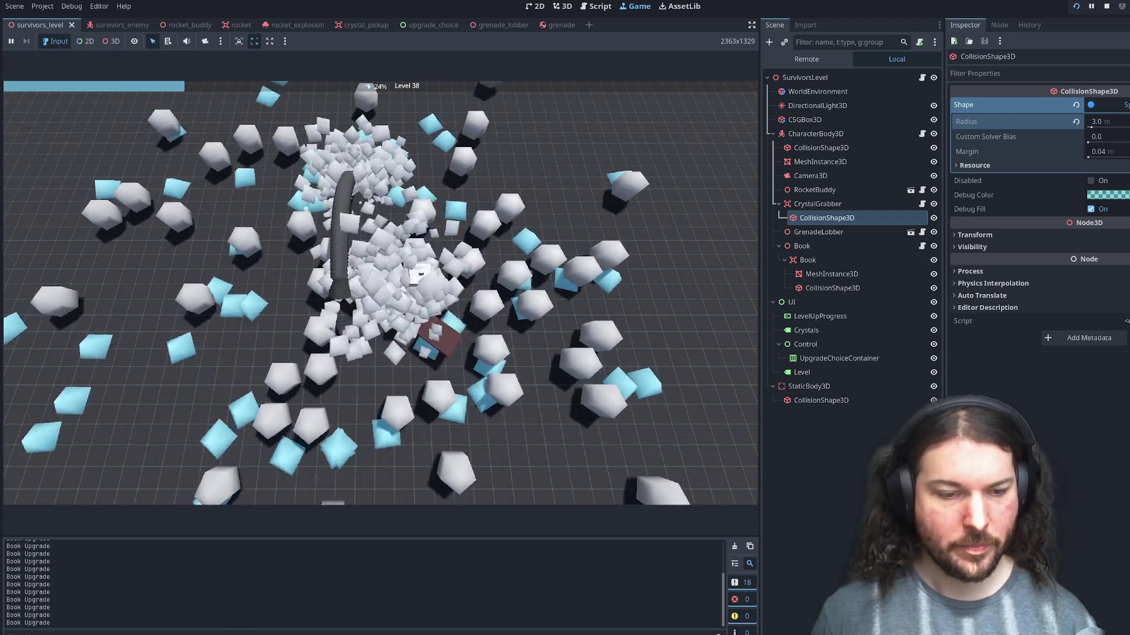
Step: Launch System Monitor from a 'monit' launcher search and move its window up and right
{"action": "key", "text": "super"}
{"action": "type", "text": "monit"}
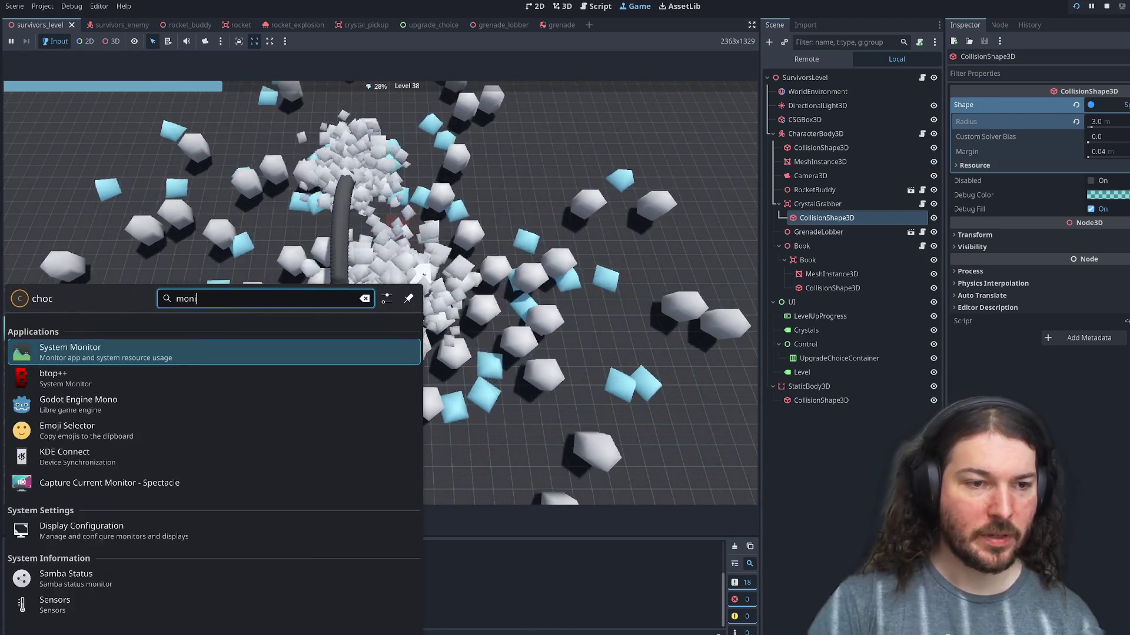
{"action": "key", "text": "Return"}
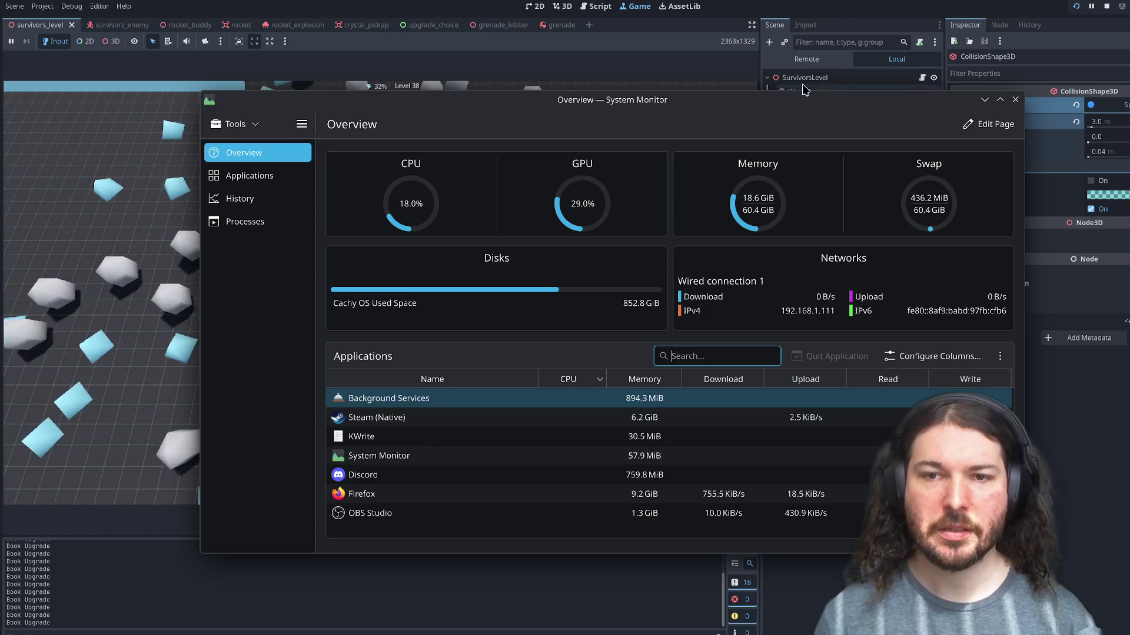
{"action": "left_click_drag", "start_coordinate": [604, 101], "coordinate": [867, 43]}
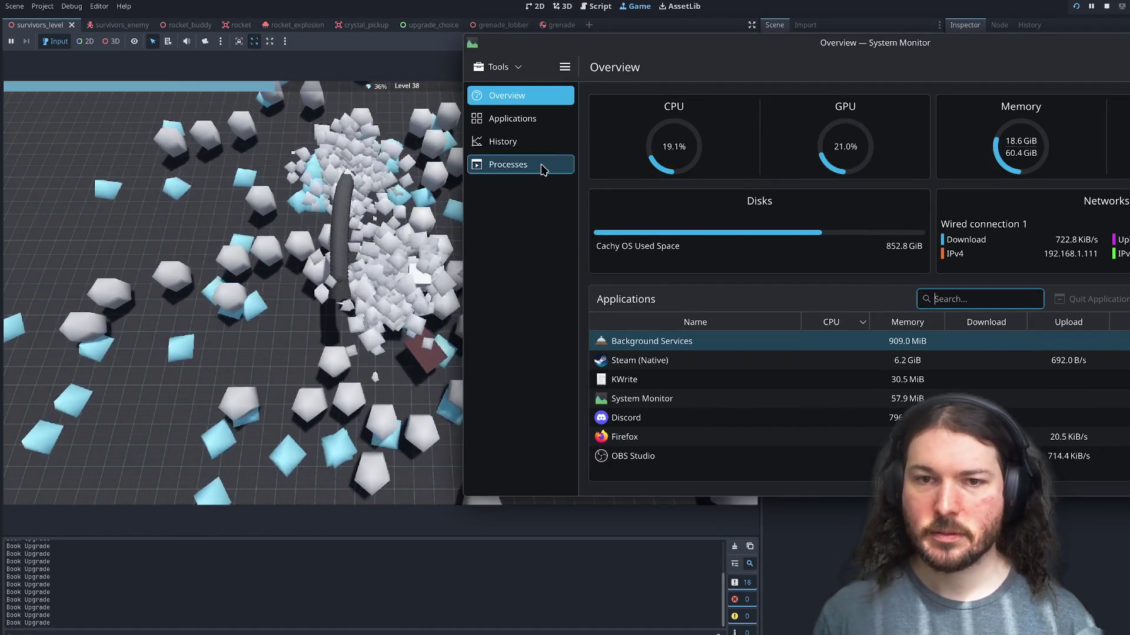
Step: Sort processes by CPU, force-kill dota2 with confirmation, then select the Godot editor process
{"action": "left_click", "coordinate": [542, 170]}
{"action": "left_click", "coordinate": [713, 93]}
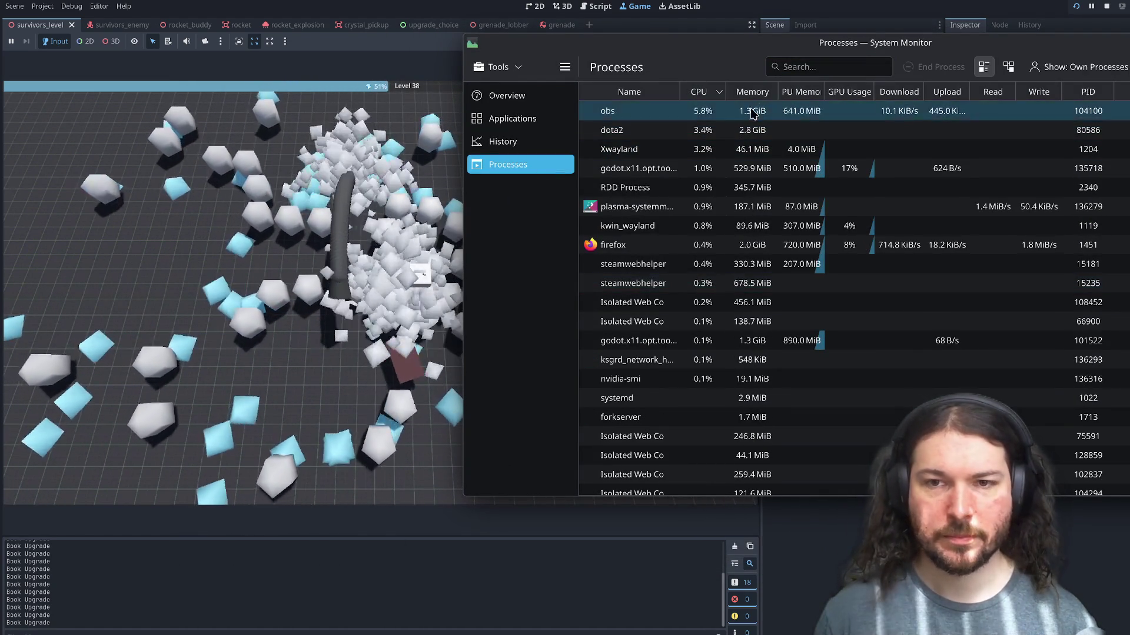
{"action": "left_click", "coordinate": [728, 127]}
{"action": "right_click", "coordinate": [738, 132]}
{"action": "mouse_move", "coordinate": [824, 142]}
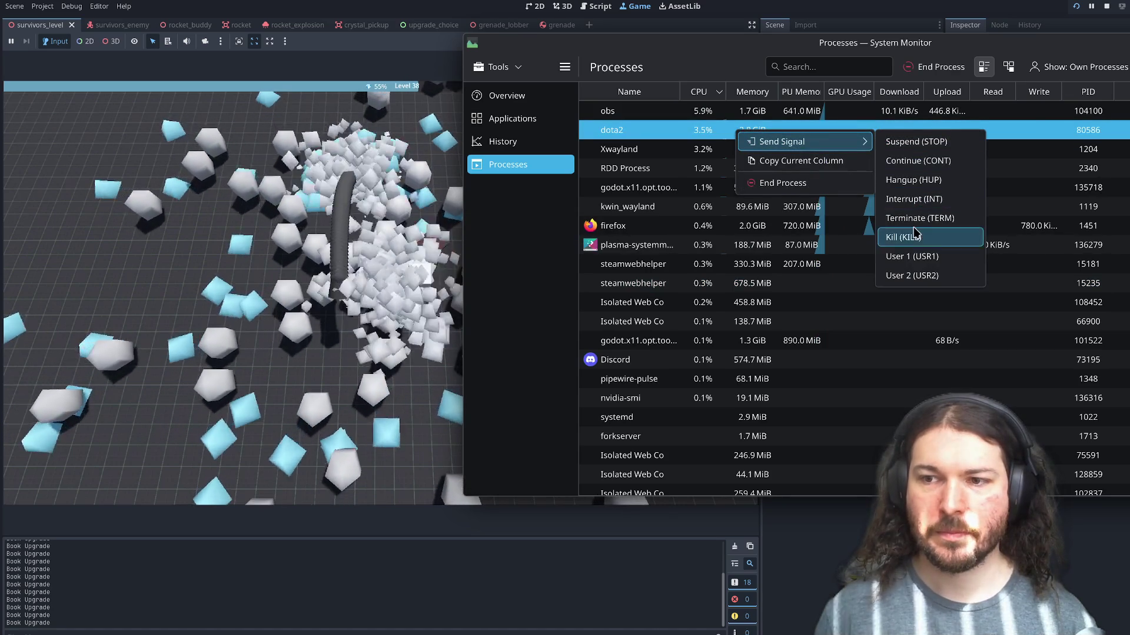
{"action": "left_click", "coordinate": [903, 237]}
{"action": "left_click", "coordinate": [947, 318]}
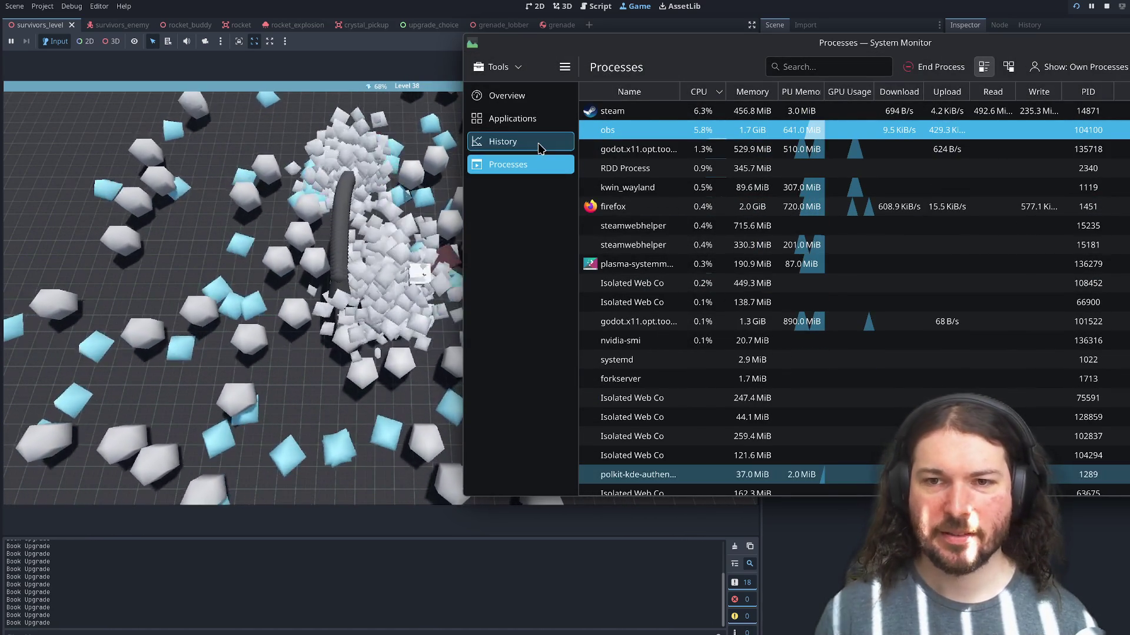
{"action": "left_click", "coordinate": [650, 155]}
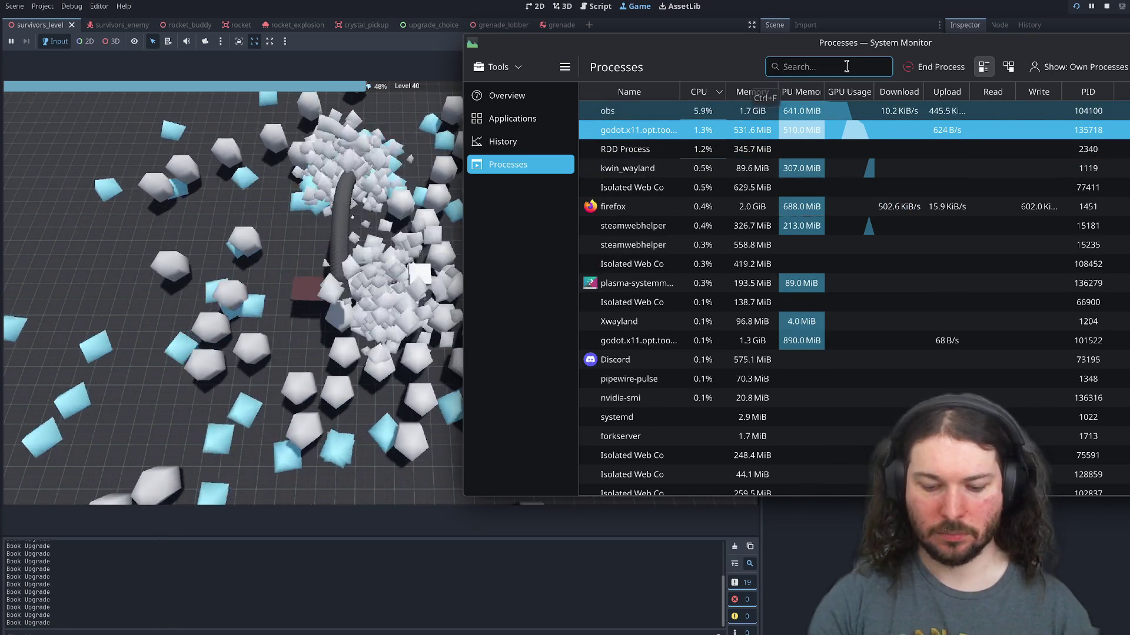
Step: Filter processes for 'godo', review the CPU/GPU usage history, then close System Monitor
{"action": "type", "text": "godo"}
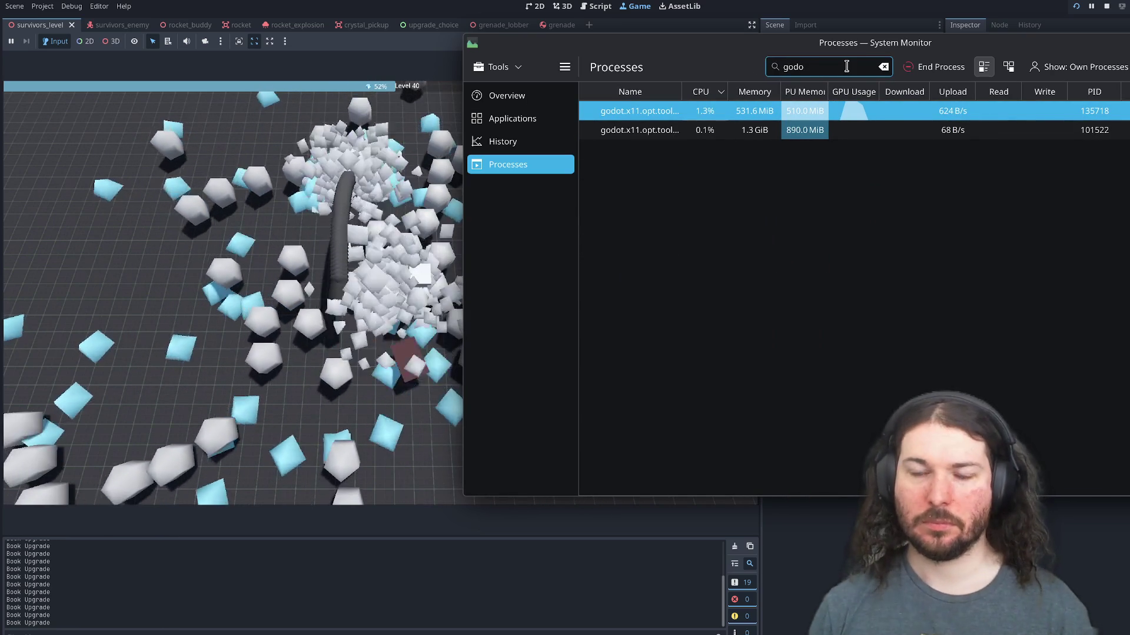
{"action": "mouse_move", "coordinate": [733, 52]}
{"action": "left_mouse_down"}
{"action": "mouse_move", "coordinate": [481, 54]}
{"action": "mouse_move", "coordinate": [1126, 40]}
{"action": "mouse_move", "coordinate": [1023, 97]}
{"action": "mouse_move", "coordinate": [696, 46]}
{"action": "left_mouse_up"}
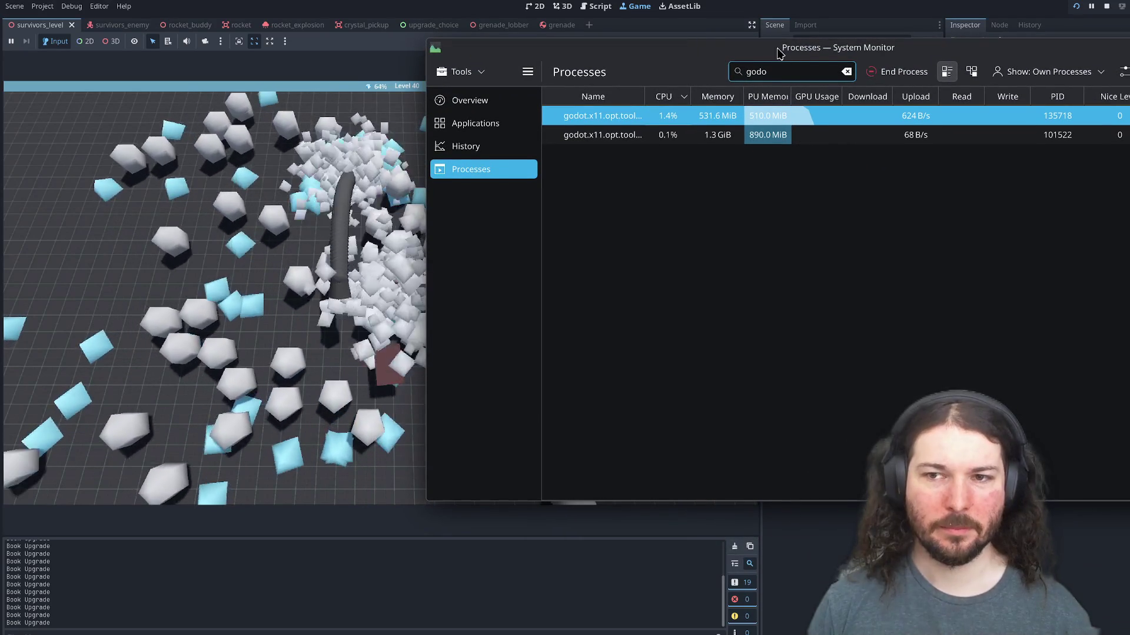
{"action": "left_click", "coordinate": [492, 143]}
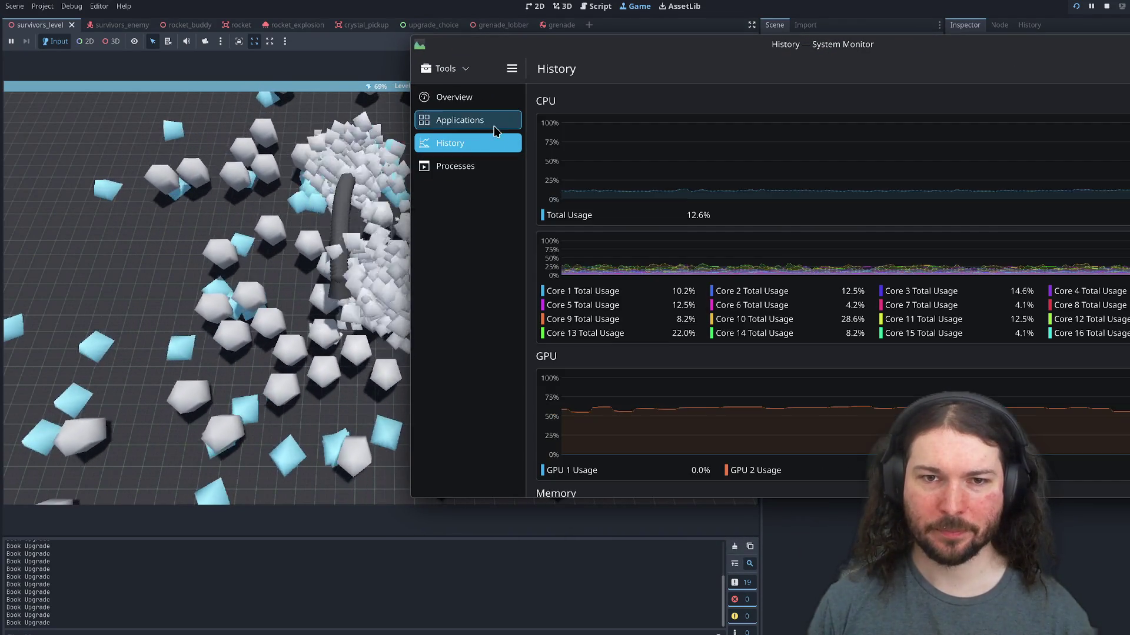
{"action": "left_click_drag", "start_coordinate": [765, 44], "coordinate": [626, 36]}
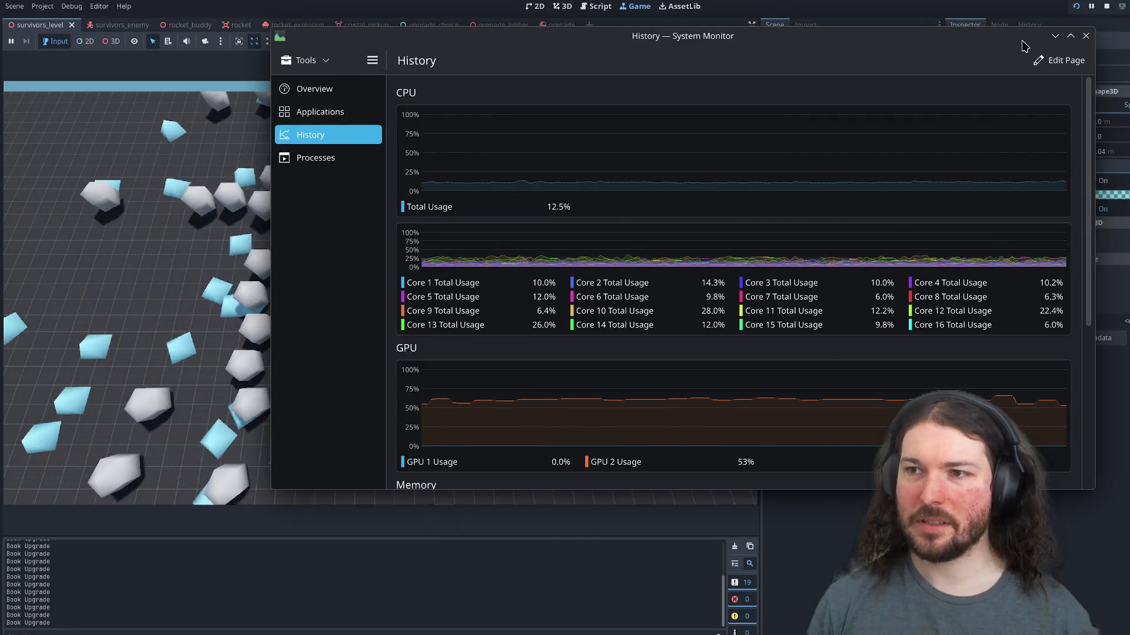
{"action": "left_click", "coordinate": [1085, 36]}
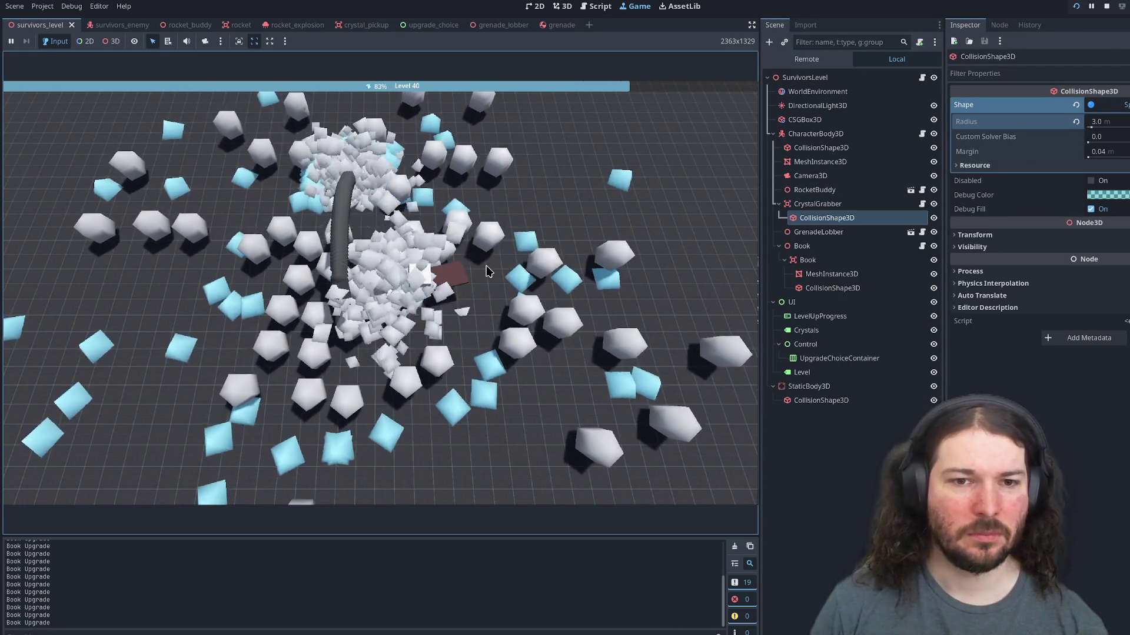
Step: Open crystal_pickup.gd in the script editor and place the caret around lines 14–15
{"action": "left_click", "coordinate": [596, 5]}
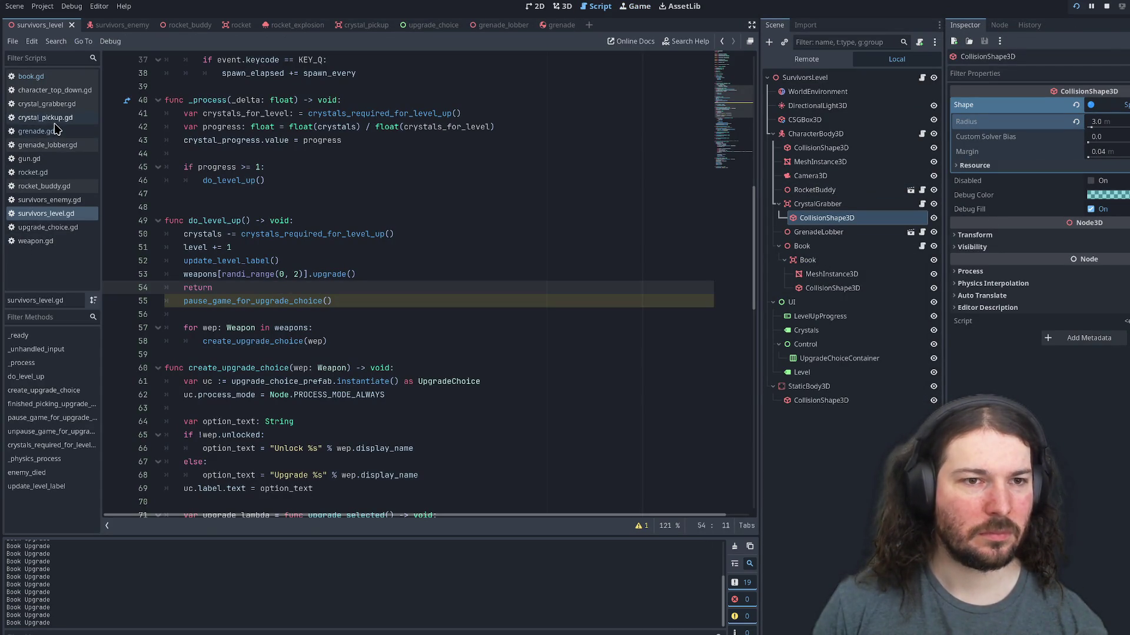
{"action": "left_click", "coordinate": [53, 119]}
{"action": "left_click", "coordinate": [191, 235]}
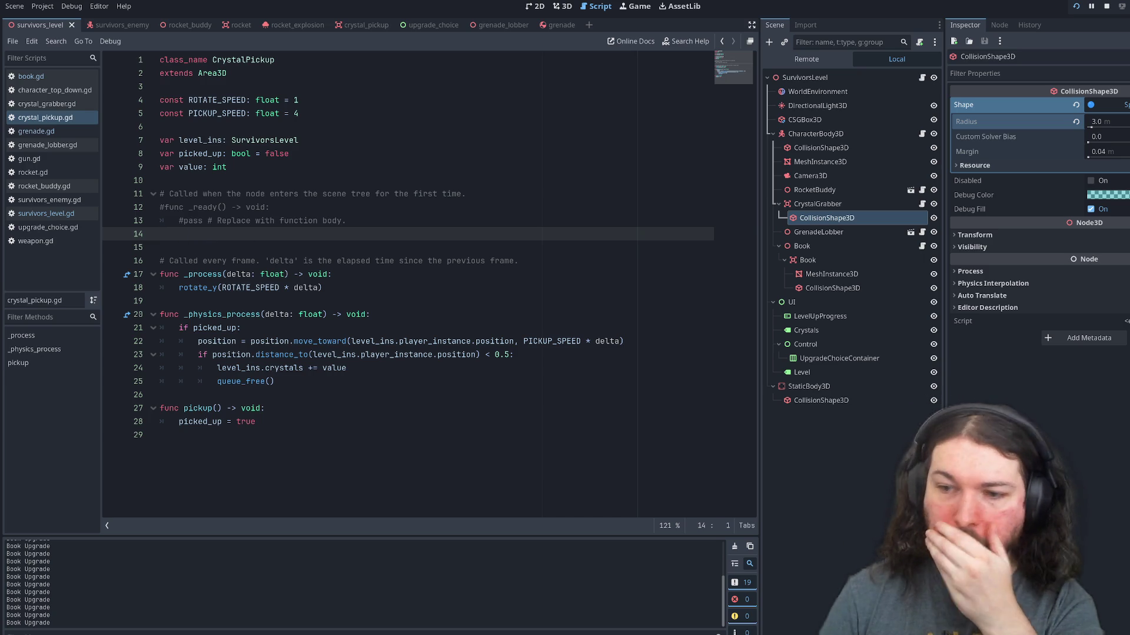
{"action": "left_click", "coordinate": [363, 479]}
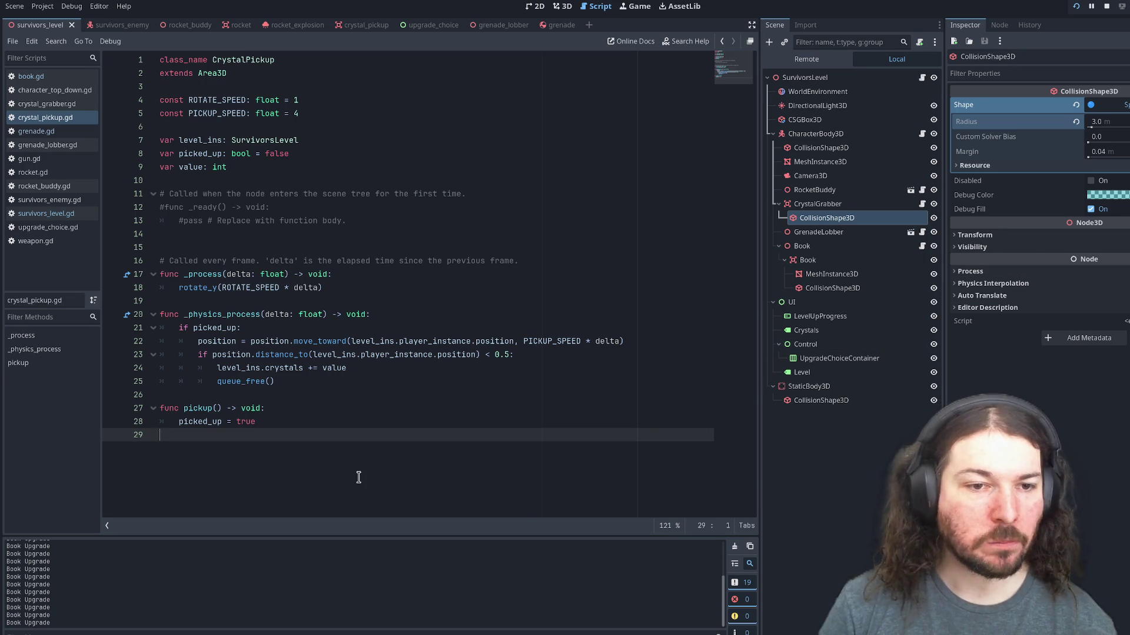
{"action": "left_click", "coordinate": [351, 247]}
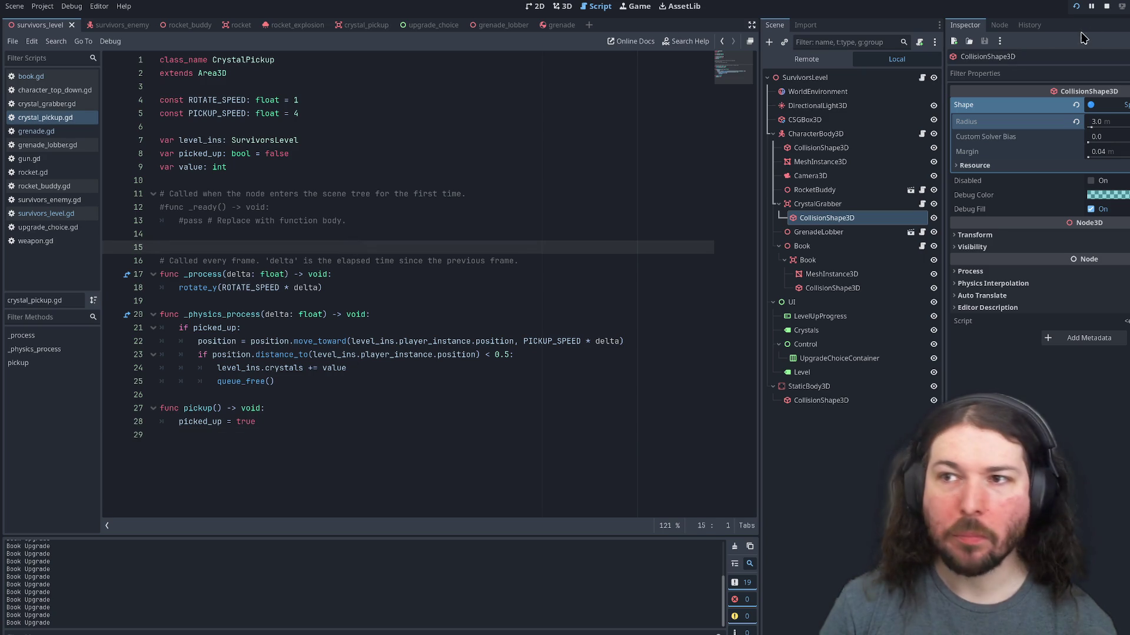
Step: Switch back to the Game view and keep playing up to level 43
{"action": "left_click", "coordinate": [635, 6]}
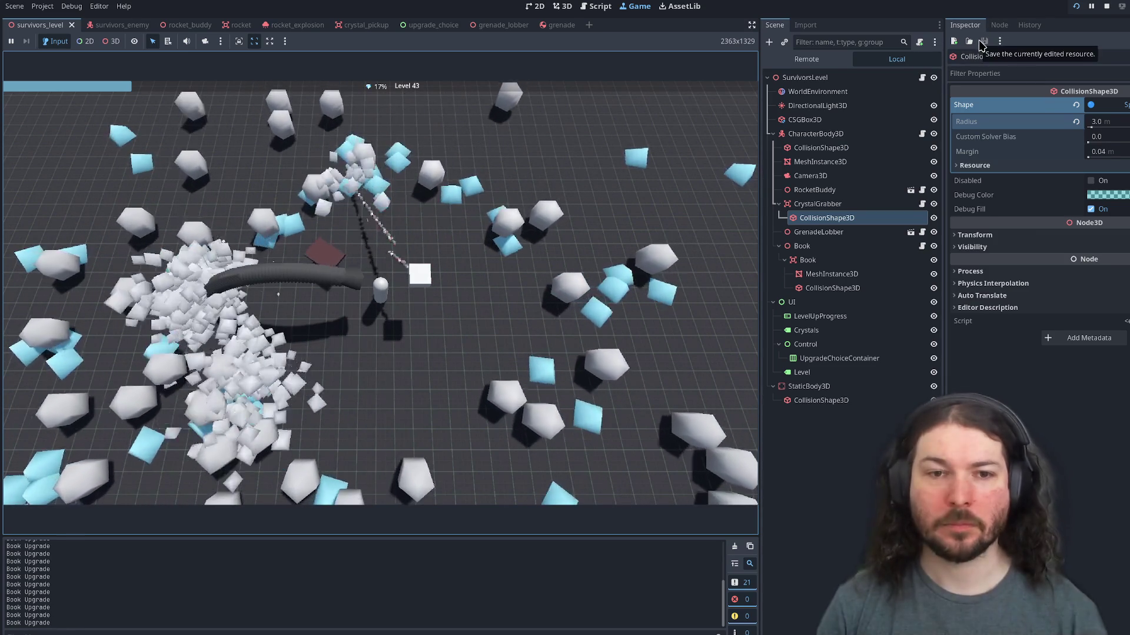
Step: Stop the running game and deselect the CrystalGrabber's 3.0 m pickup collision shape
{"action": "left_click", "coordinate": [1106, 7]}
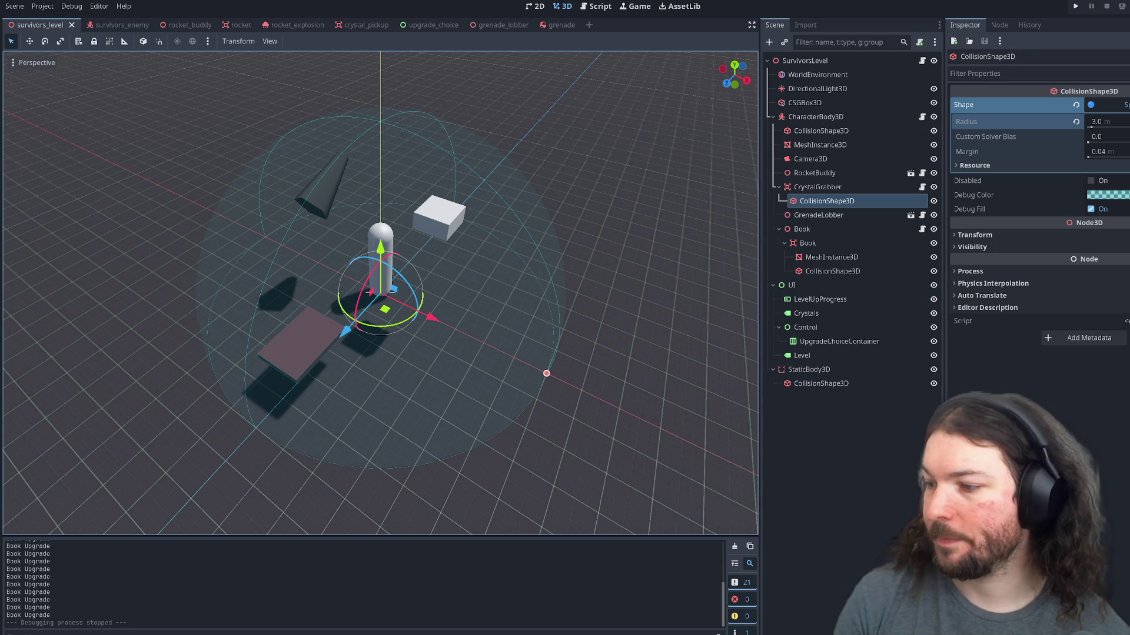
{"action": "left_click", "coordinate": [780, 488]}
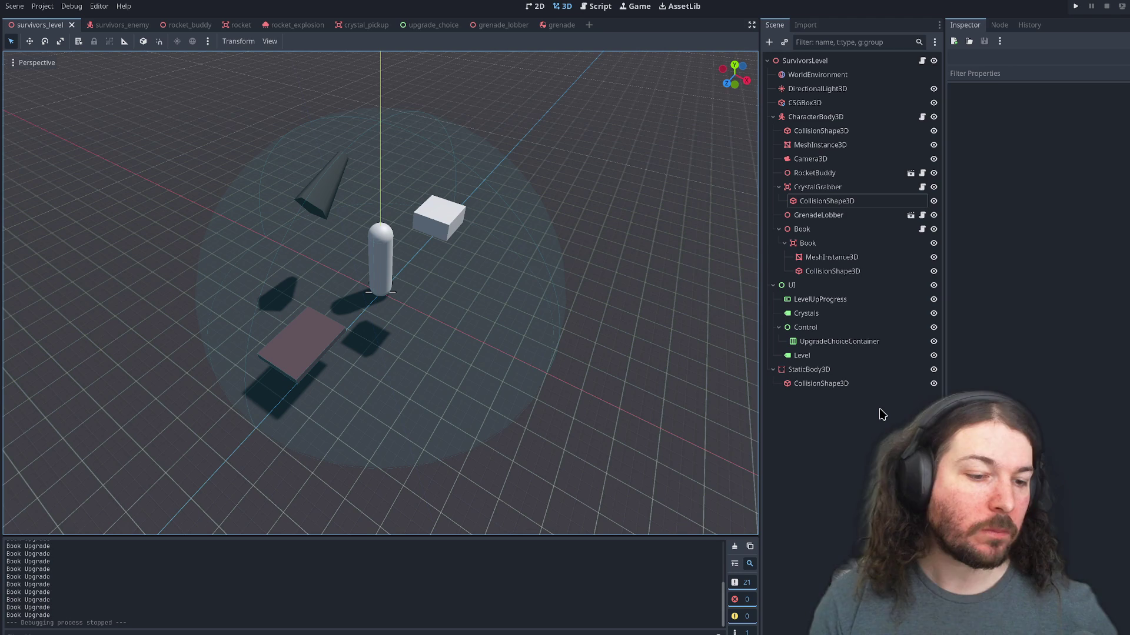
Step: Orbit the 3D scene, then playtest the level with F5 and stop it
{"action": "left_click", "coordinate": [1035, 294]}
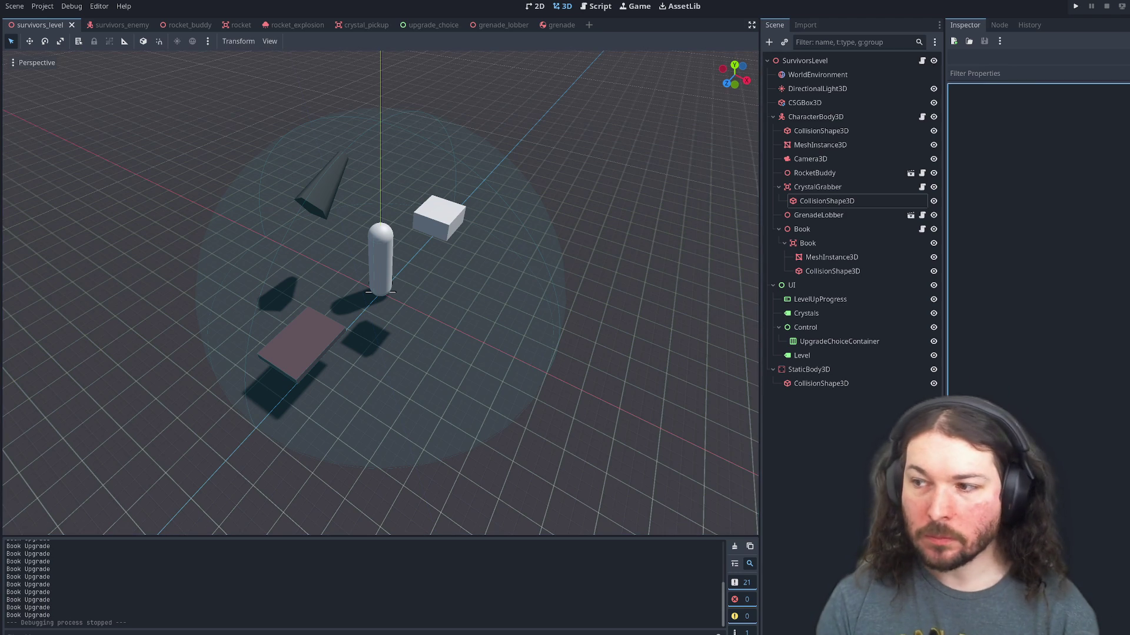
{"action": "left_click", "coordinate": [795, 423]}
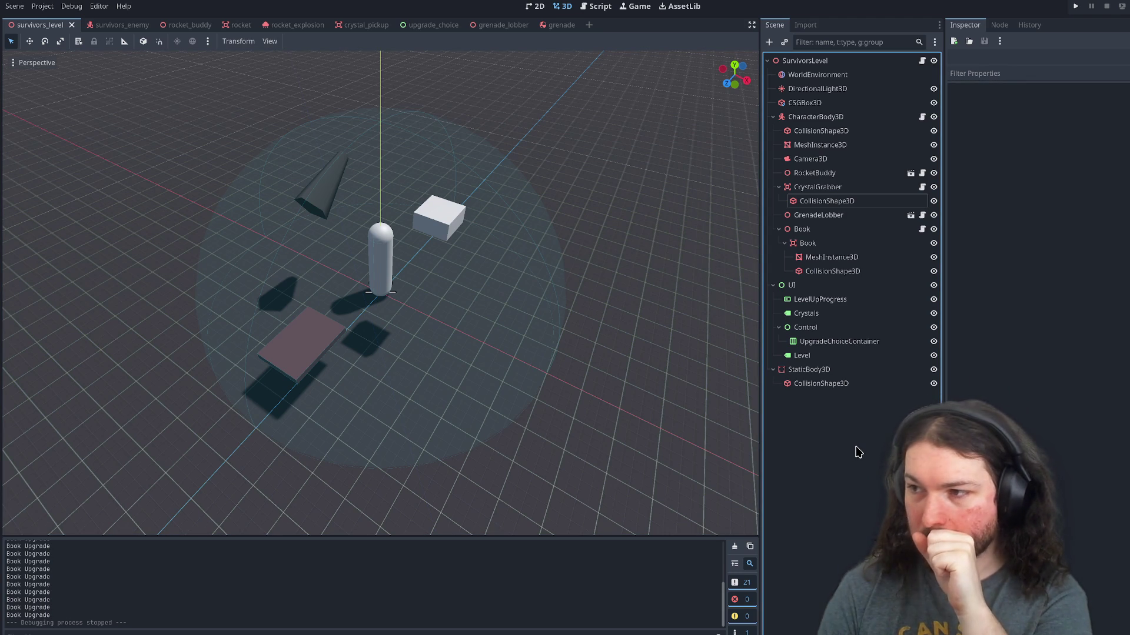
{"action": "mouse_move", "coordinate": [618, 217]}
{"action": "left_mouse_down"}
{"action": "mouse_move", "coordinate": [590, 239]}
{"action": "mouse_move", "coordinate": [638, 229]}
{"action": "left_mouse_up"}
{"action": "key", "text": "F5"}
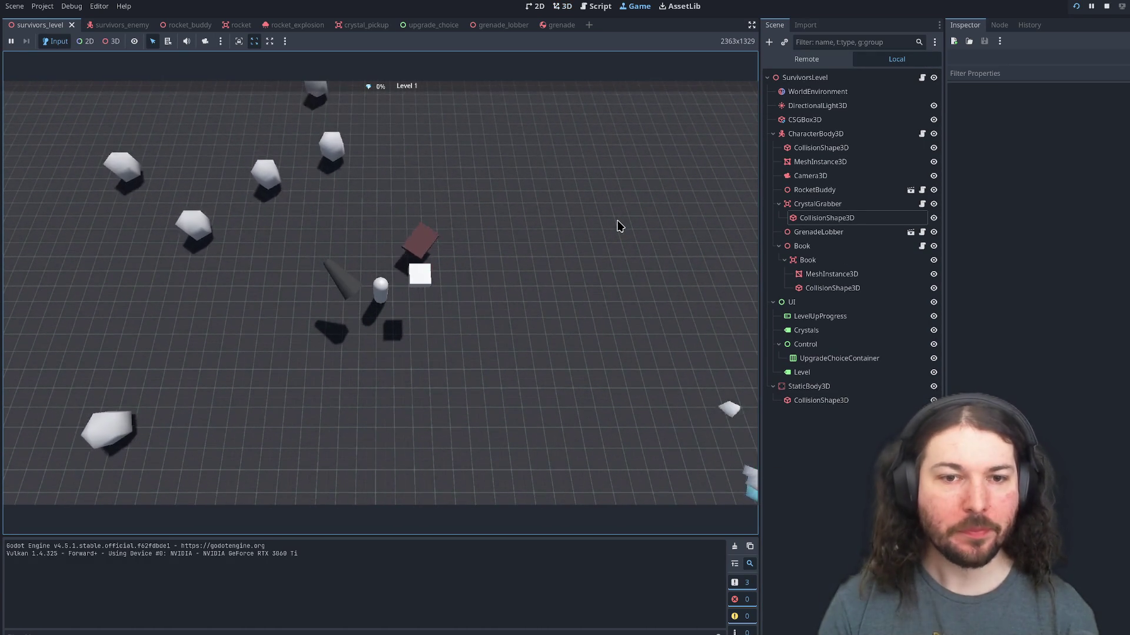
{"action": "left_click", "coordinate": [1107, 6]}
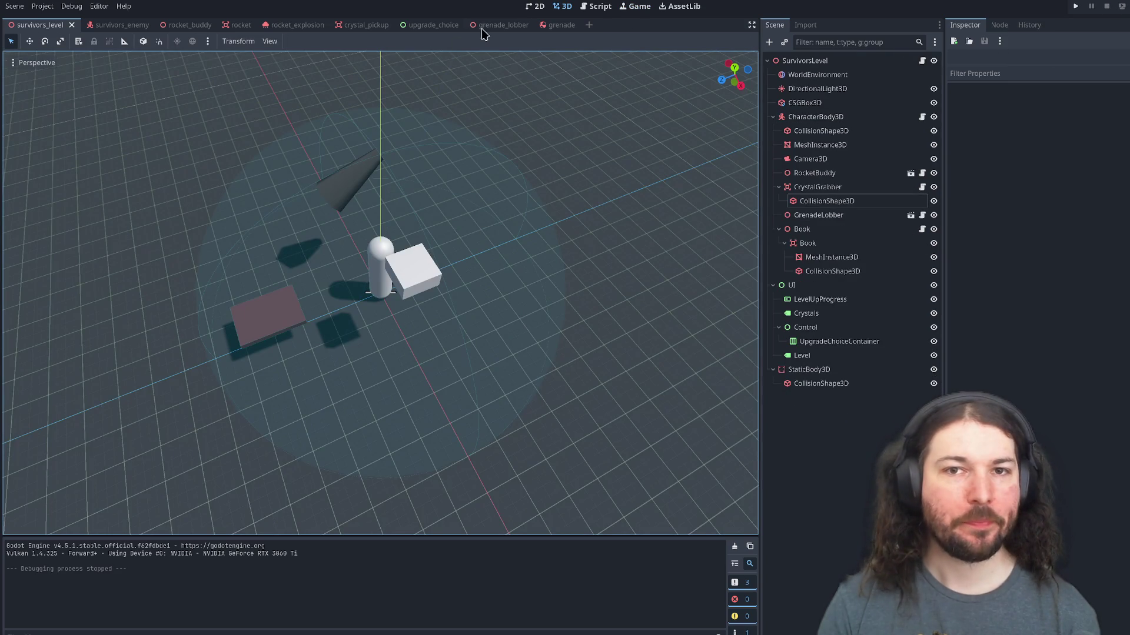
Step: Switch to the 2D view, zoom in on the HUD, and select the UI node
{"action": "left_click", "coordinate": [540, 7]}
{"action": "scroll", "coordinate": [295, 219], "scroll_direction": "up", "scroll_amount": 5}
{"action": "scroll", "coordinate": [502, 201], "scroll_direction": "up", "scroll_amount": 5}
{"action": "scroll", "coordinate": [431, 216], "scroll_direction": "up", "scroll_amount": 3}
{"action": "left_click", "coordinate": [808, 286]}
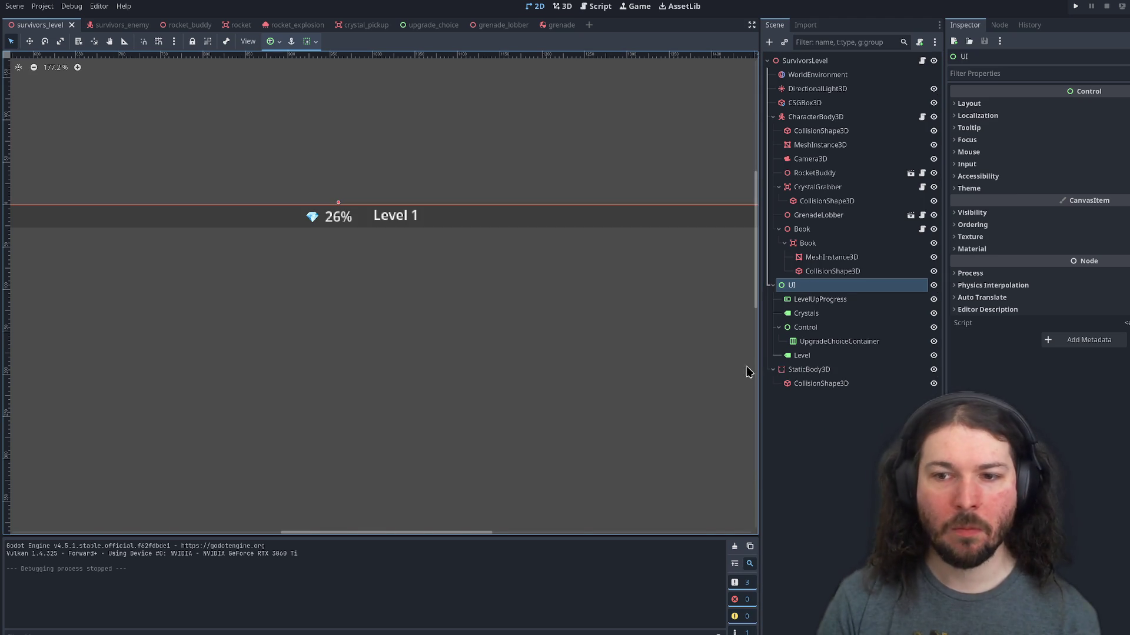
Step: Add a Label child under UI and rename it Timer
{"action": "left_click", "coordinate": [768, 41]}
{"action": "type", "text": "label"}
{"action": "key", "text": "Return"}
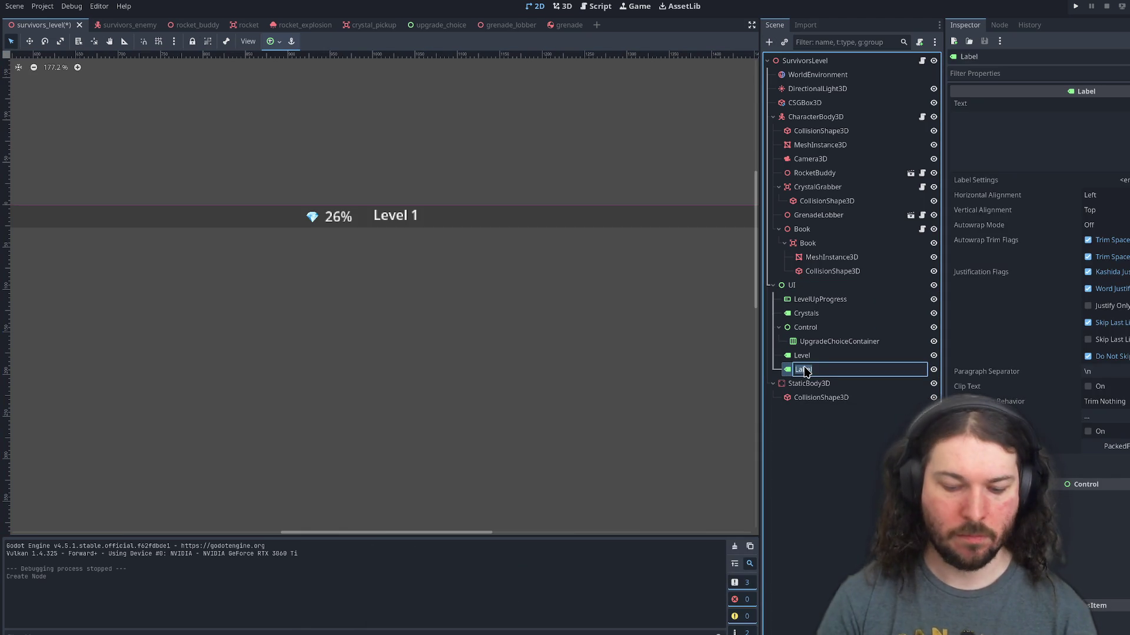
{"action": "type", "text": "Timer"}
{"action": "key", "text": "Return"}
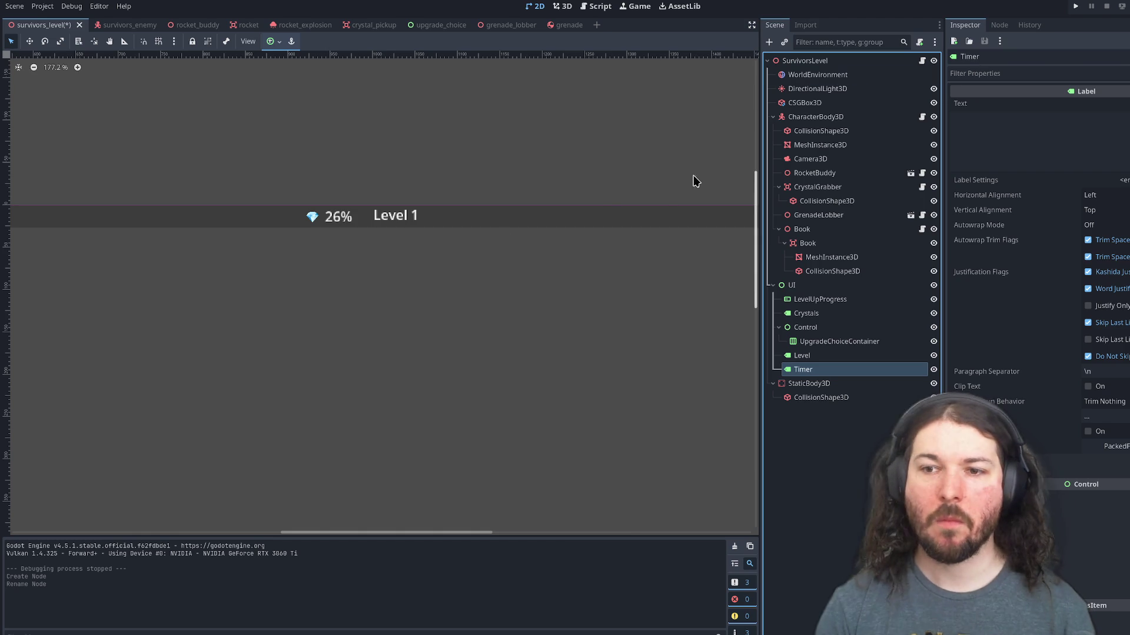
Step: Anchor Timer at Center Top, shift it left of the crystal readout, and give it text 00:00
{"action": "left_click", "coordinate": [272, 41]}
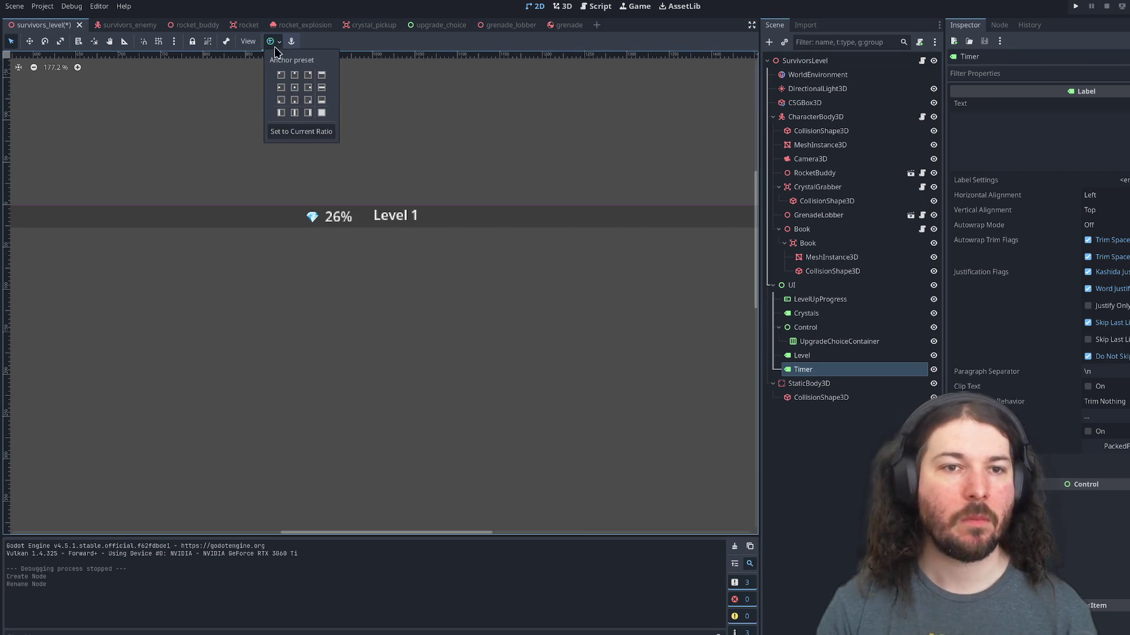
{"action": "left_click", "coordinate": [294, 75]}
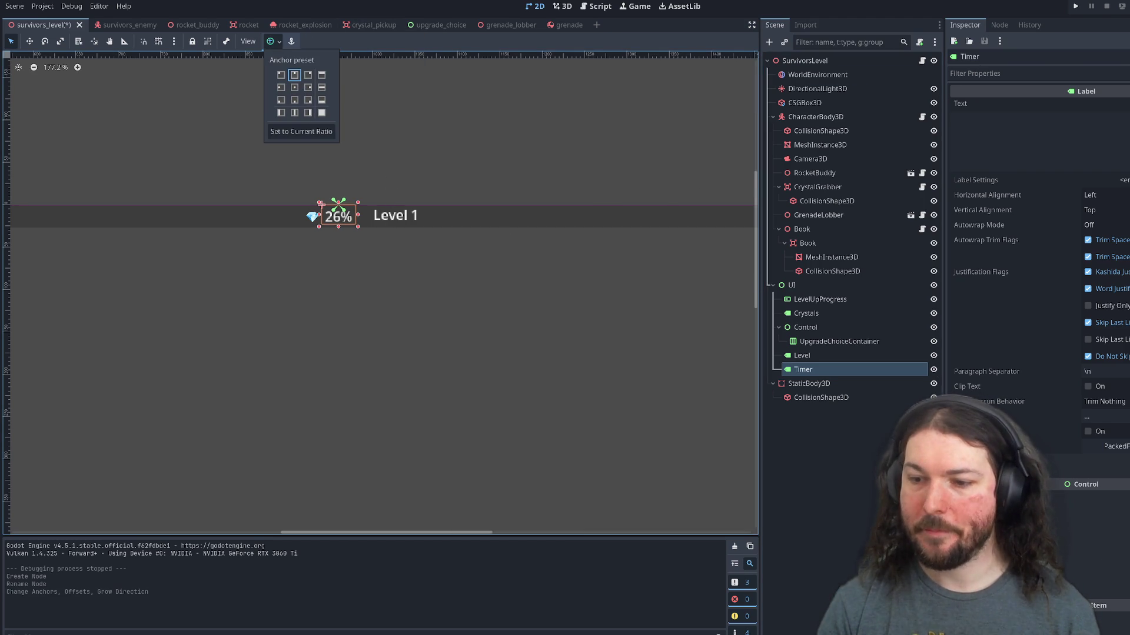
{"action": "left_click", "coordinate": [1085, 484]}
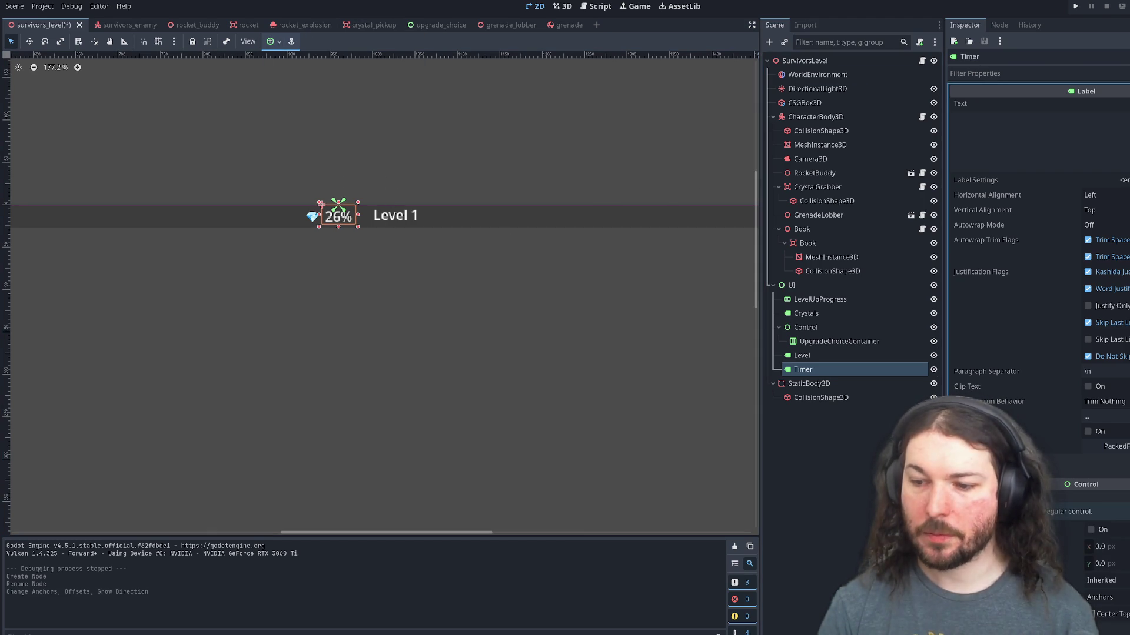
{"action": "scroll", "coordinate": [1120, 534], "scroll_direction": "down", "scroll_amount": 5}
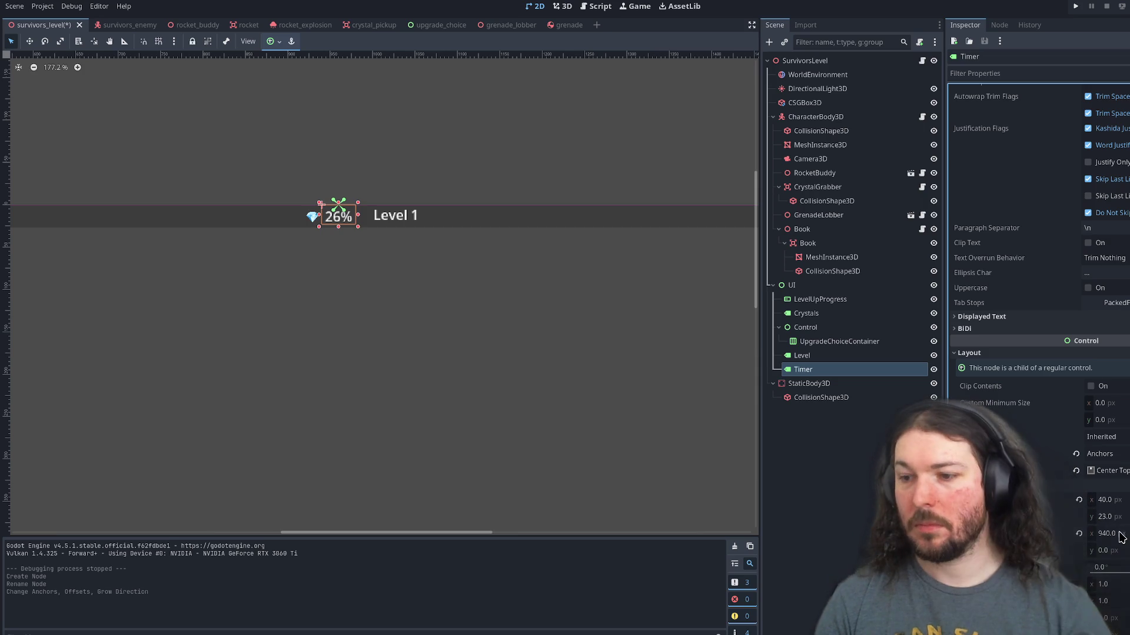
{"action": "left_click_drag", "start_coordinate": [1126, 537], "coordinate": [1072, 534]}
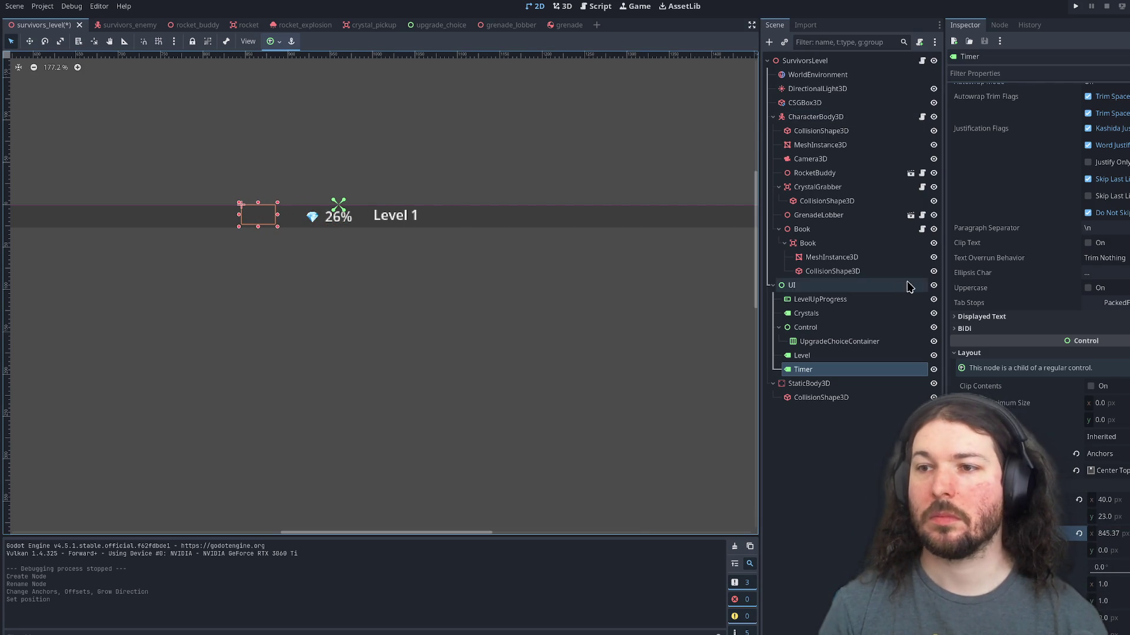
{"action": "scroll", "coordinate": [1040, 103], "scroll_direction": "up", "scroll_amount": 5}
{"action": "left_click", "coordinate": [1045, 143]}
{"action": "type", "text": "00:00"}
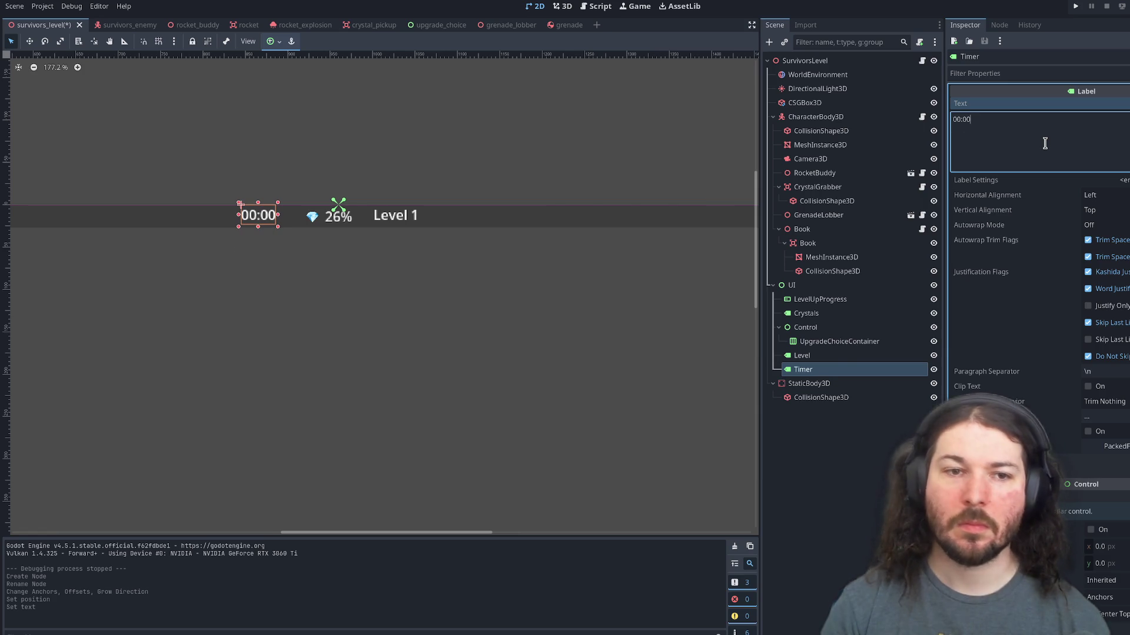
Step: Save the level scene with Ctrl+S and open survivors_level.gd in the script editor
{"action": "key", "text": "ctrl+s"}
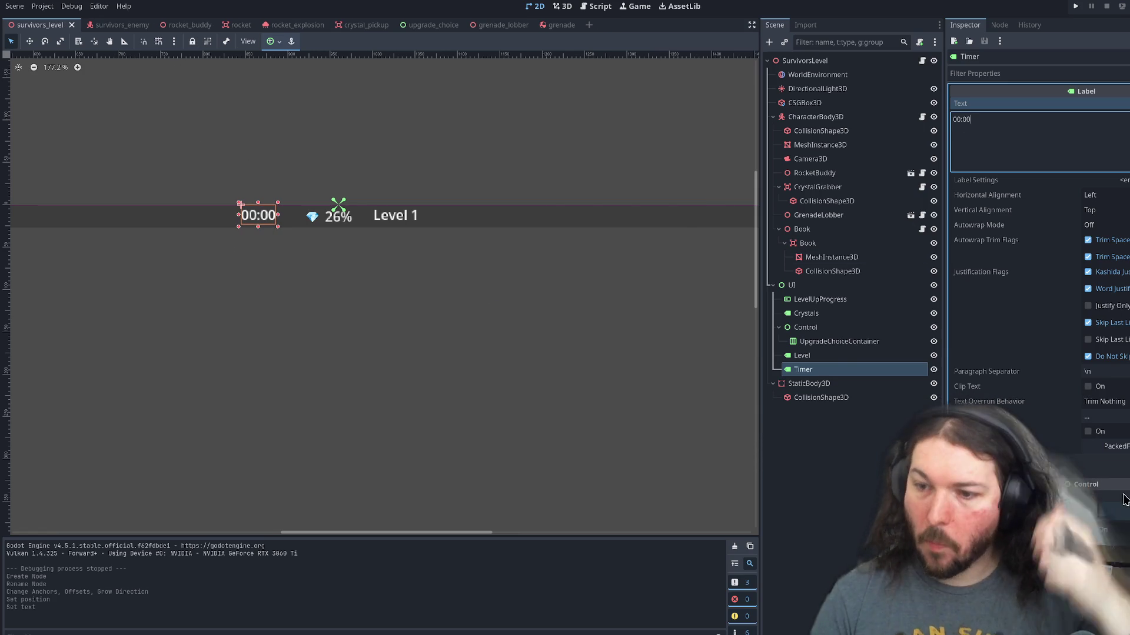
{"action": "left_click", "coordinate": [1099, 462]}
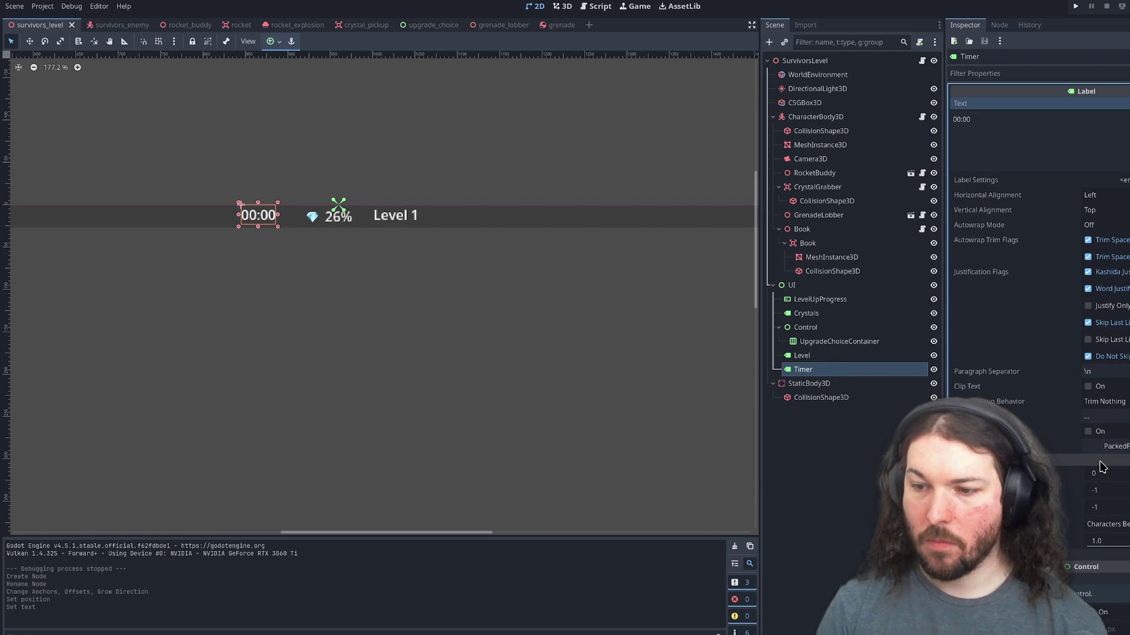
{"action": "left_click", "coordinate": [1102, 464]}
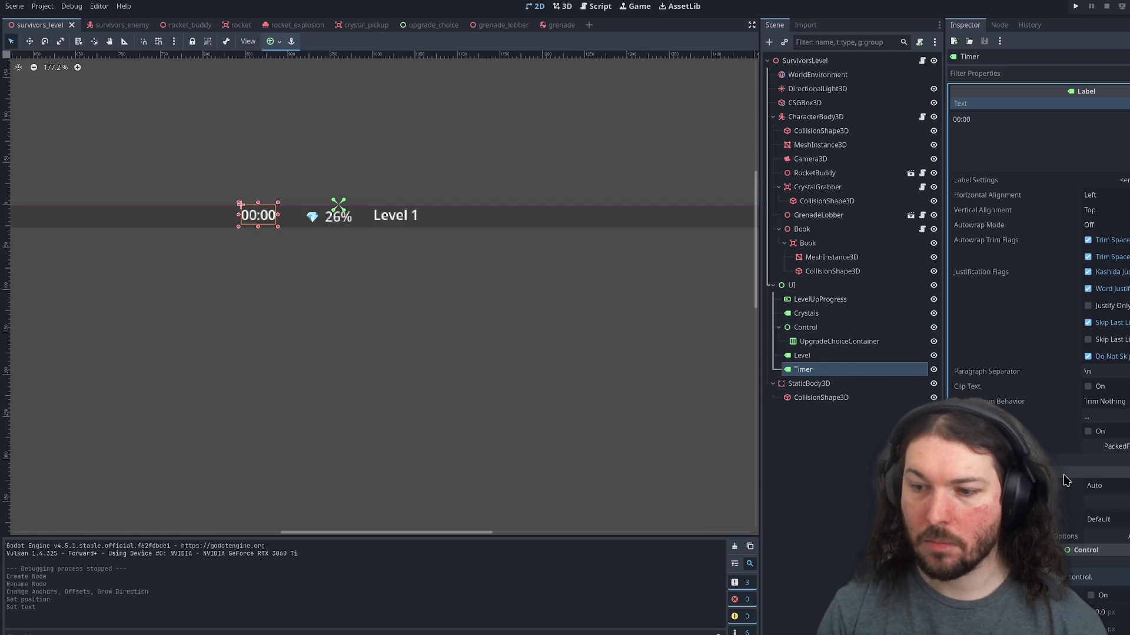
{"action": "scroll", "coordinate": [1067, 465], "scroll_direction": "down", "scroll_amount": 3}
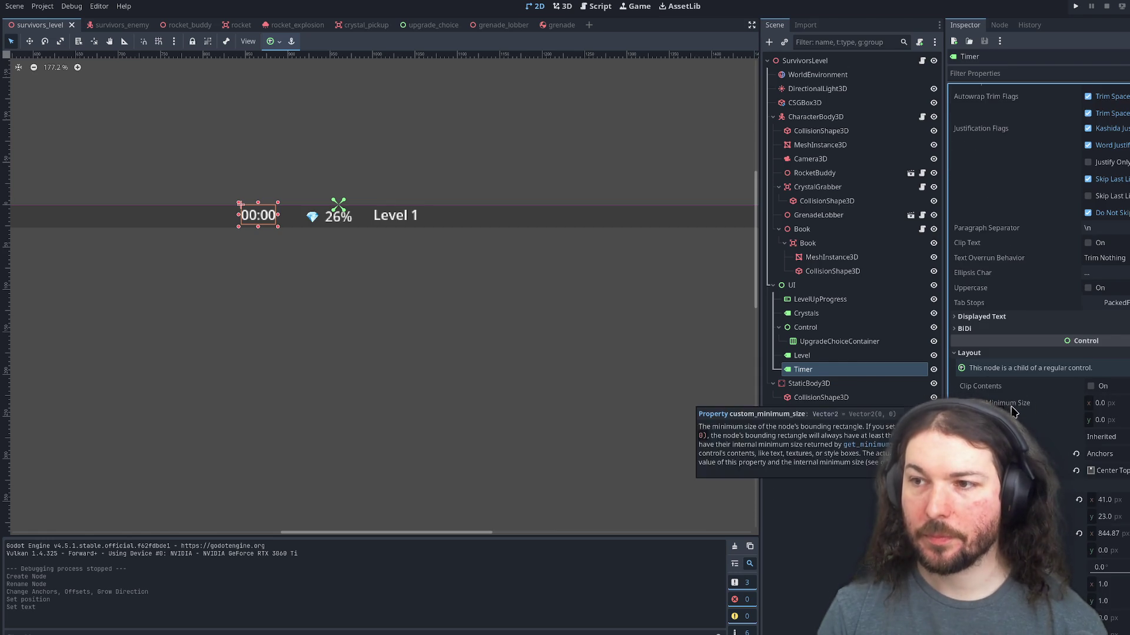
{"action": "scroll", "coordinate": [1007, 403], "scroll_direction": "up", "scroll_amount": 3}
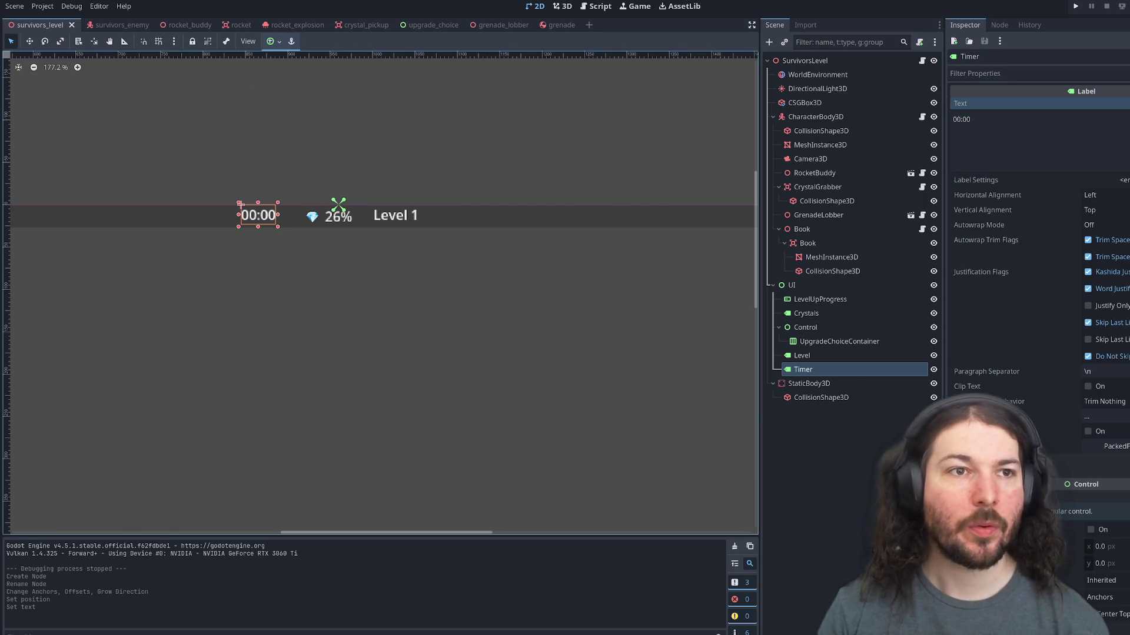
{"action": "left_click", "coordinate": [583, 7]}
{"action": "left_click", "coordinate": [46, 213]}
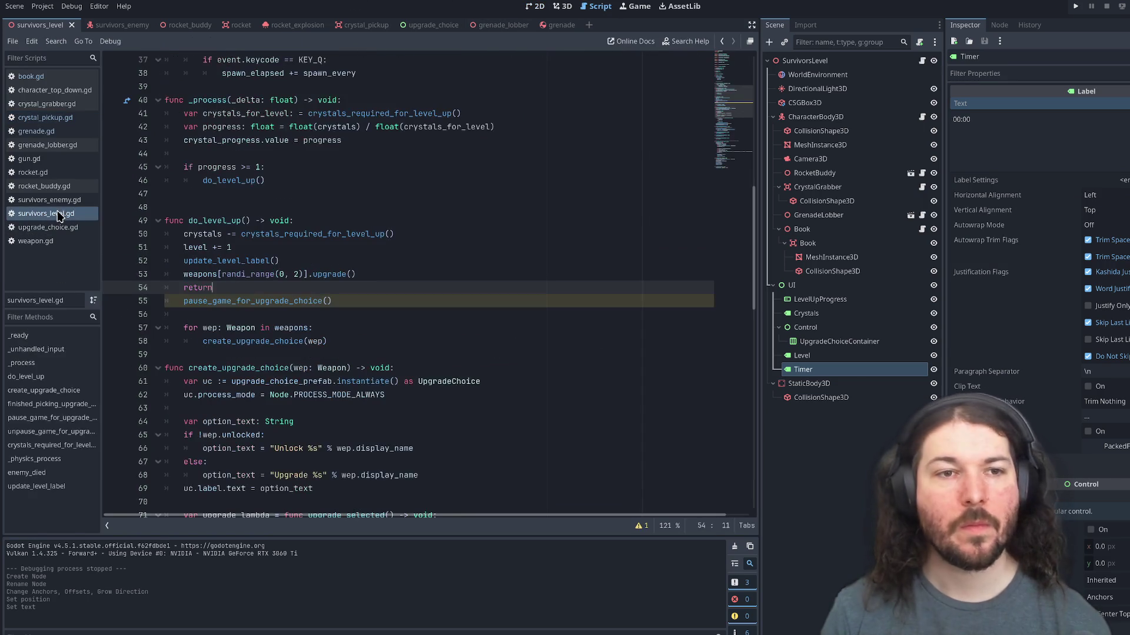
{"action": "scroll", "coordinate": [329, 274], "scroll_direction": "up", "scroll_amount": 10}
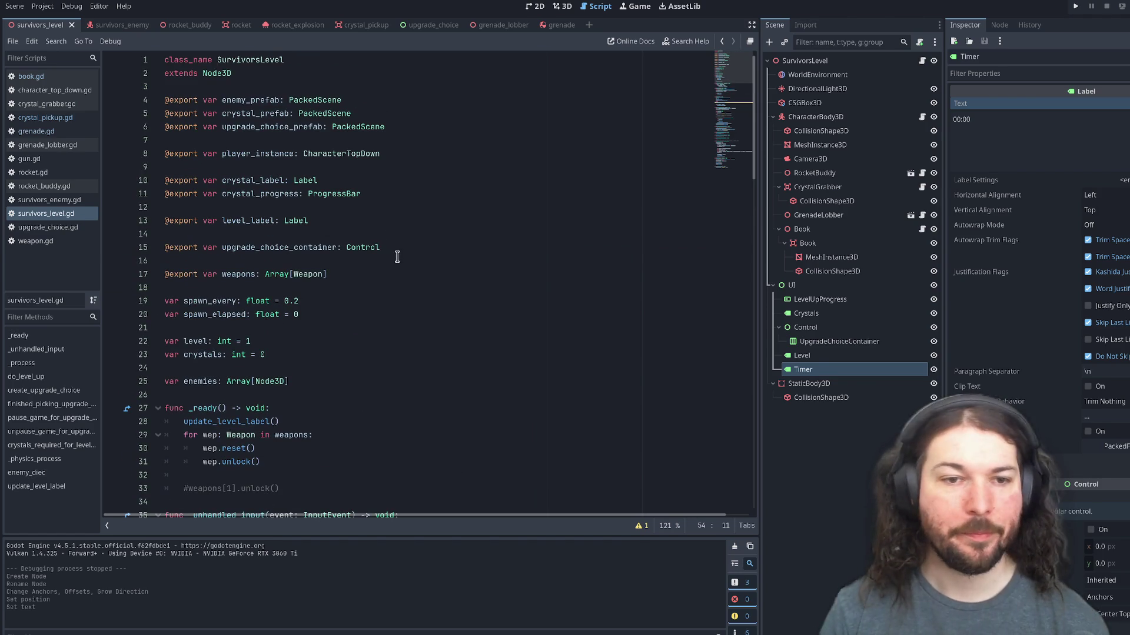
{"action": "left_click", "coordinate": [415, 247]}
{"action": "key", "text": "Return"}
{"action": "key", "text": "Return"}
{"action": "type", "text": "@export"}
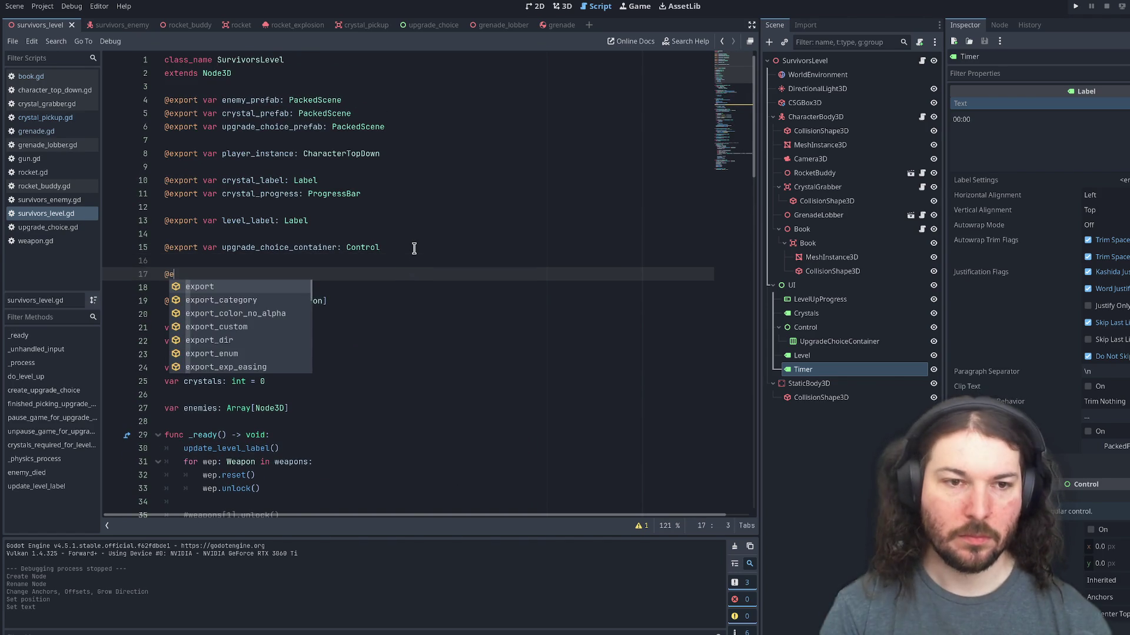
{"action": "type", "text": " var timer_label: L"}
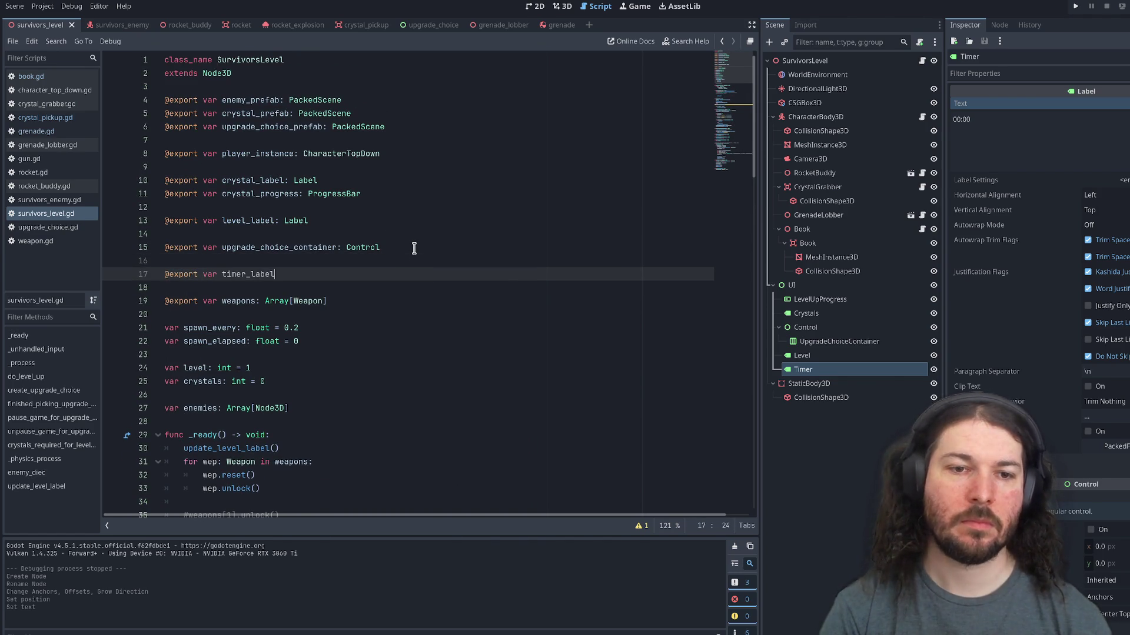
{"action": "type", "text": "abel"}
{"action": "key", "text": "Return"}
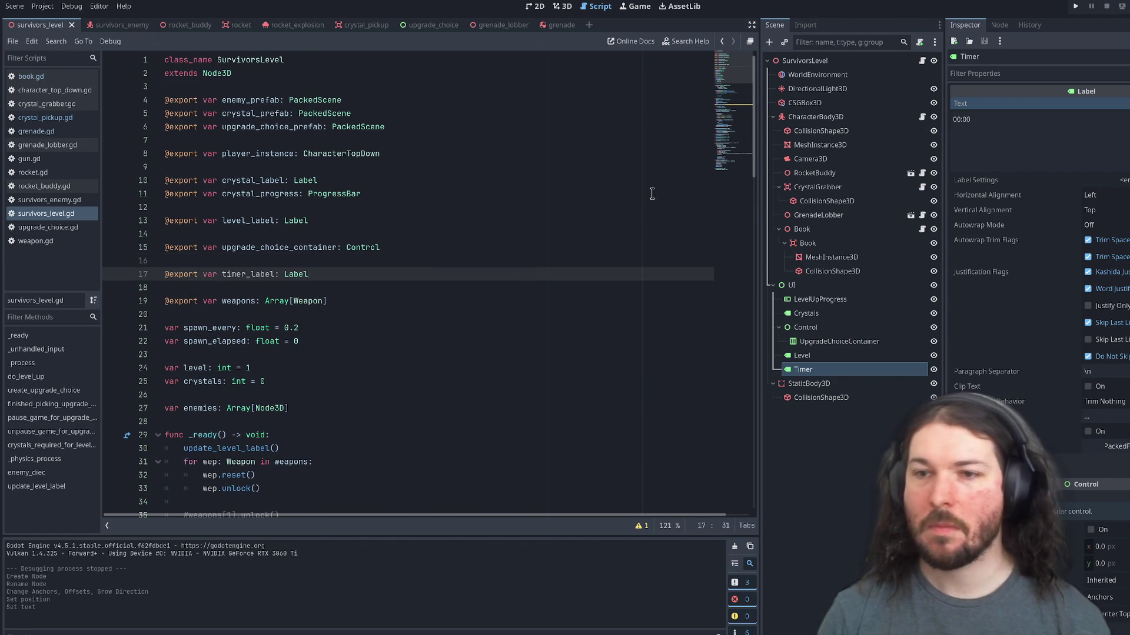
Step: Assign the Timer node to SurvivorsLevel's Timer Label property, then go to the _physics_process header
{"action": "left_click", "coordinate": [805, 60]}
{"action": "left_click_drag", "start_coordinate": [803, 370], "coordinate": [1118, 257]}
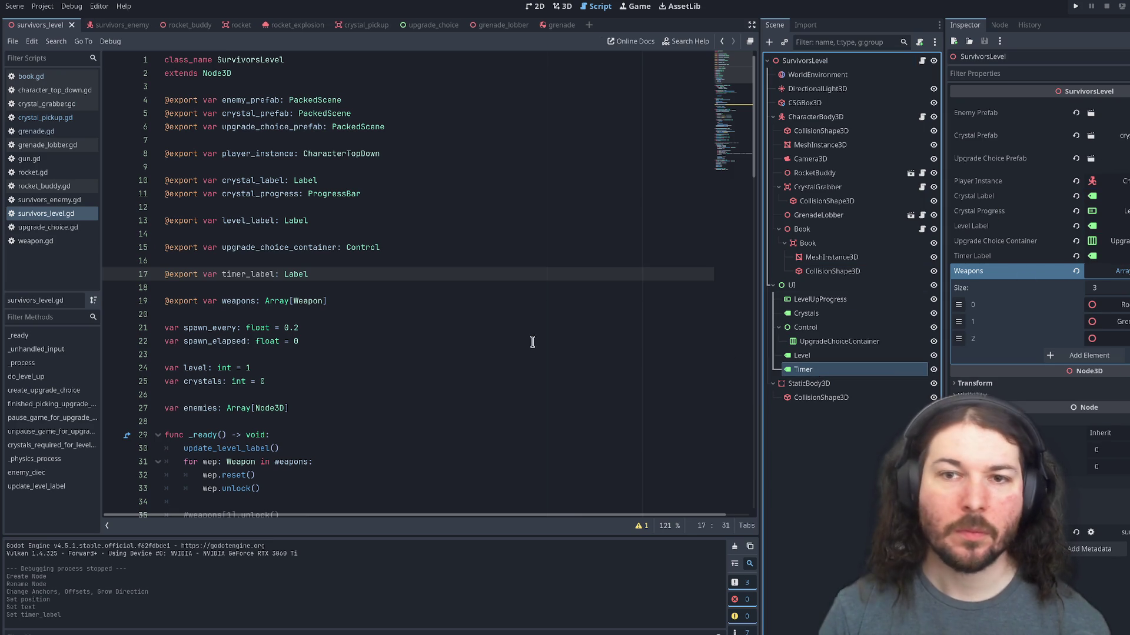
{"action": "left_click", "coordinate": [419, 355]}
{"action": "left_click", "coordinate": [430, 301]}
{"action": "scroll", "coordinate": [429, 301], "scroll_direction": "down", "scroll_amount": 8}
{"action": "scroll", "coordinate": [430, 301], "scroll_direction": "down", "scroll_amount": 6}
{"action": "scroll", "coordinate": [376, 265], "scroll_direction": "up", "scroll_amount": 6}
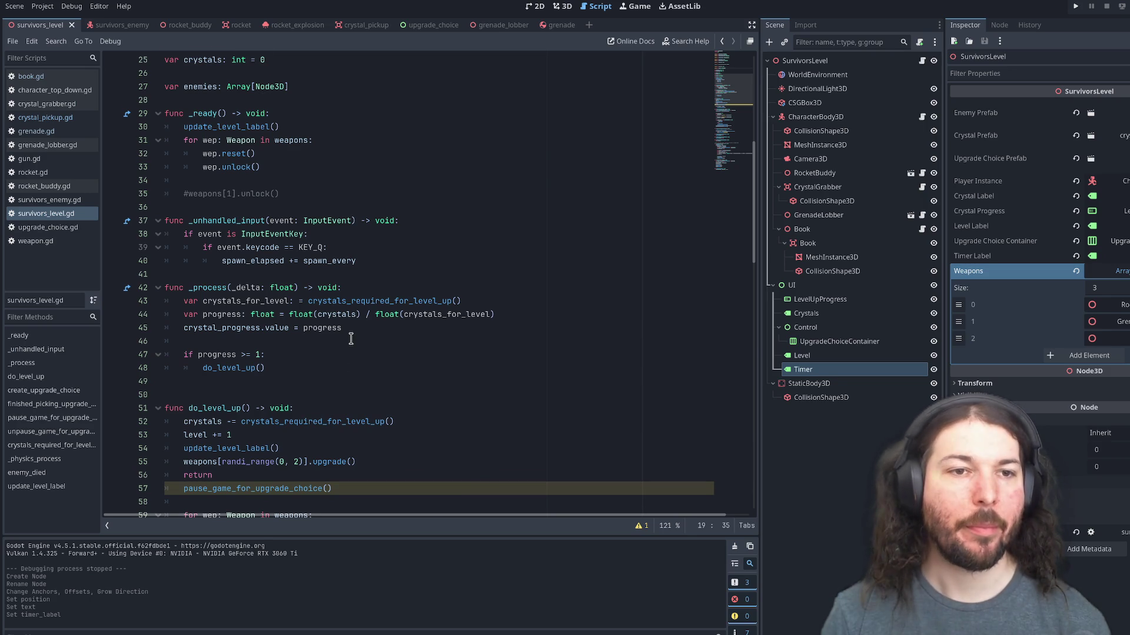
{"action": "scroll", "coordinate": [350, 339], "scroll_direction": "down", "scroll_amount": 15}
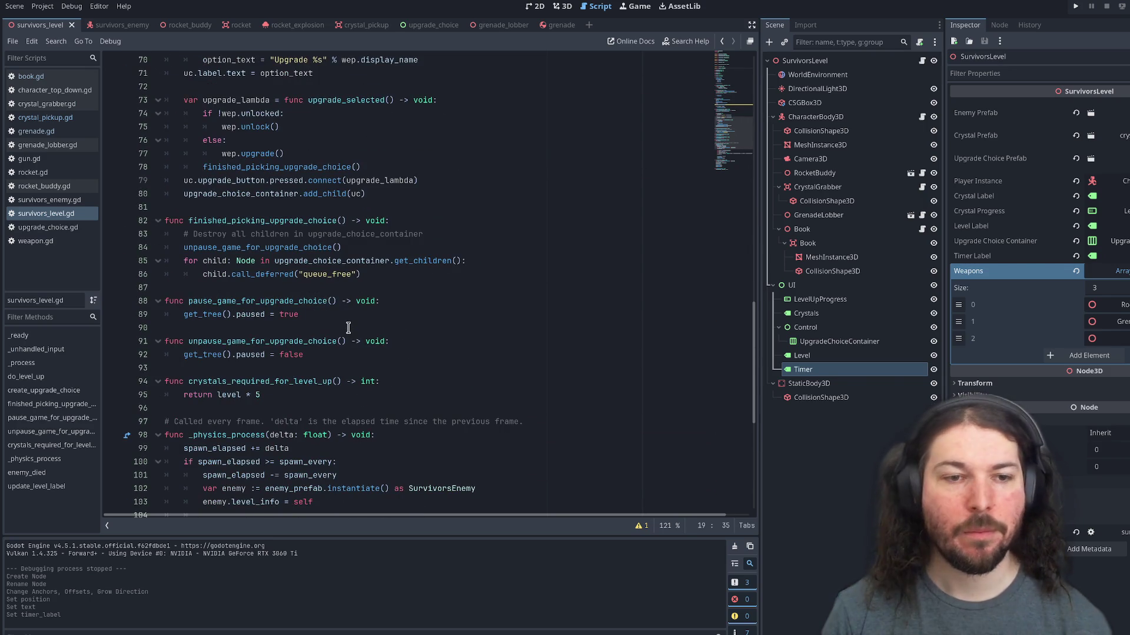
{"action": "scroll", "coordinate": [348, 328], "scroll_direction": "down", "scroll_amount": 5}
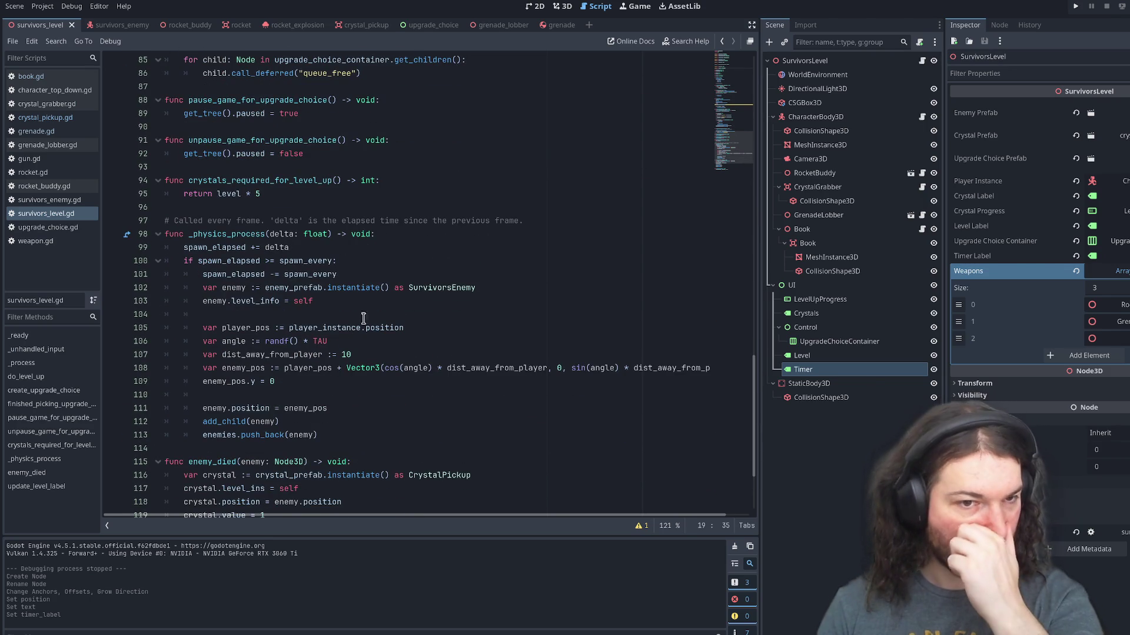
{"action": "left_click", "coordinate": [417, 236]}
Step: Start a new indented line in _physics_process with a placeholder 'timer.' reference
{"action": "key", "text": "Return"}
{"action": "key", "text": "Return"}
{"action": "key", "text": "Up"}
{"action": "key", "text": "Tab"}
{"action": "type", "text": "timer."}
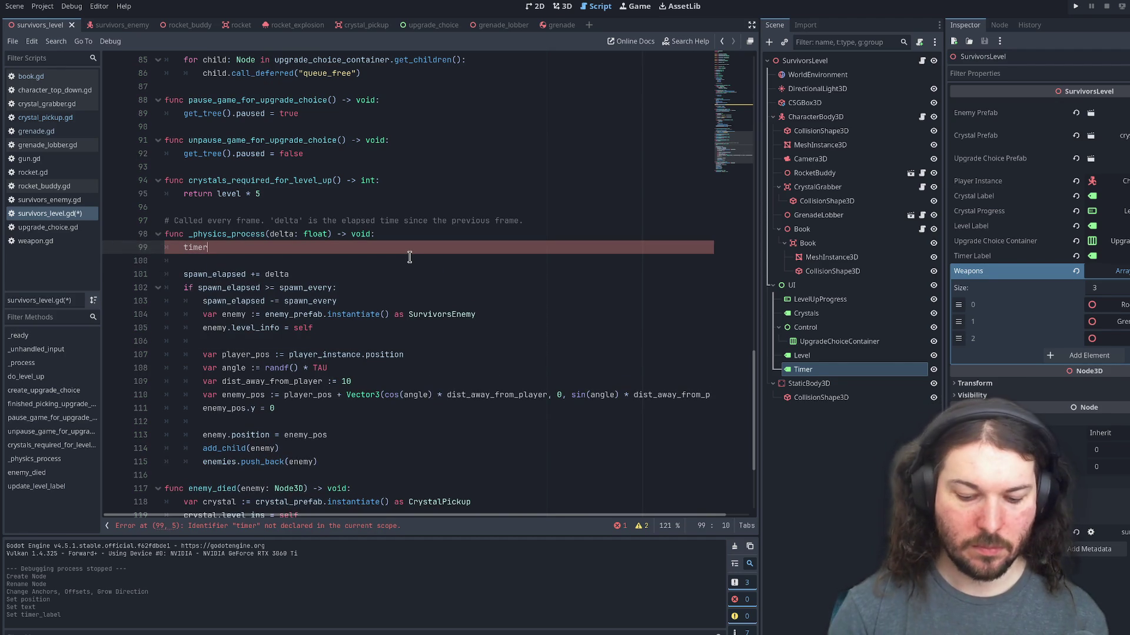
{"action": "scroll", "coordinate": [410, 257], "scroll_direction": "up", "scroll_amount": 20}
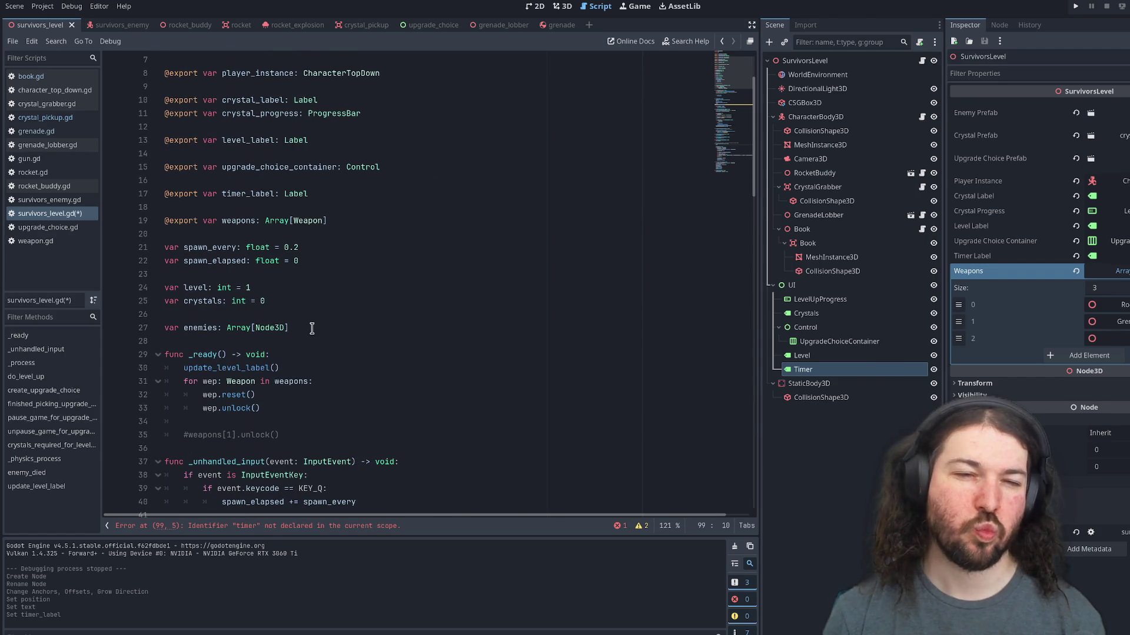
Step: Declare var level_time_elapsed: float = 0 below the enemies array and save the script
{"action": "left_click", "coordinate": [374, 328]}
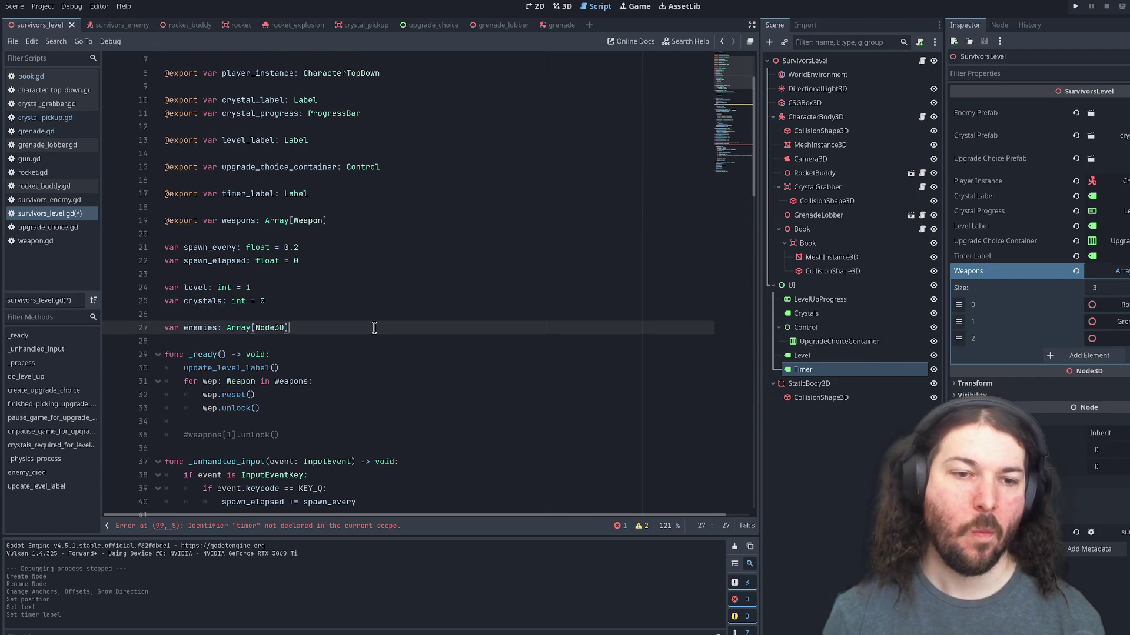
{"action": "key", "text": "Return"}
{"action": "key", "text": "Return"}
{"action": "type", "text": "var level_time_e"}
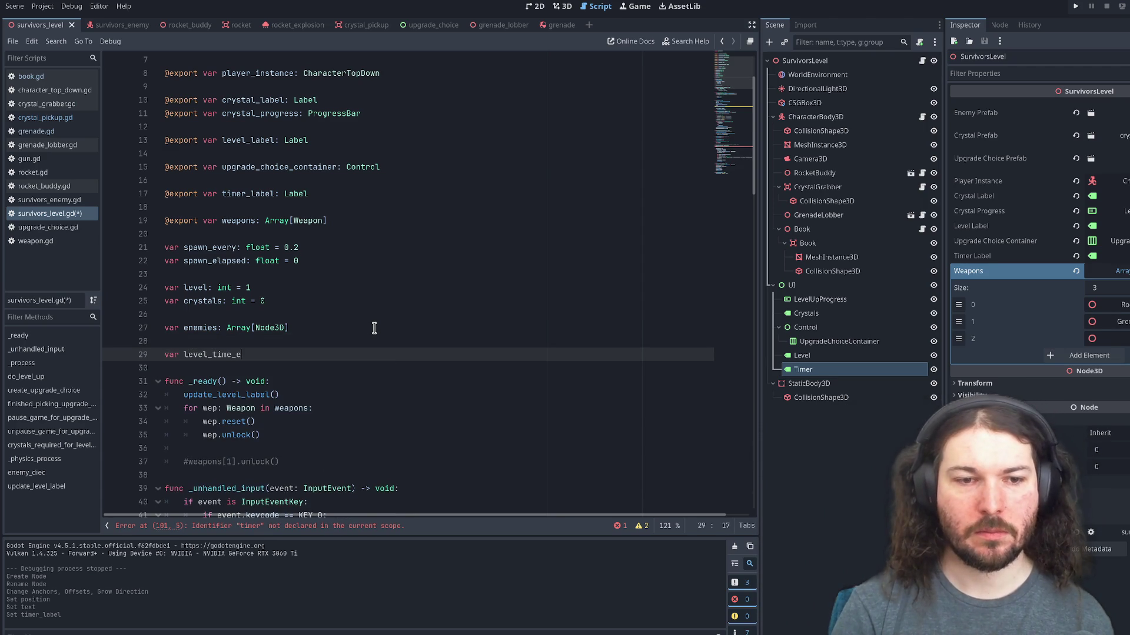
{"action": "type", "text": "float = 0"}
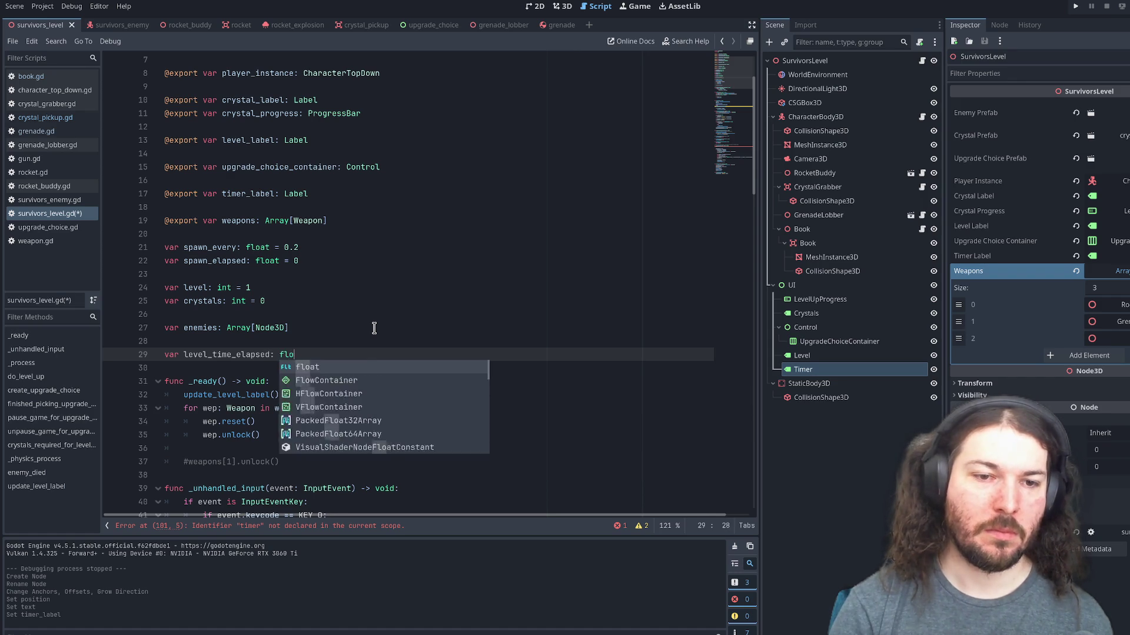
{"action": "key", "text": "ctrl+s"}
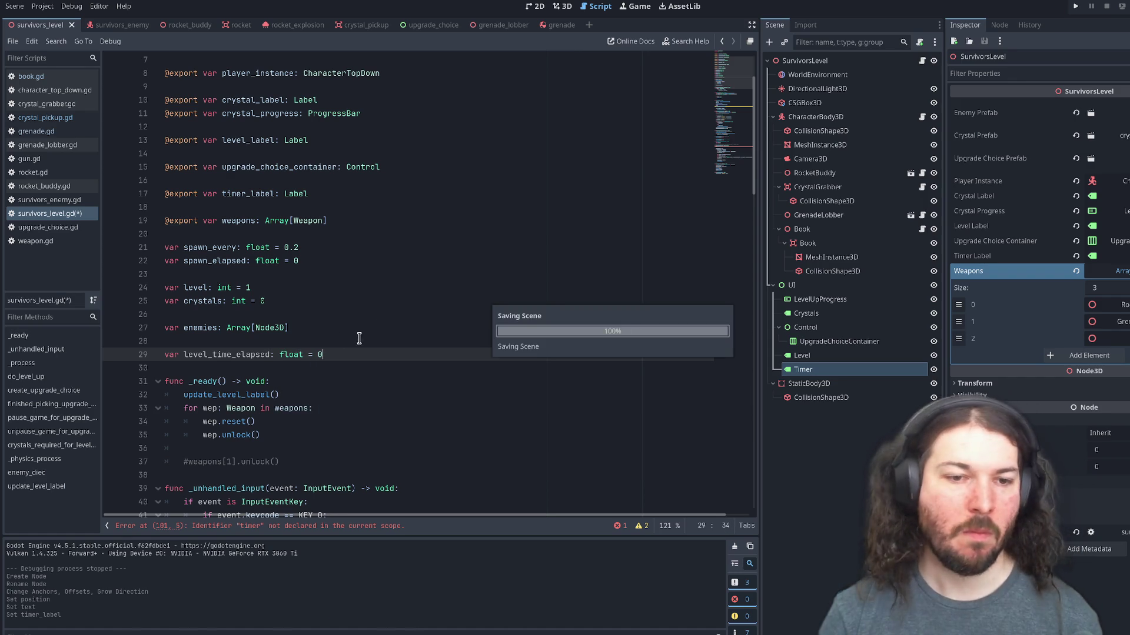
Step: Replace the undeclared timer on line 101 with level_time_elapsed += delta
{"action": "double_click", "coordinate": [237, 352]}
{"action": "key", "text": "ctrl+c"}
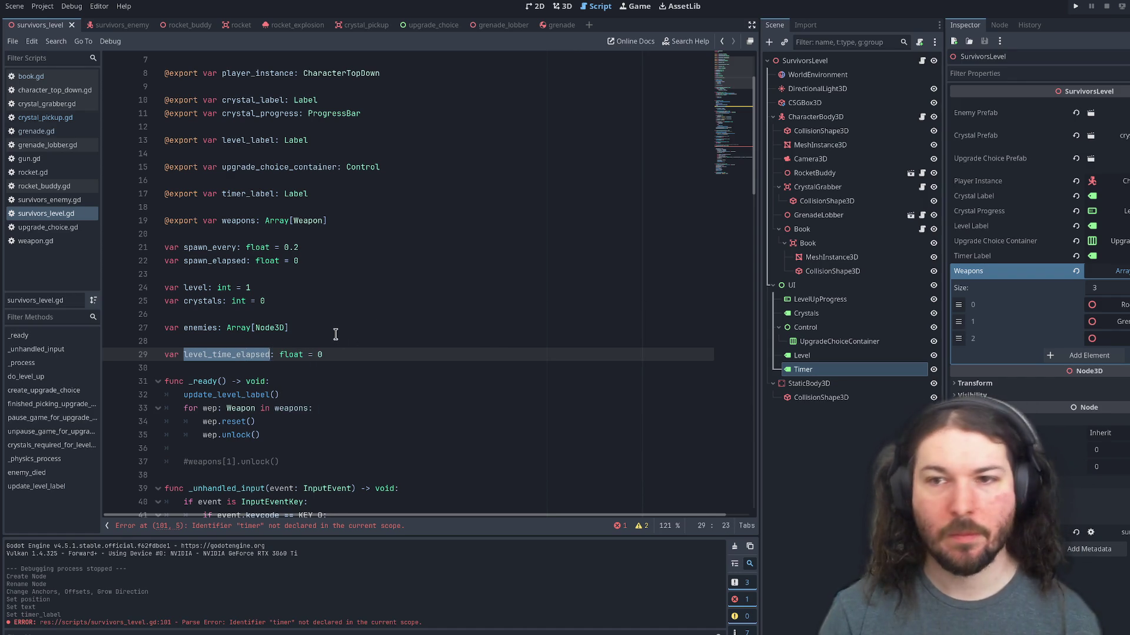
{"action": "scroll", "coordinate": [335, 334], "scroll_direction": "down", "scroll_amount": 20}
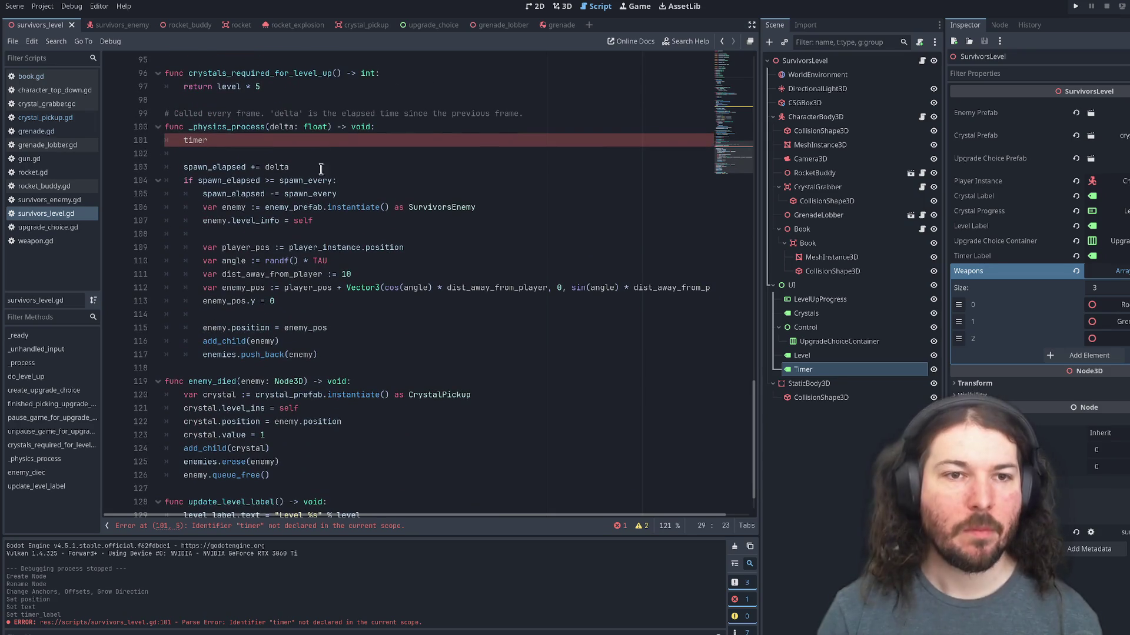
{"action": "left_click", "coordinate": [313, 142]}
{"action": "key", "text": "ctrl+shift+Left"}
{"action": "key", "text": "ctrl+v"}
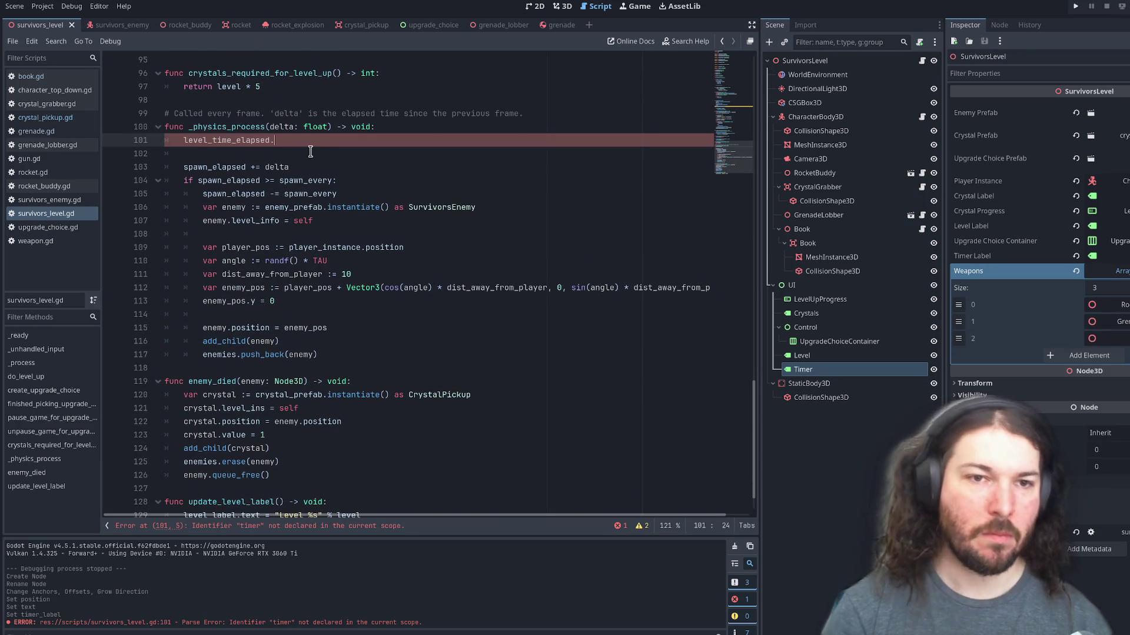
{"action": "type", "text": "+= delta"}
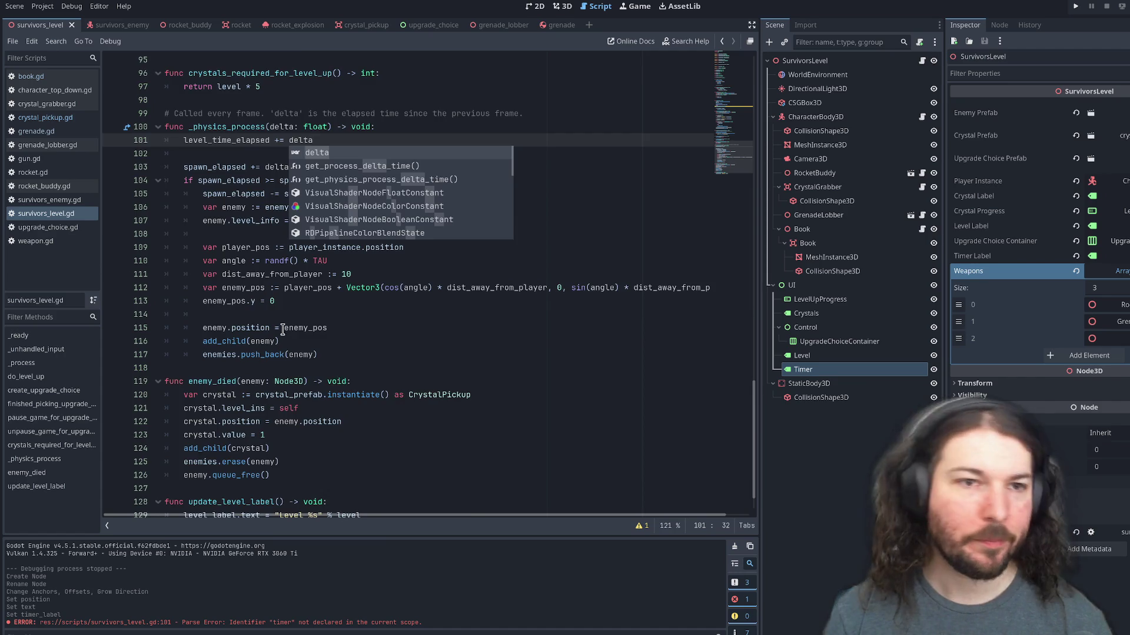
{"action": "scroll", "coordinate": [283, 330], "scroll_direction": "up", "scroll_amount": 8}
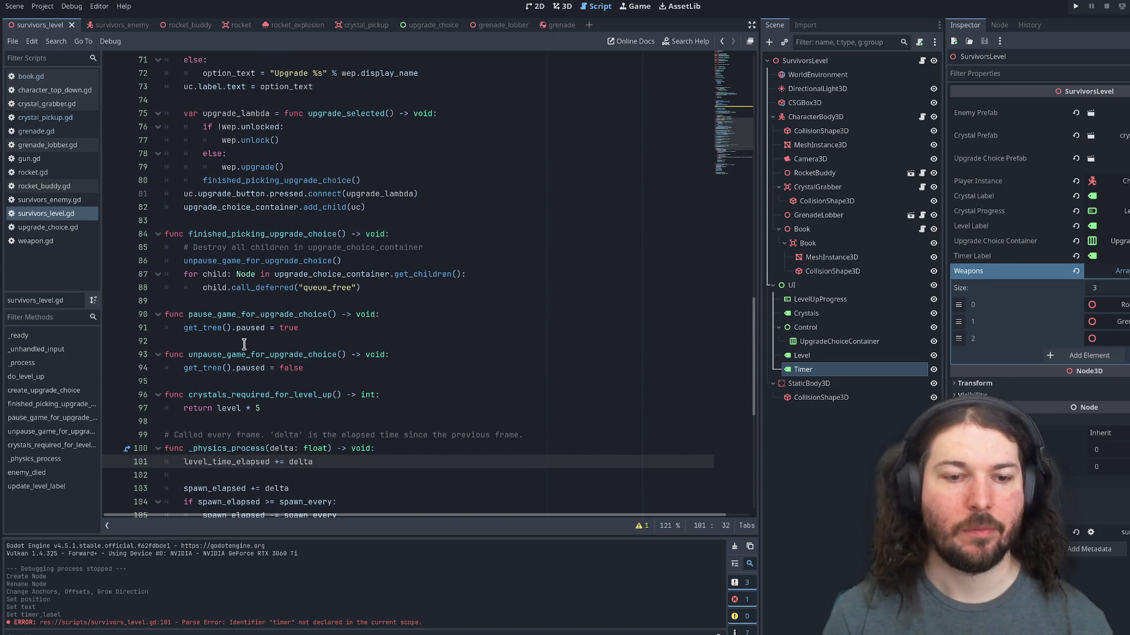
{"action": "scroll", "coordinate": [244, 344], "scroll_direction": "up", "scroll_amount": 10}
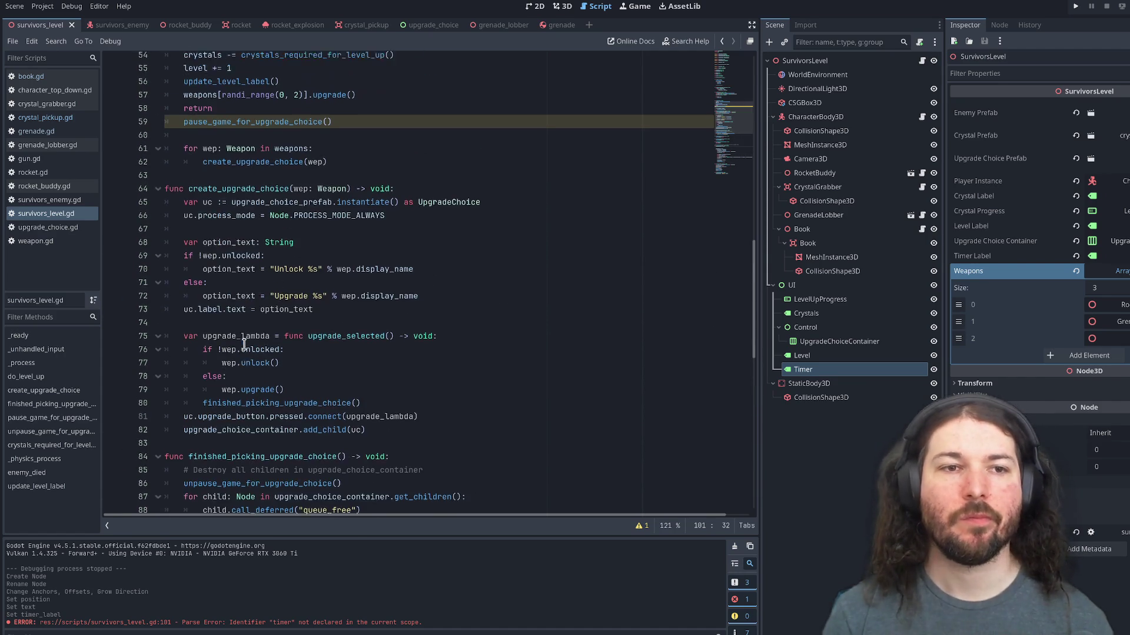
{"action": "scroll", "coordinate": [244, 344], "scroll_direction": "up", "scroll_amount": 4}
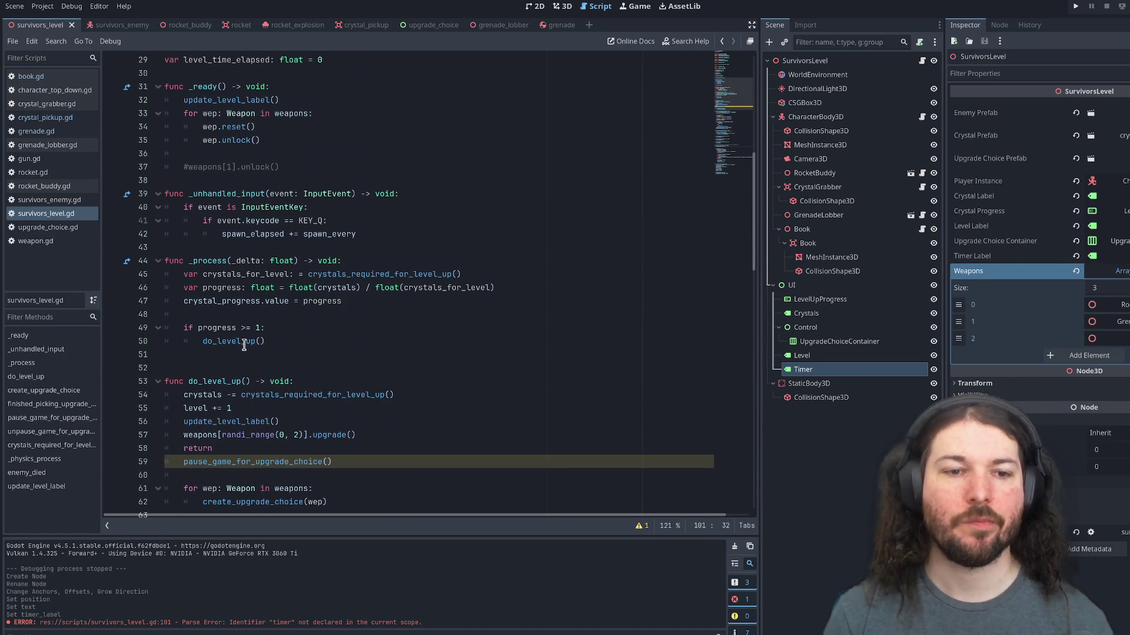
Step: Open a new line after the do_level_up() check in _process with placeholder text
{"action": "left_click", "coordinate": [312, 343]}
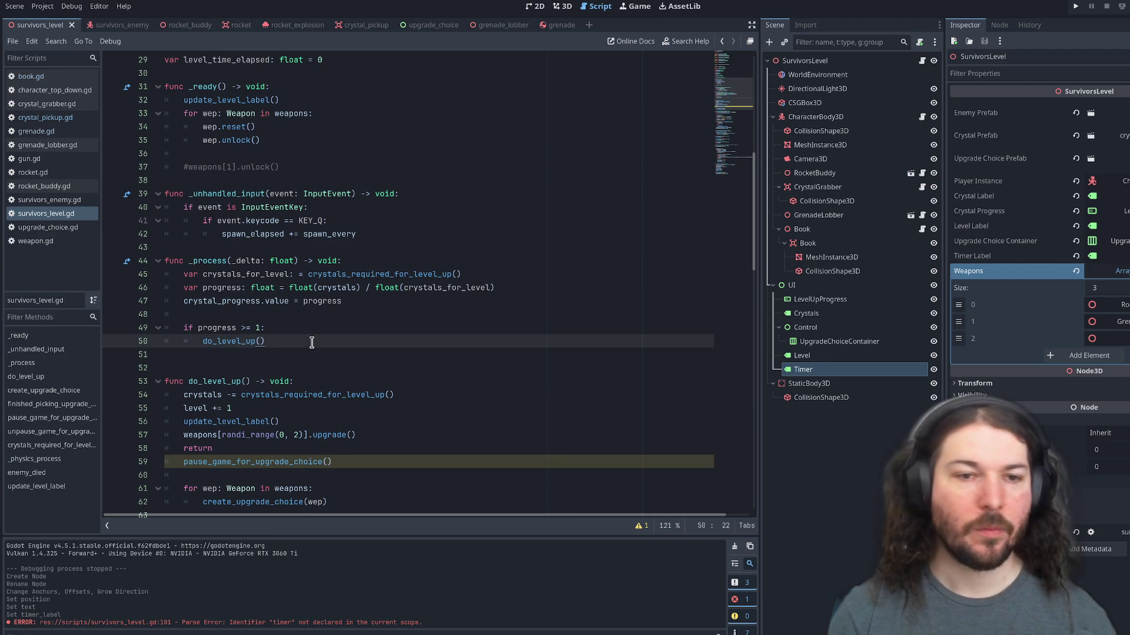
{"action": "key", "text": "Return"}
{"action": "key", "text": "Return"}
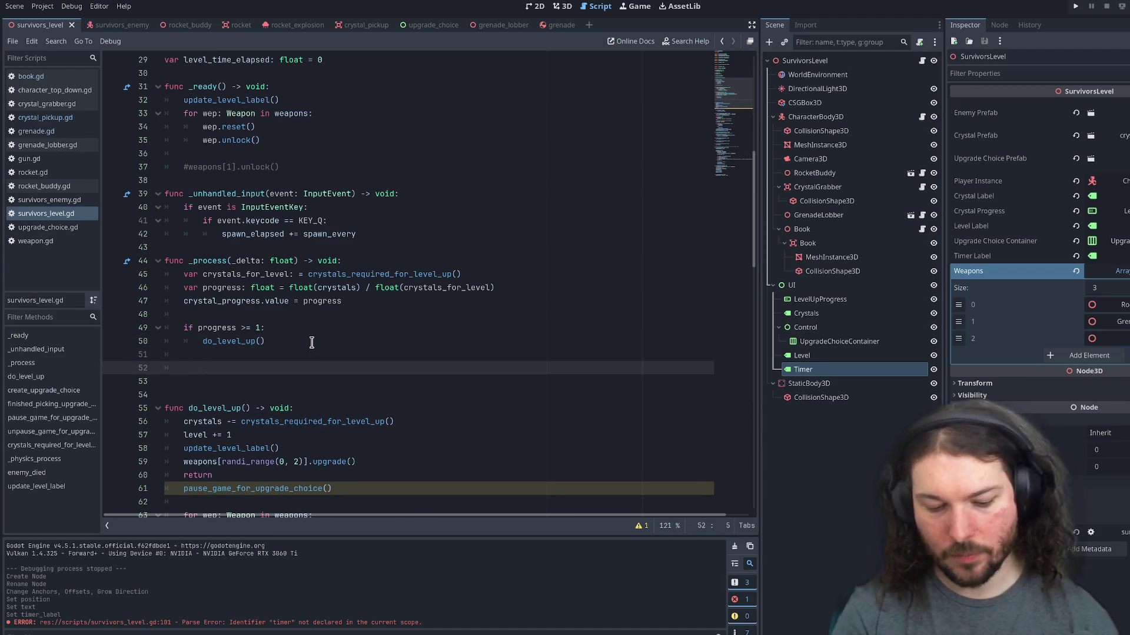
{"action": "type", "text": "level_tim"}
{"action": "key", "text": "Return"}
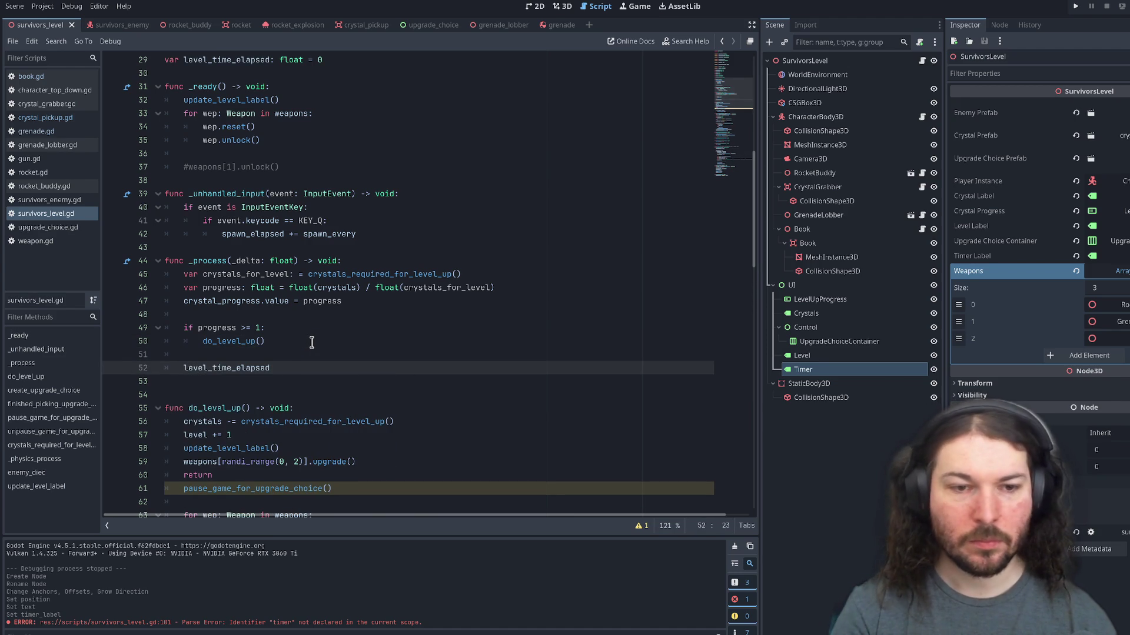
{"action": "key", "text": "ctrl+BackSpace"}
{"action": "type", "text": "evel"}
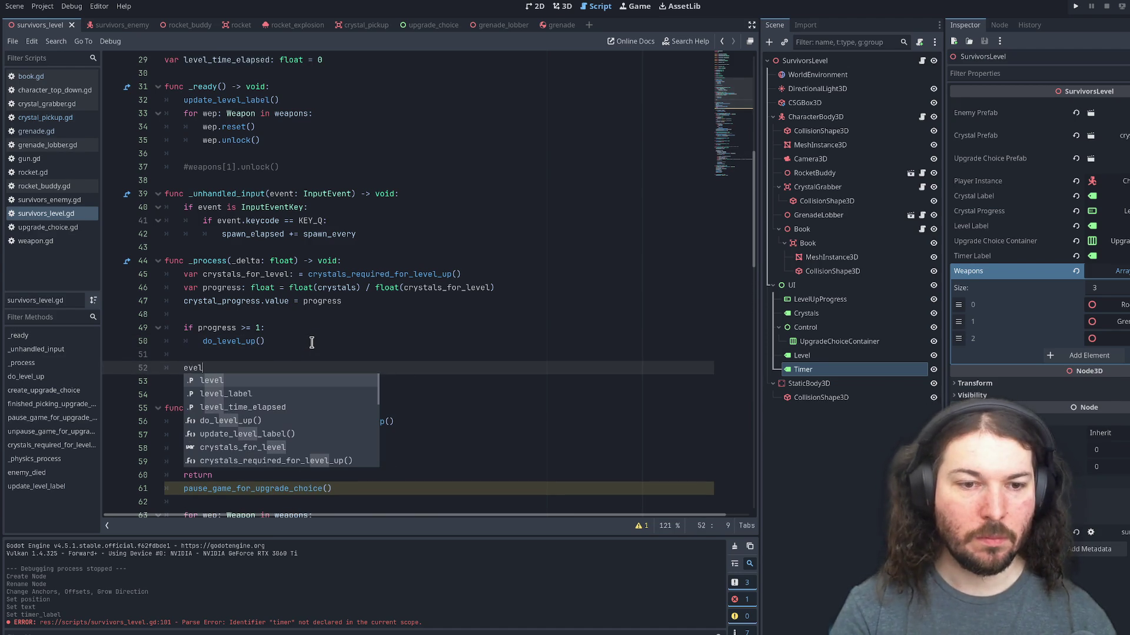
{"action": "key", "text": "Down"}
{"action": "key", "text": "BackSpace"}
{"action": "key", "text": "BackSpace"}
{"action": "key", "text": "BackSpace"}
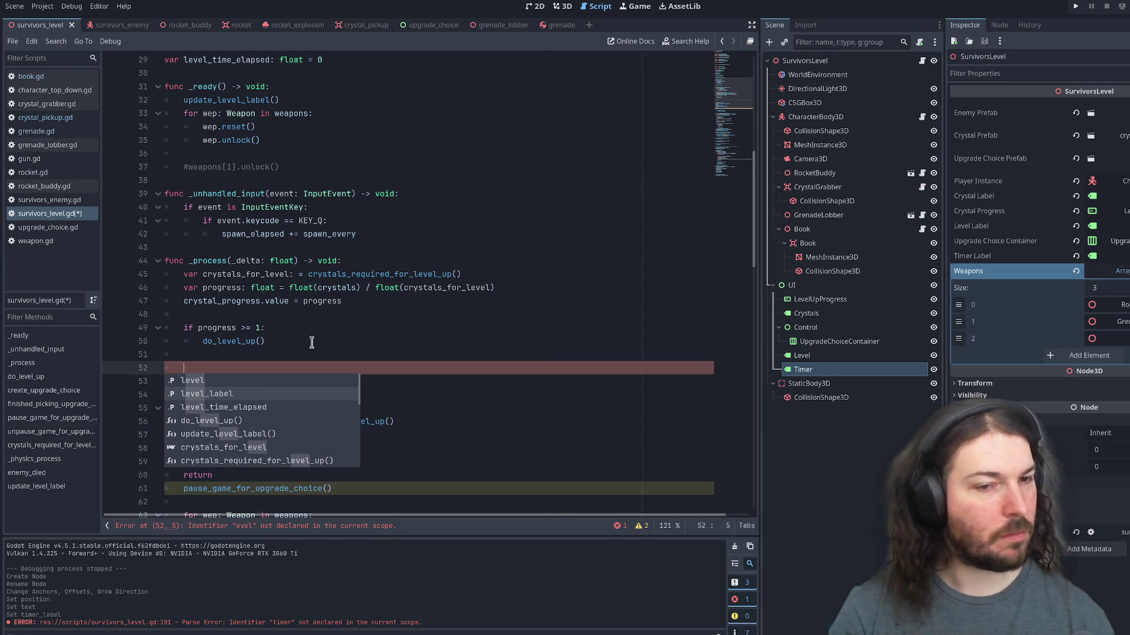
{"action": "type", "text": "el"}
Step: Turn the placeholder into timer_label.text = "%%" using the copied timer_label name
{"action": "scroll", "coordinate": [312, 342], "scroll_direction": "up", "scroll_amount": 10}
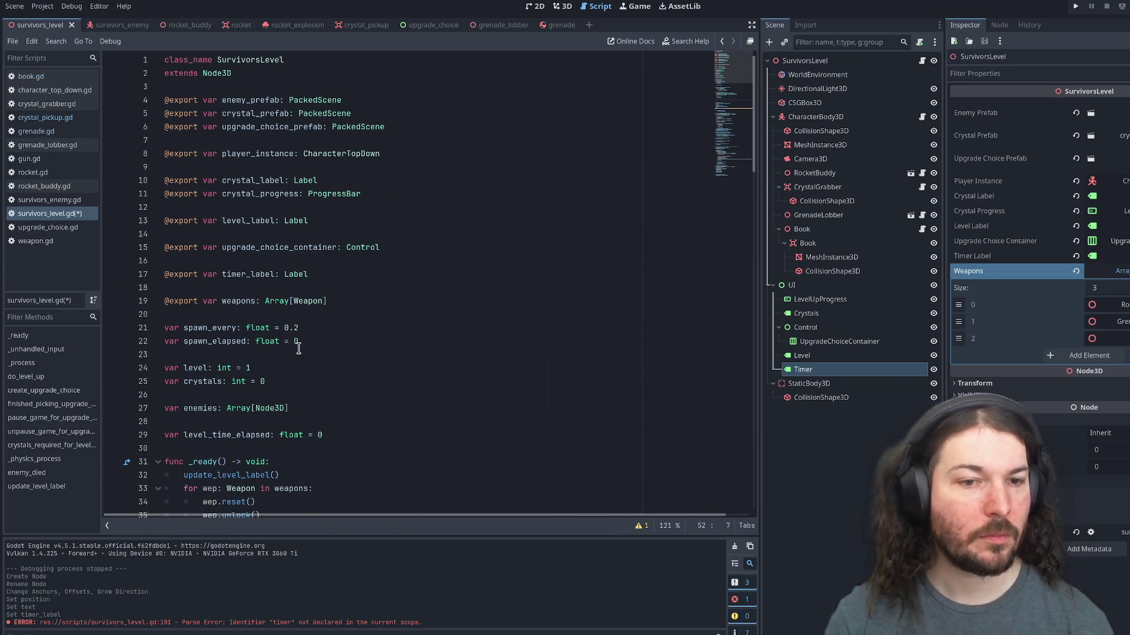
{"action": "double_click", "coordinate": [267, 274]}
{"action": "key", "text": "ctrl+c"}
{"action": "scroll", "coordinate": [401, 442], "scroll_direction": "down", "scroll_amount": 11}
{"action": "double_click", "coordinate": [185, 301]}
{"action": "key", "text": "ctrl+v"}
{"action": "type", "text": "text = \""}
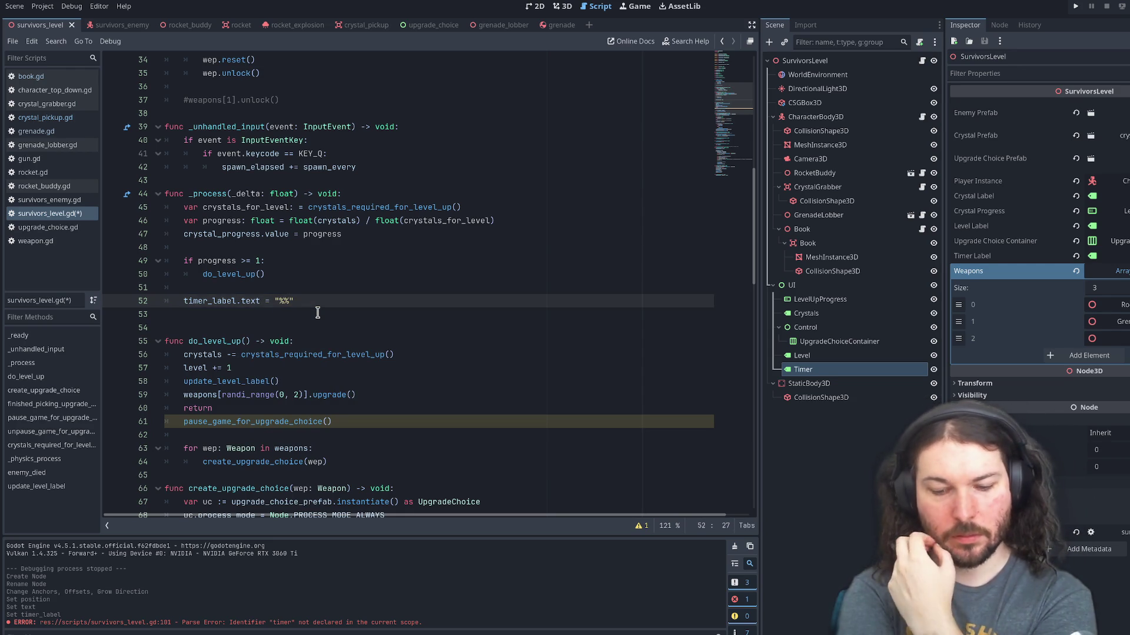
{"action": "key", "text": "Up"}
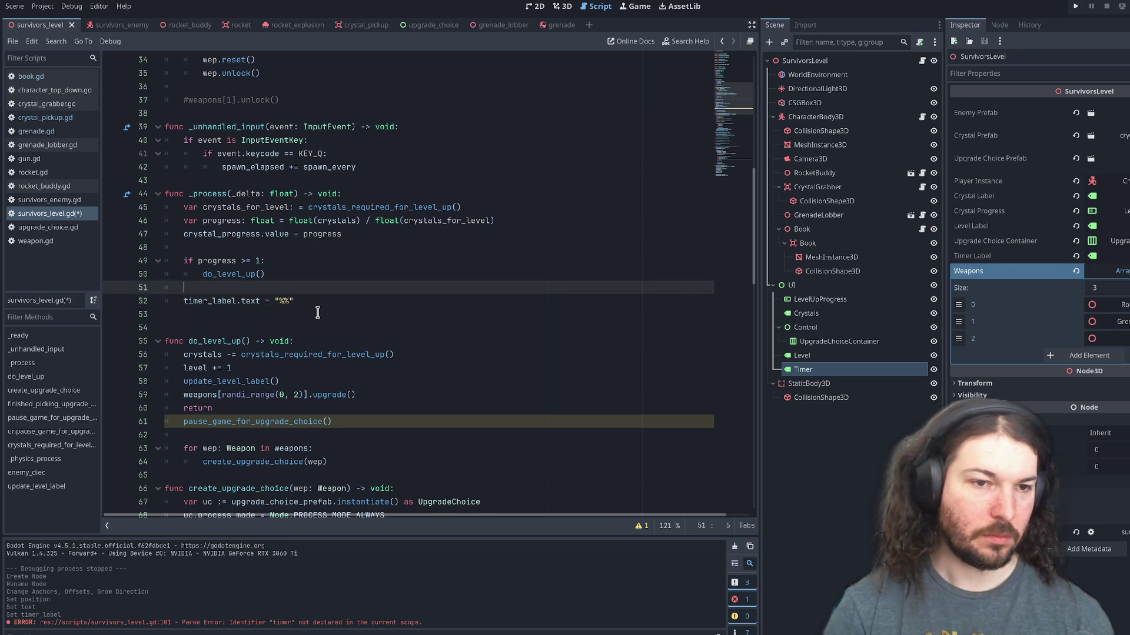
Step: Add a new function update_level_timer() -> void below _process
{"action": "key", "text": "Return"}
{"action": "key", "text": "Down"}
{"action": "key", "text": "Down"}
{"action": "key", "text": "Return"}
{"action": "type", "text": "func update_level"}
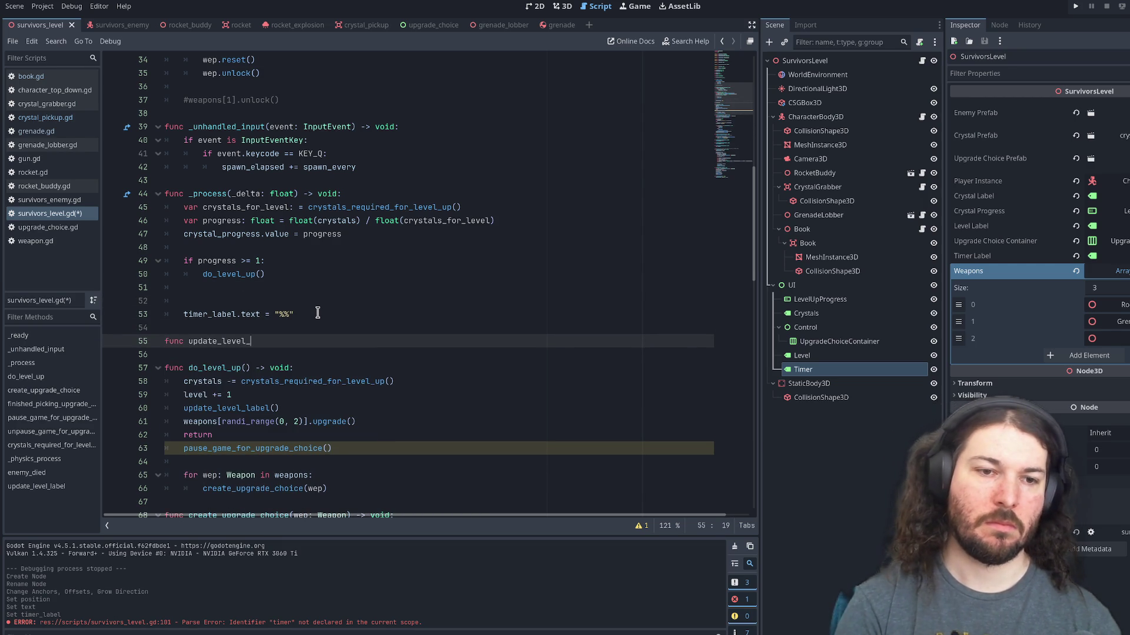
{"action": "type", "text": "_timer())"}
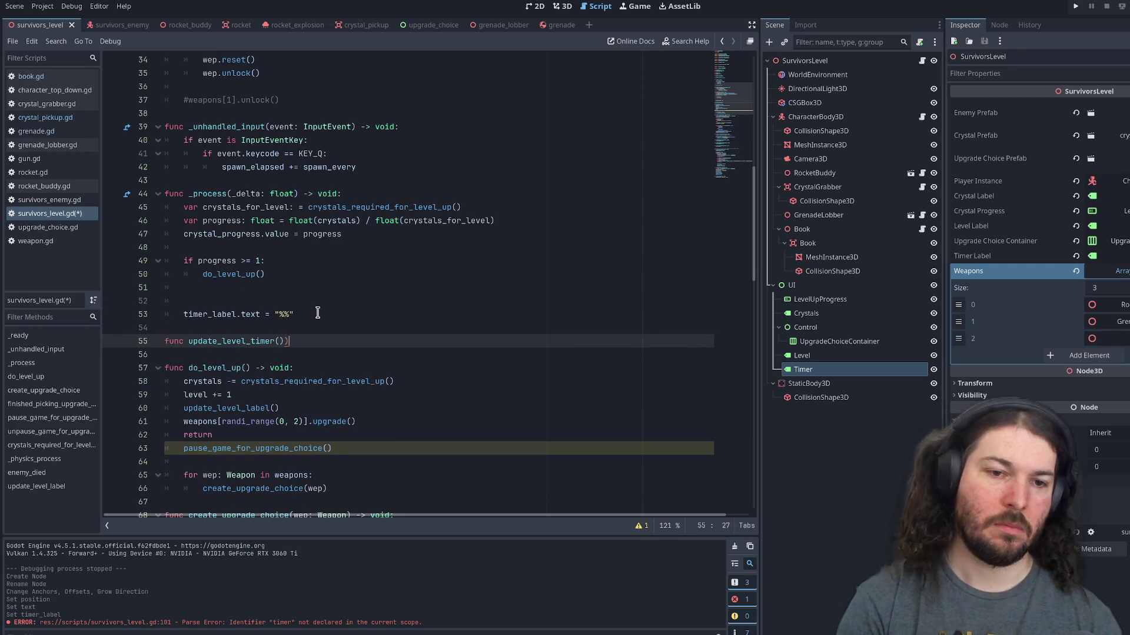
{"action": "type", "text": "-> void:"}
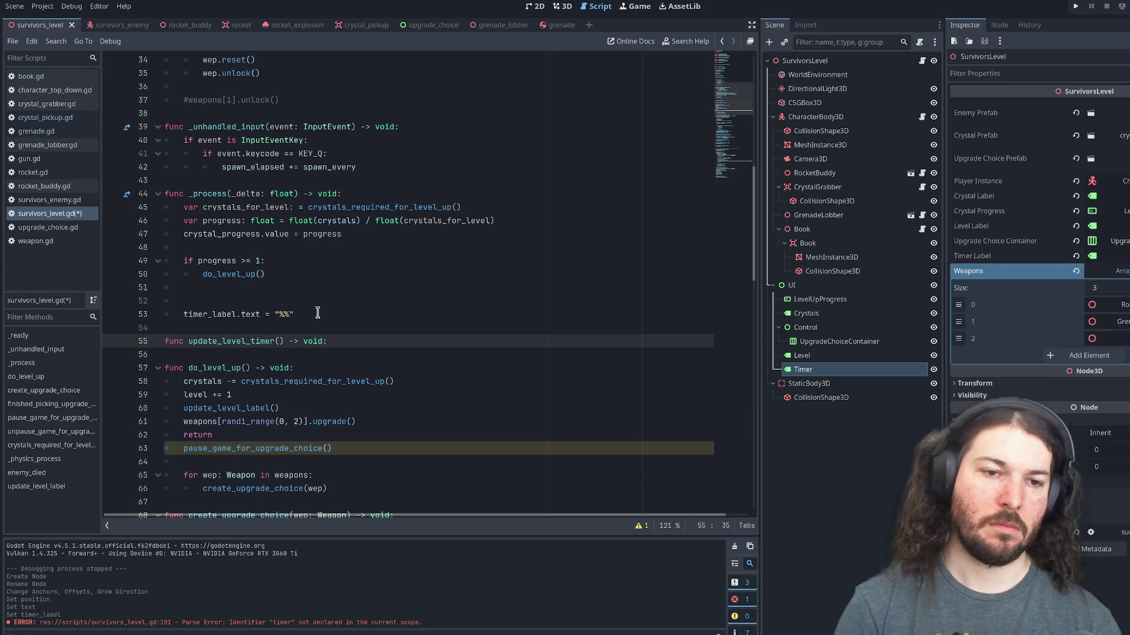
Step: Move the timer_label.text line into update_level_timer and call update_level_timer from _process
{"action": "left_click", "coordinate": [318, 313]}
{"action": "key", "text": "ctrl+x"}
{"action": "key", "text": "ctrl+v"}
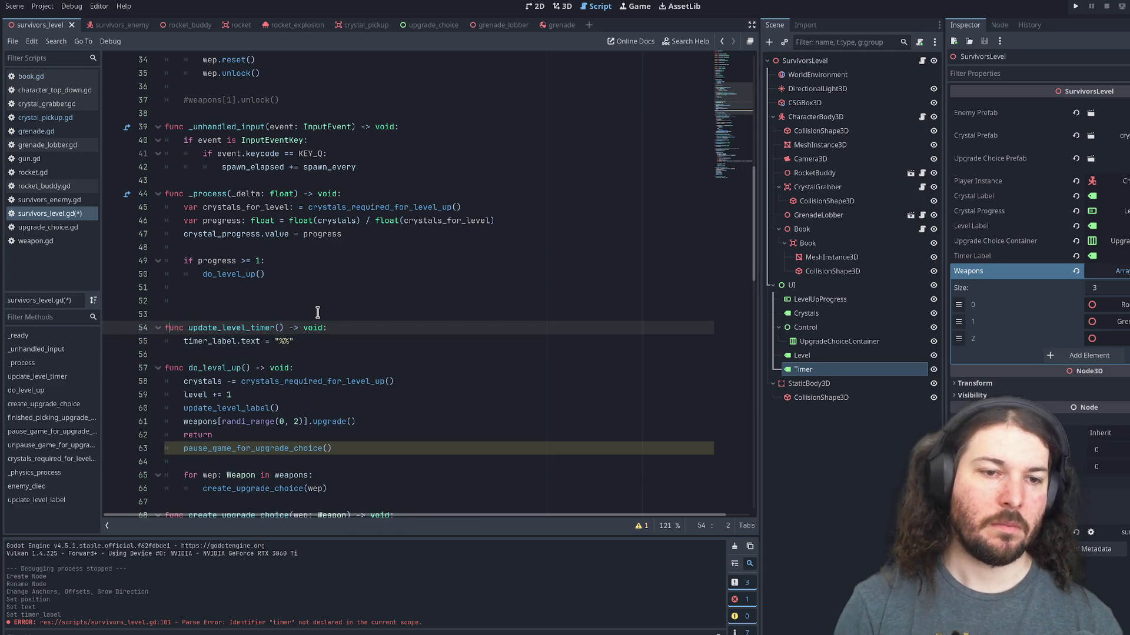
{"action": "key", "text": "ctrl+Right"}
{"action": "key", "text": "ctrl+Right"}
{"action": "key", "text": "Up"}
{"action": "key", "text": "Up"}
{"action": "key", "text": "ctrl+v"}
{"action": "key", "text": "Down"}
{"action": "key", "text": "Down"}
{"action": "key", "text": "Down"}
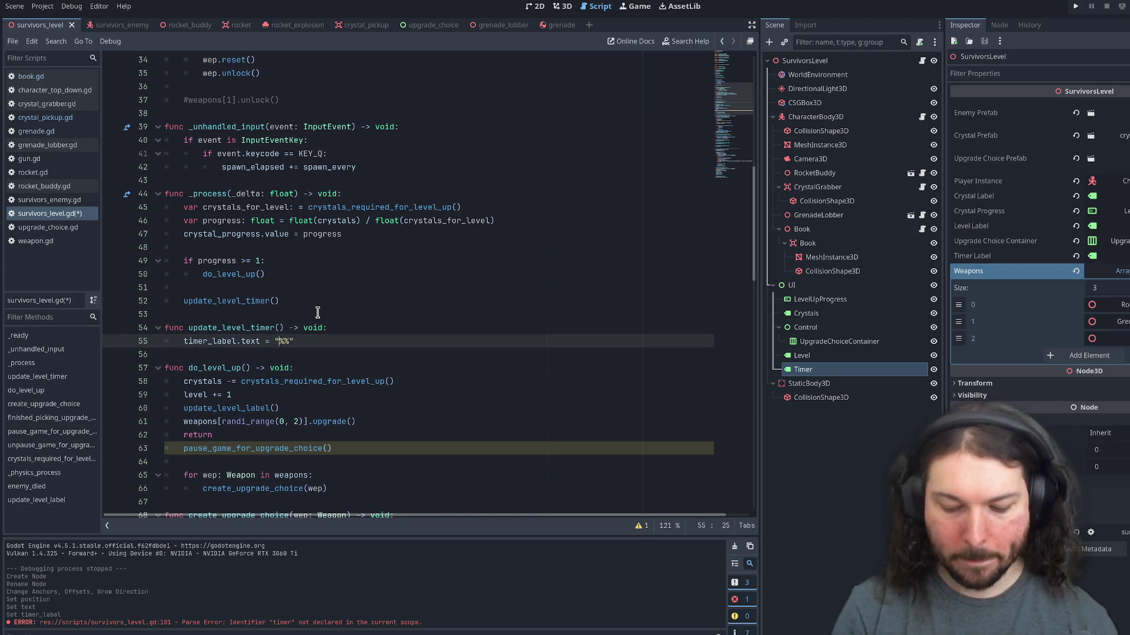
{"action": "key", "text": "XF86AudioLowerVolume"}
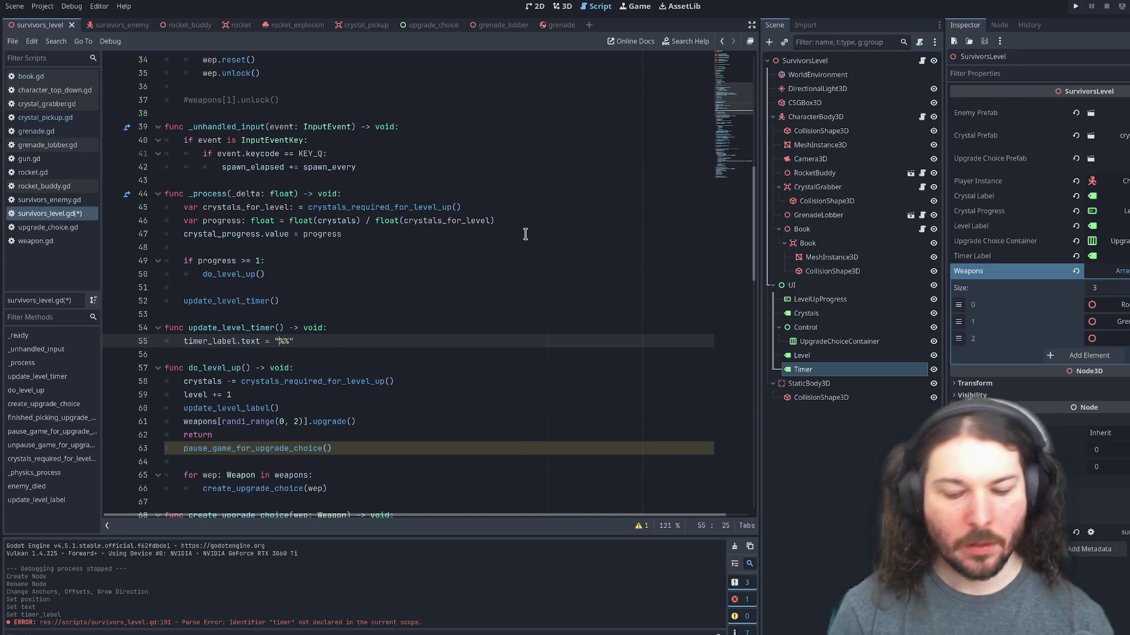
Step: Add a 03:45 format note at the top of update_level_timer
{"action": "key", "text": "Up"}
{"action": "key", "text": "End"}
{"action": "key", "text": "Return"}
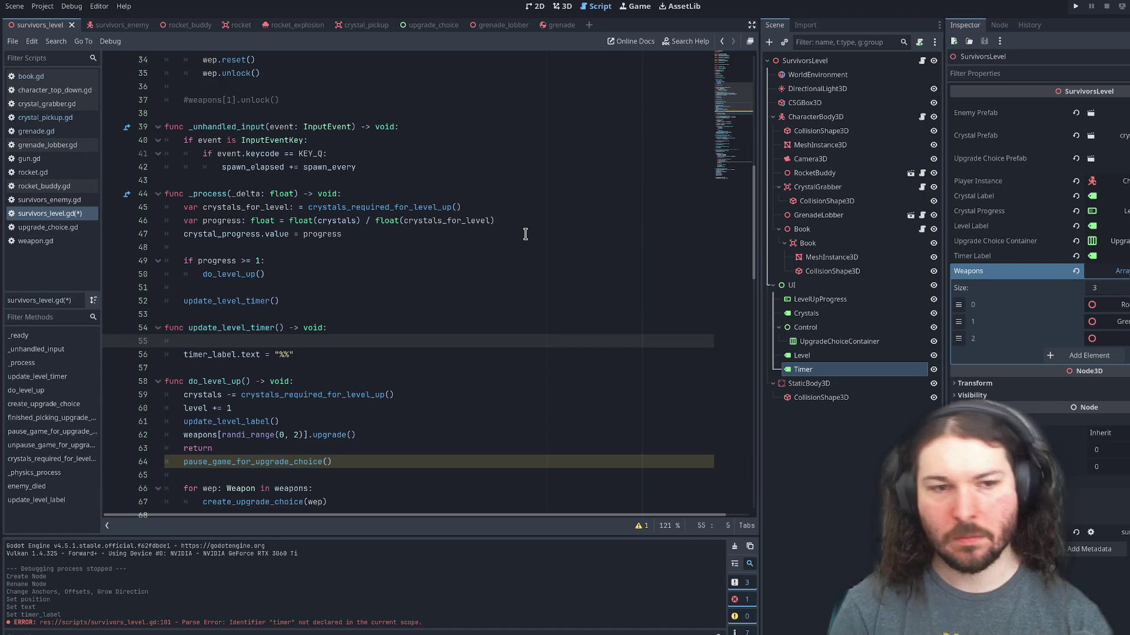
{"action": "type", "text": "0"}
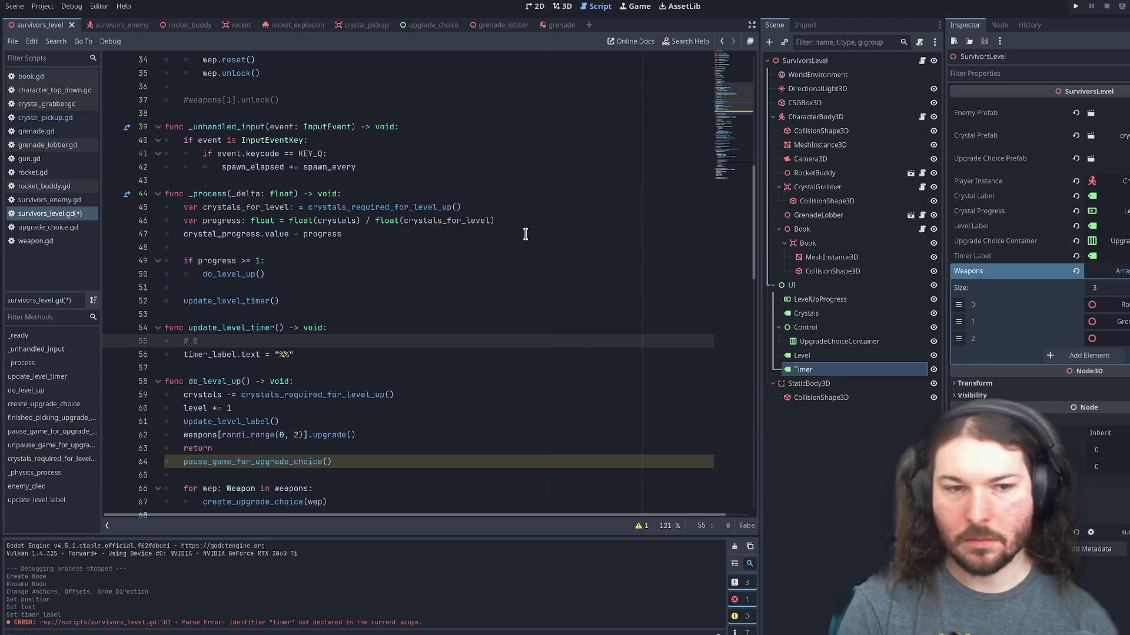
{"action": "type", "text": "3:45"}
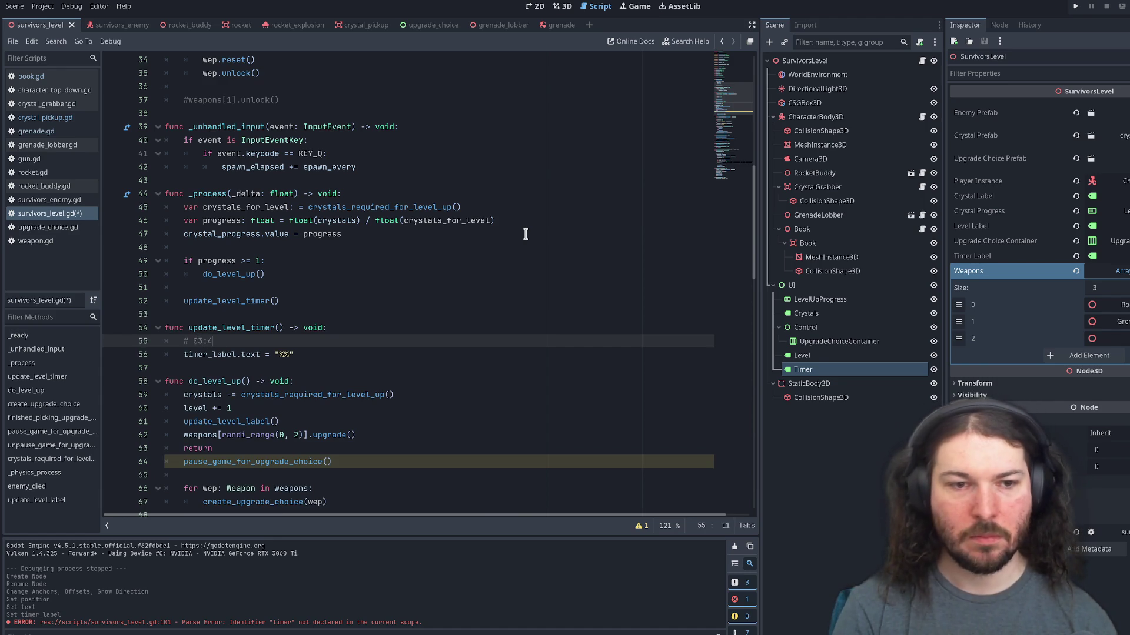
{"action": "key", "text": "Return"}
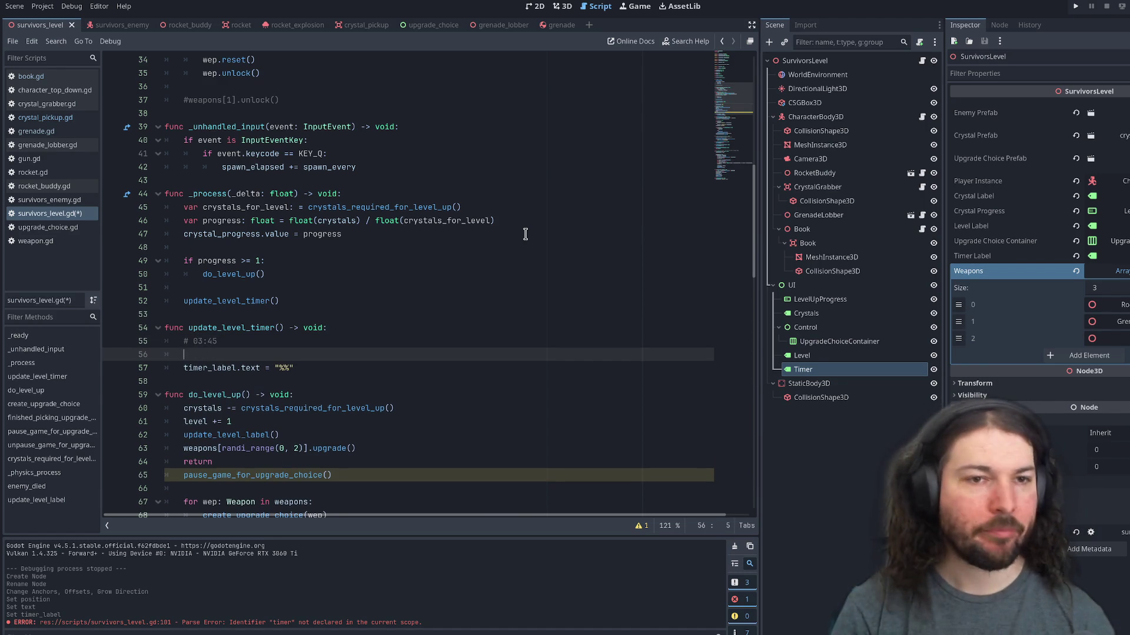
Step: Write level_time_elapsed / 60 on the next line
{"action": "key", "text": "ctrl+space"}
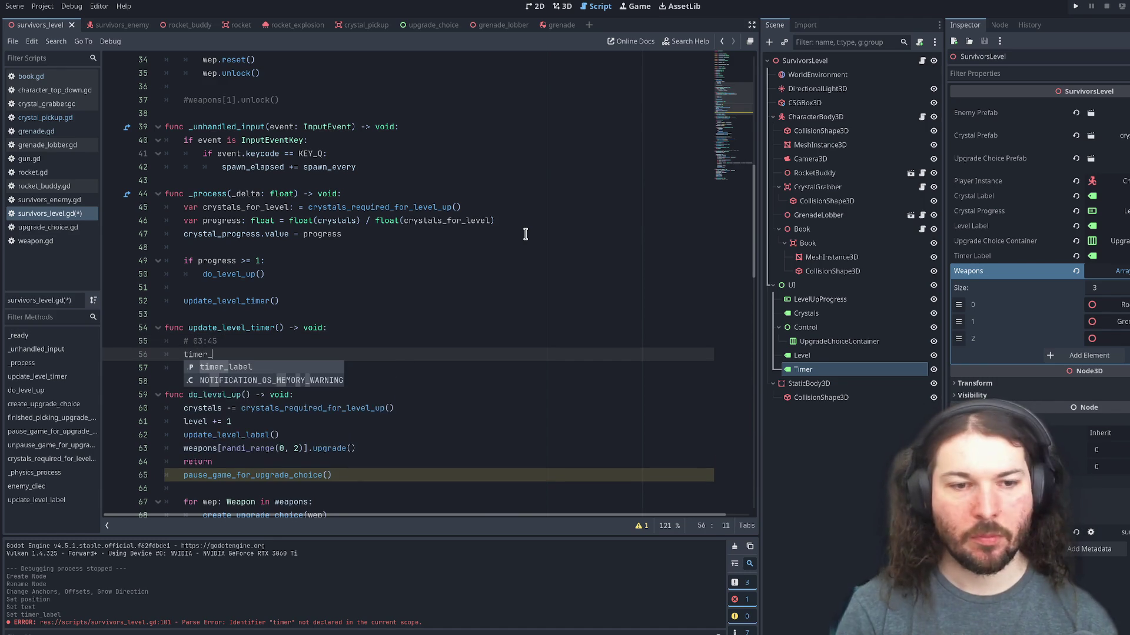
{"action": "type", "text": "level_"}
{"action": "key", "text": "Down"}
{"action": "key", "text": "Return"}
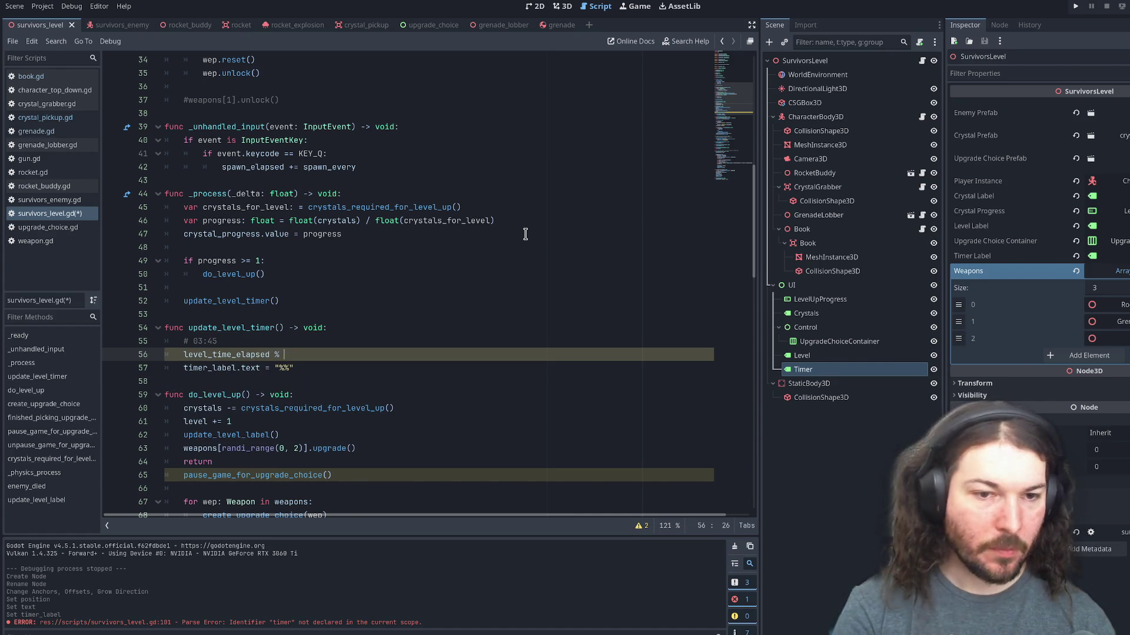
{"action": "type", "text": "60"}
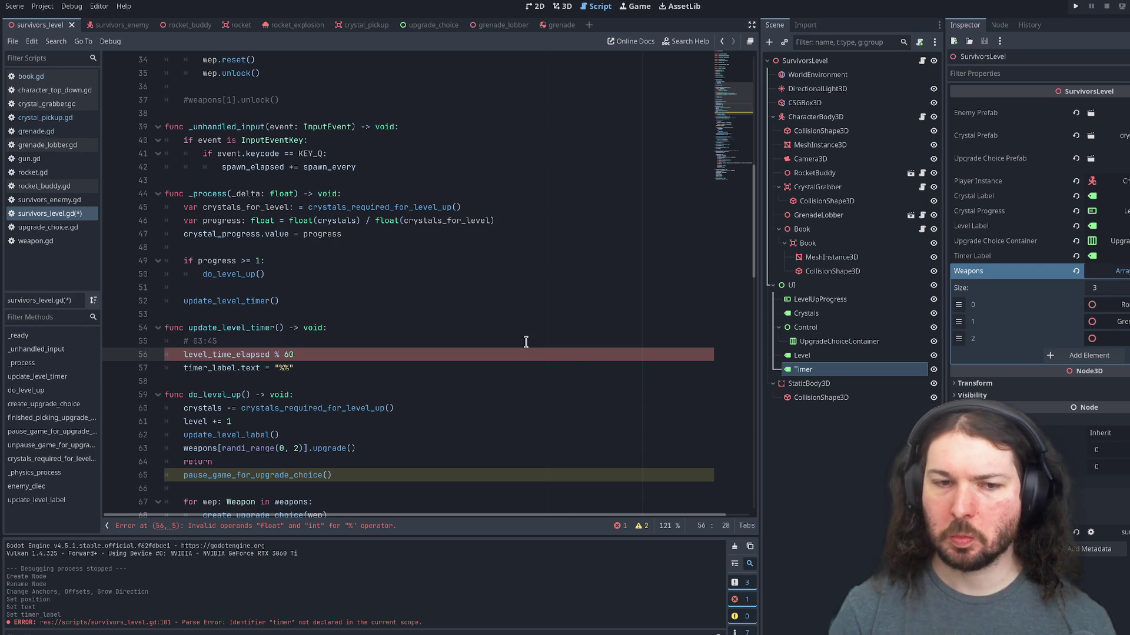
{"action": "key", "text": "BackSpace"}
{"action": "key", "text": "BackSpace"}
{"action": "key", "text": "BackSpace"}
{"action": "type", "text": "/ 60"}
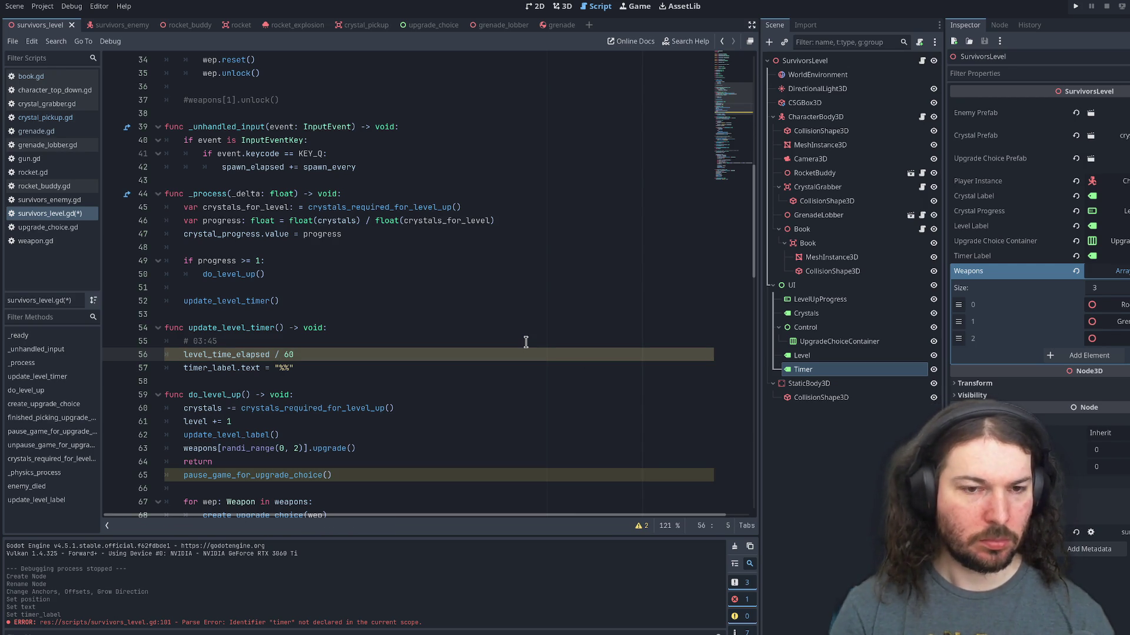
{"action": "type", "text": "frac"}
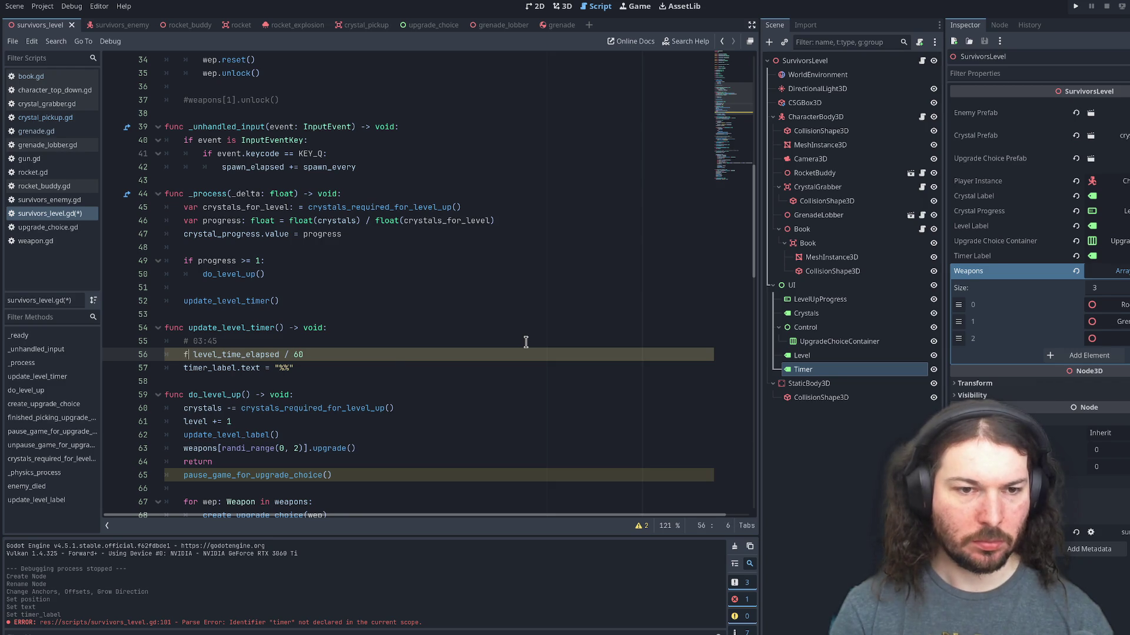
Step: Wrap the division in int(), giving int(level_time_elapsed / 60)
{"action": "key", "text": "Left"}
{"action": "key", "text": "BackSpace"}
{"action": "key", "text": "BackSpace"}
{"action": "key", "text": "BackSpace"}
{"action": "type", "text": "math"}
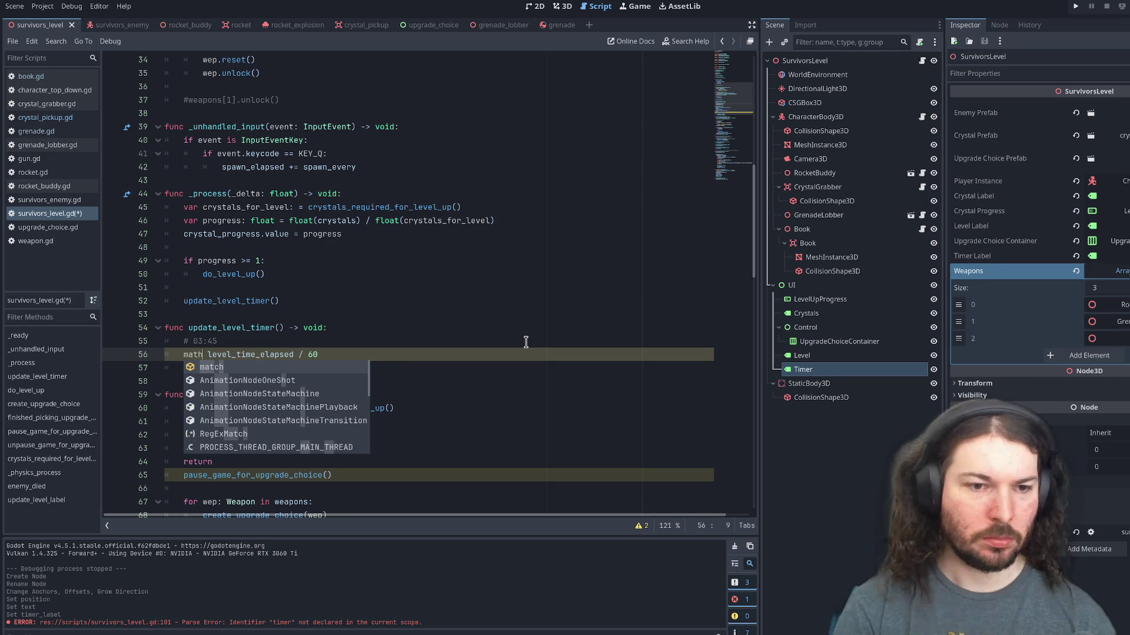
{"action": "key", "text": "BackSpace"}
{"action": "key", "text": "BackSpace"}
{"action": "key", "text": "BackSpace"}
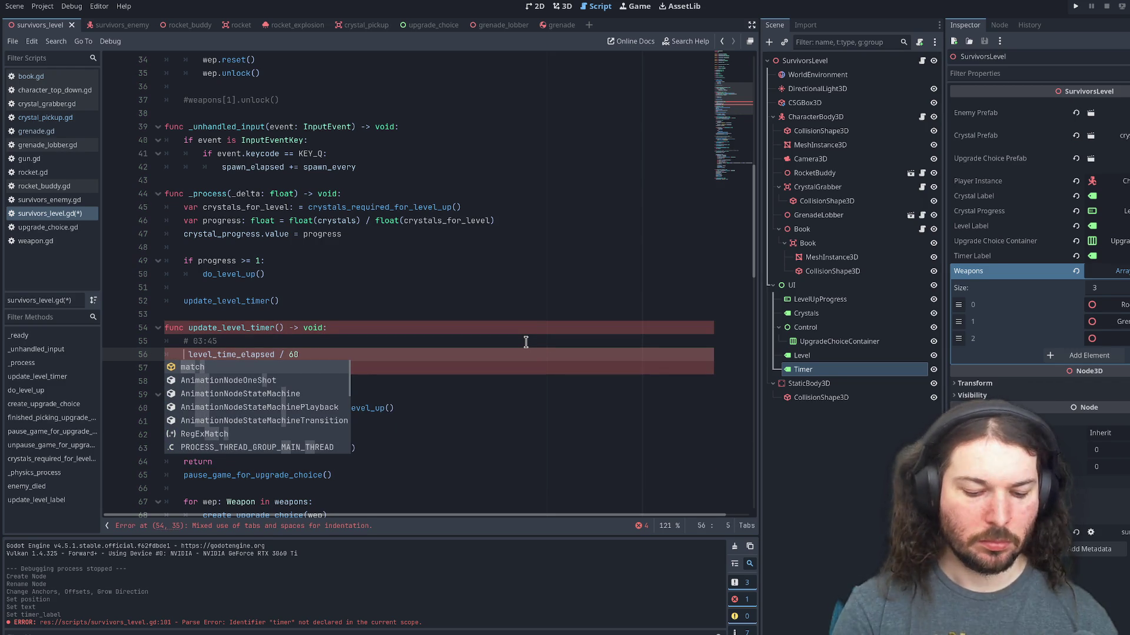
{"action": "type", "text": "int"}
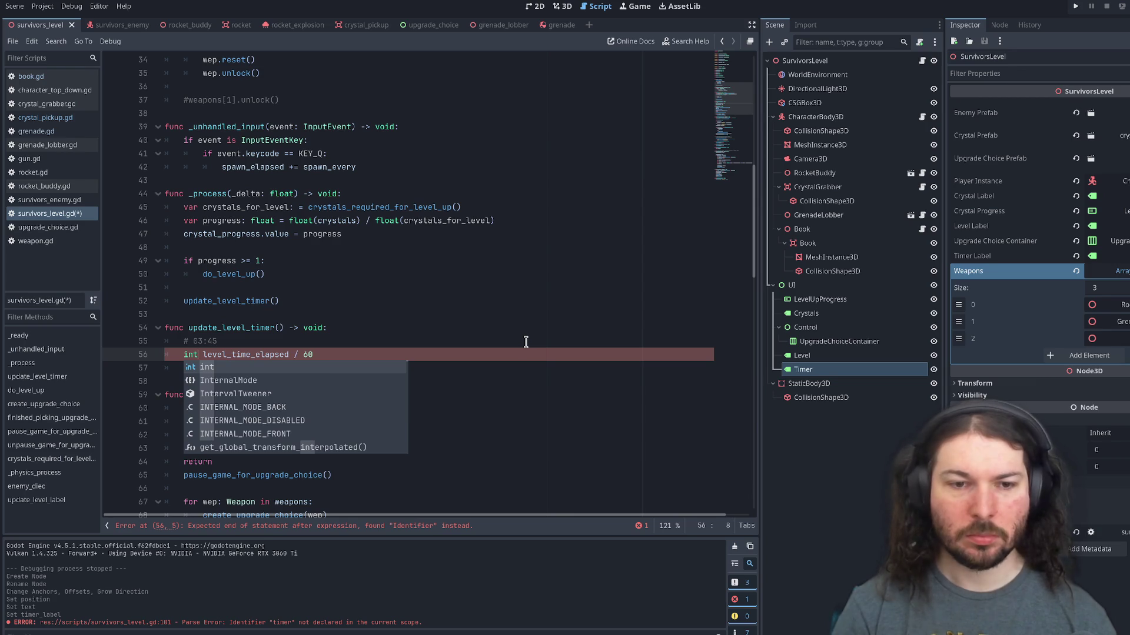
{"action": "key", "text": "shift+End"}
{"action": "type", "text": "("}
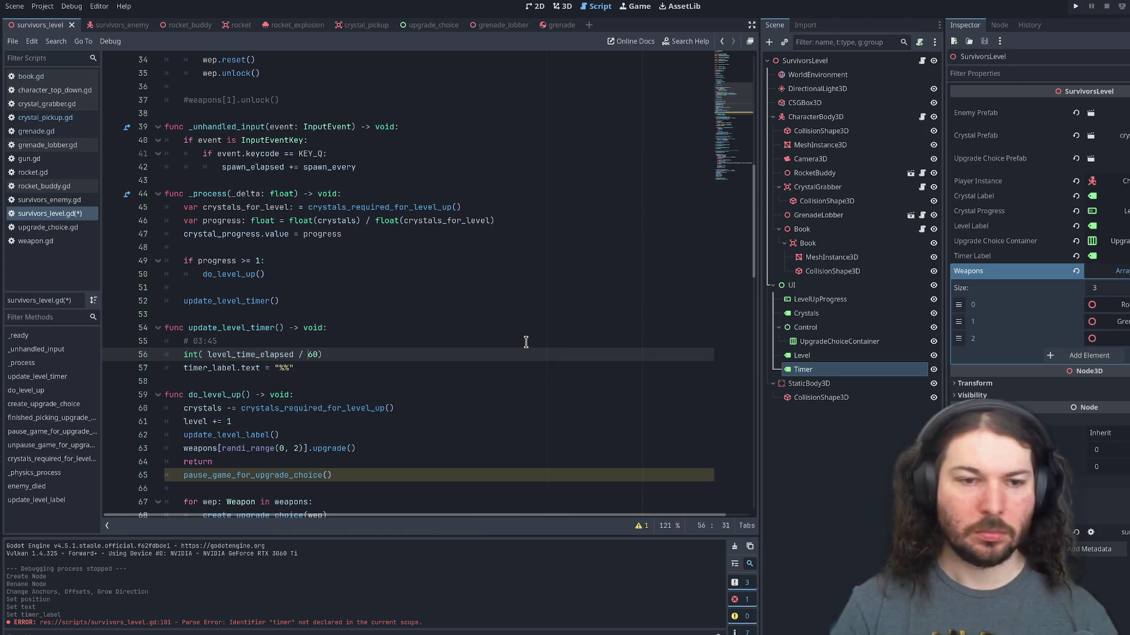
{"action": "key", "text": "BackSpace"}
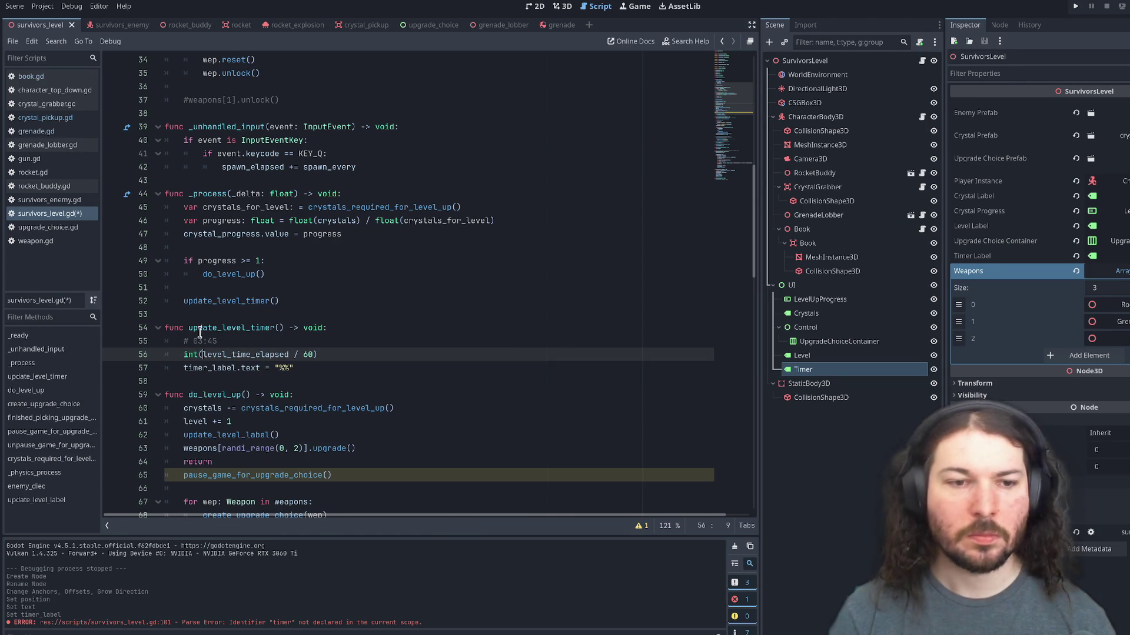
Step: Restore the int call and declare the line as var minutes := int(level_time_elapsed / 60)
{"action": "mouse_move", "coordinate": [190, 355]}
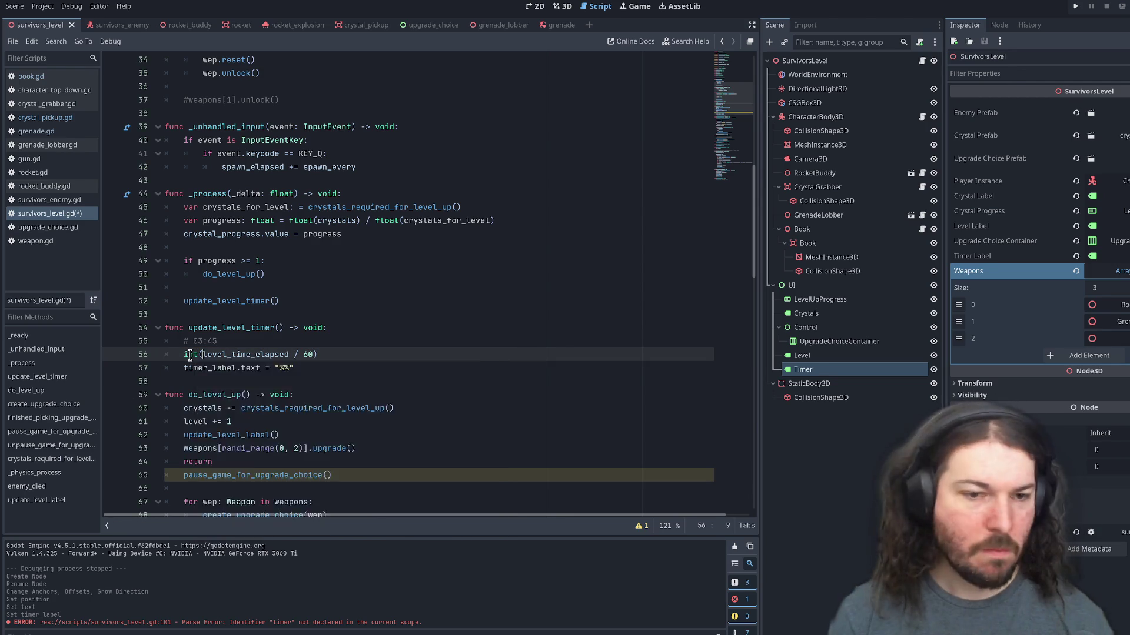
{"action": "scroll", "coordinate": [281, 415], "scroll_direction": "down", "scroll_amount": 1}
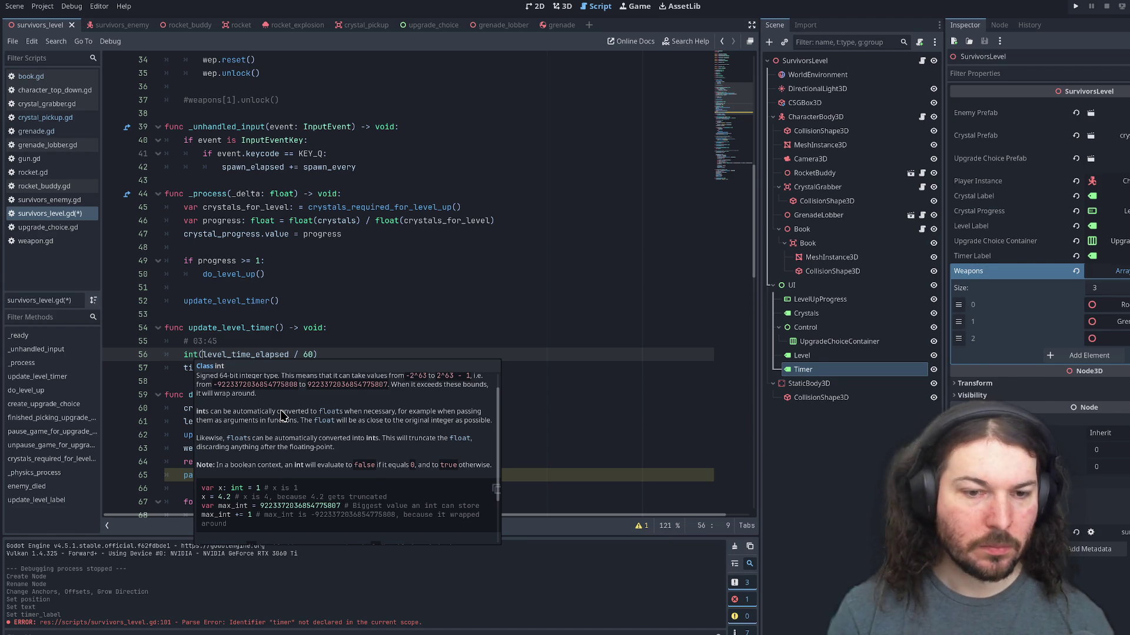
{"action": "key", "text": "Escape"}
{"action": "key", "text": "Down"}
{"action": "key", "text": "Up"}
{"action": "key", "text": "Left"}
{"action": "key", "text": "BackSpace"}
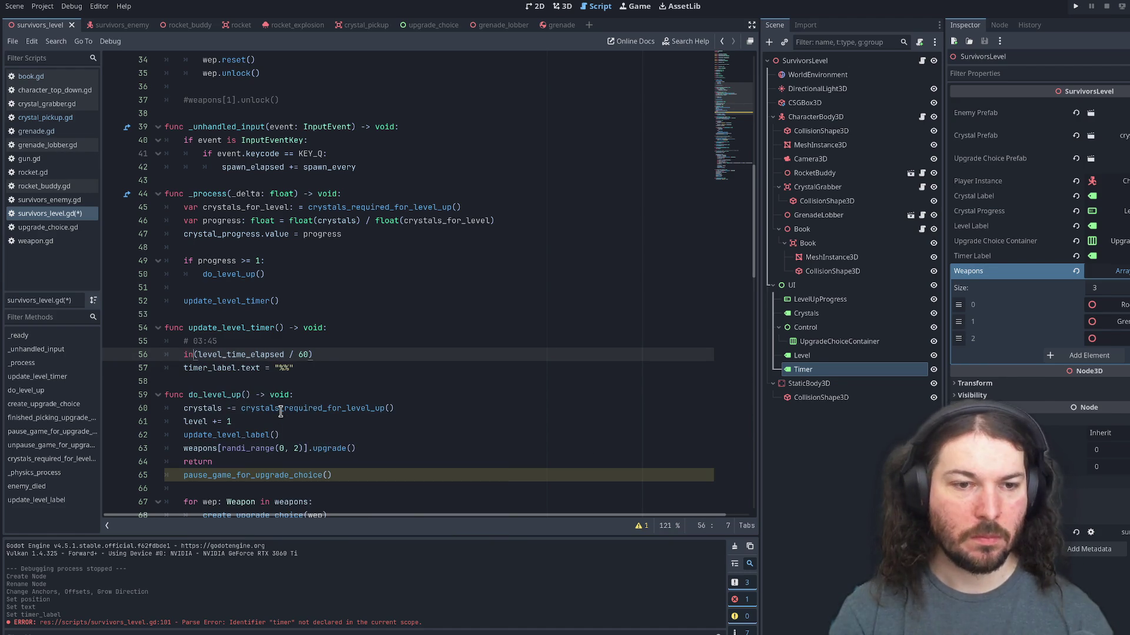
{"action": "key", "text": "ctrl+space"}
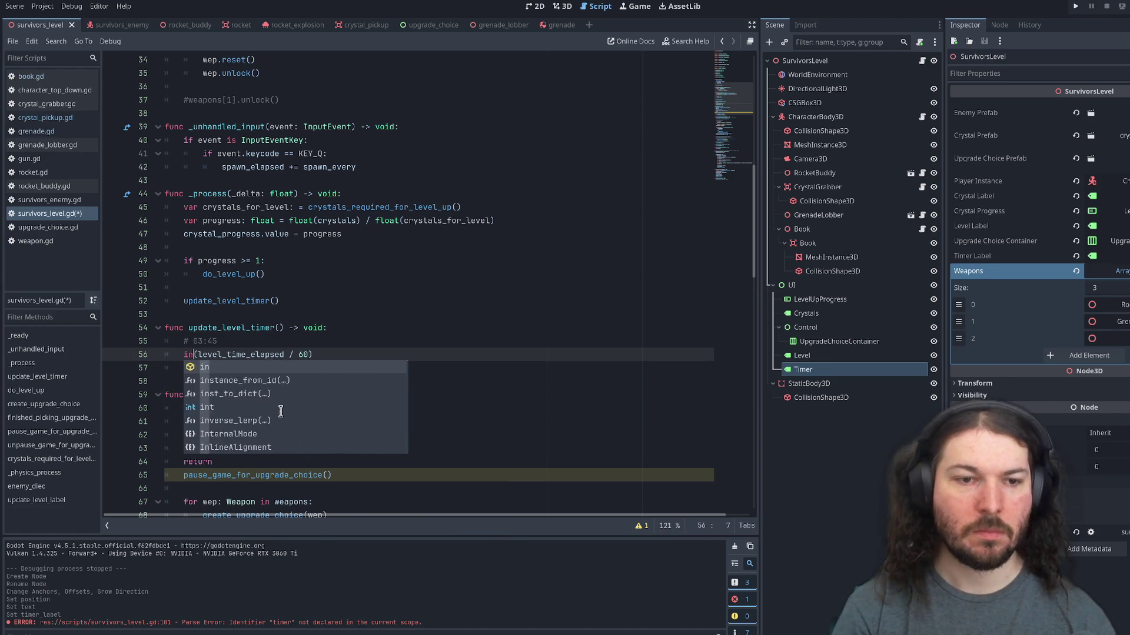
{"action": "key", "text": "Return"}
{"action": "key", "text": "Home"}
{"action": "type", "text": "var "}
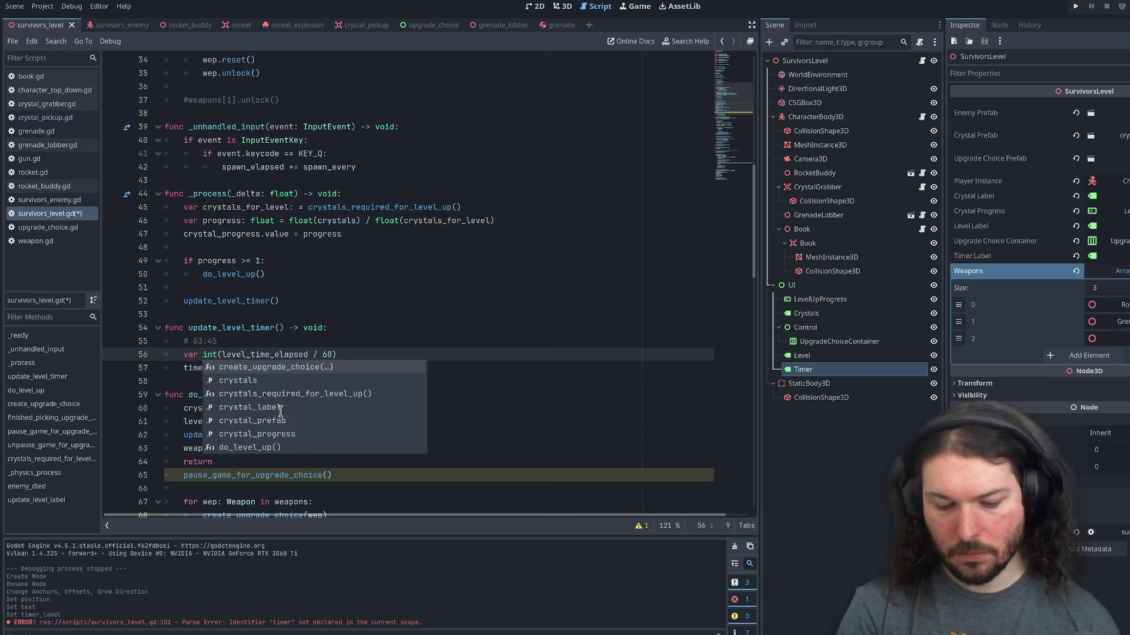
{"action": "type", "text": "minutes :="}
{"action": "key", "text": "End"}
{"action": "key", "text": "Return"}
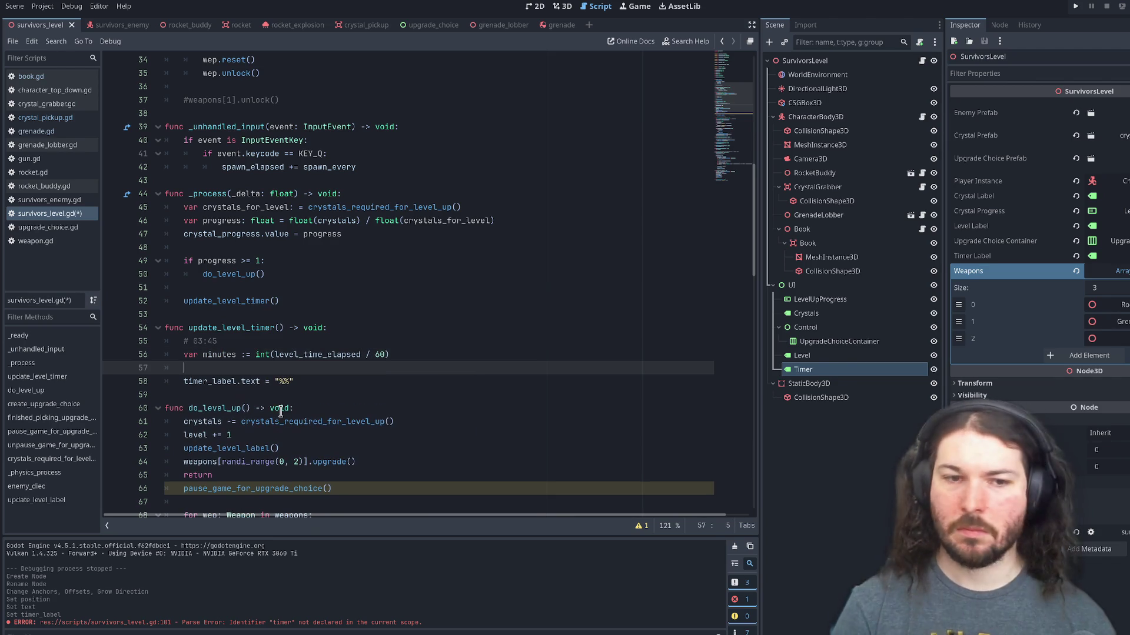
Step: Declare var seconds := level_time_elapsed / 60.0, copying the division from the minutes line
{"action": "type", "text": "var seconds "}
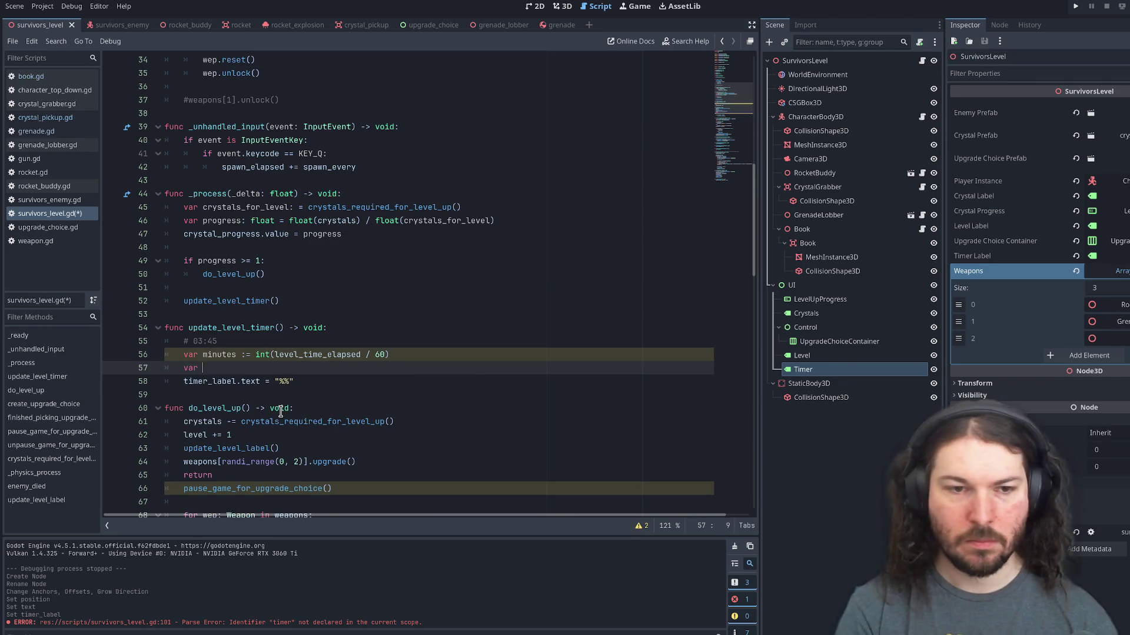
{"action": "type", "text": ":="}
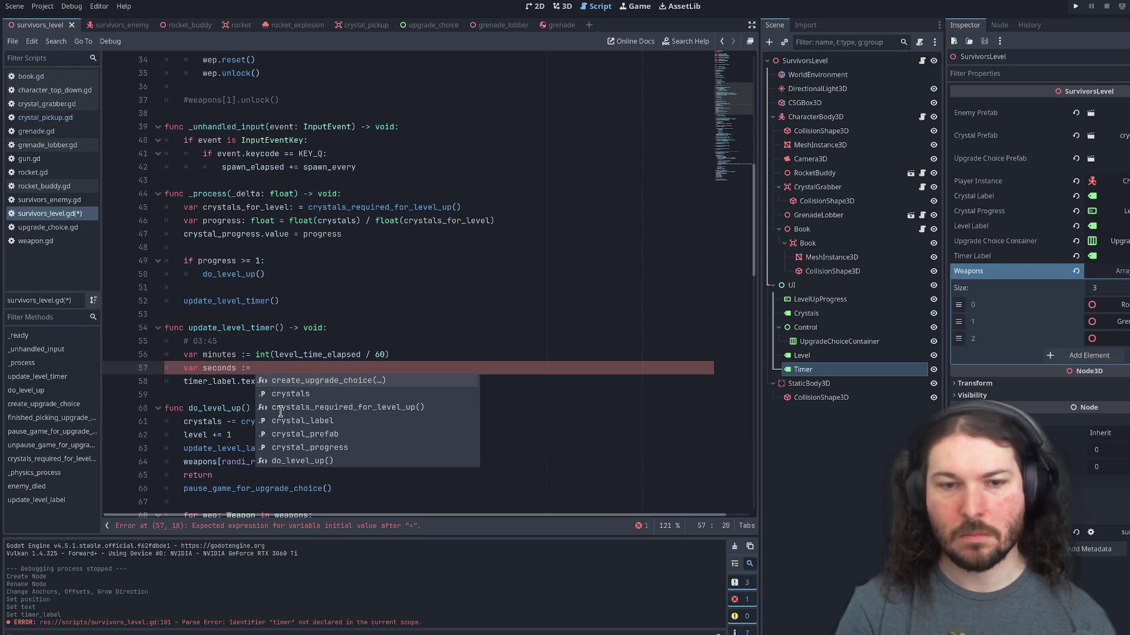
{"action": "key", "text": "Escape"}
{"action": "key", "text": "Up"}
{"action": "key", "text": "Up"}
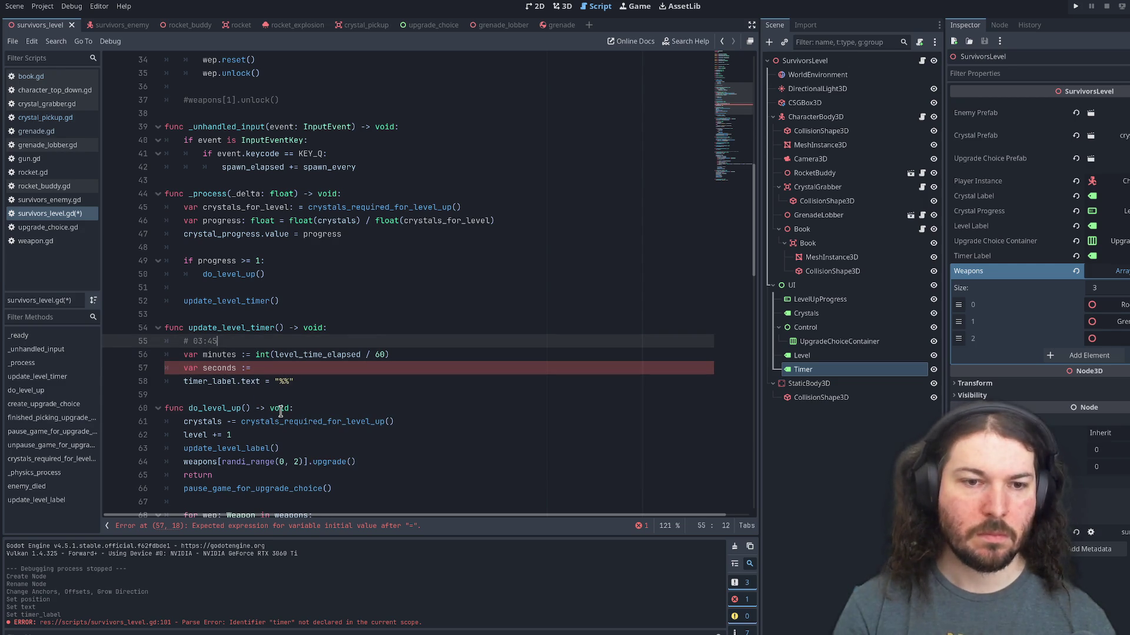
{"action": "key", "text": "Down"}
{"action": "key", "text": "ctrl+Right"}
{"action": "key", "text": "ctrl+Right"}
{"action": "key", "text": "ctrl+Right"}
{"action": "key", "text": "shift+End"}
{"action": "key", "text": "shift+Left"}
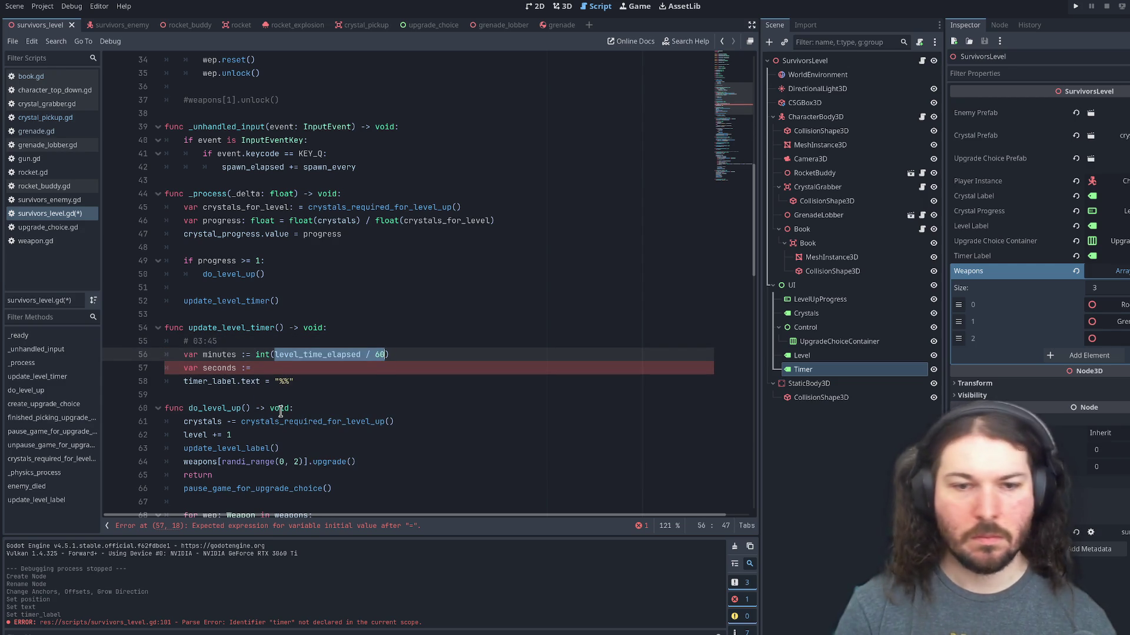
{"action": "key", "text": "ctrl+c"}
{"action": "key", "text": "Down"}
{"action": "key", "text": "ctrl+v"}
{"action": "type", "text": ".0"}
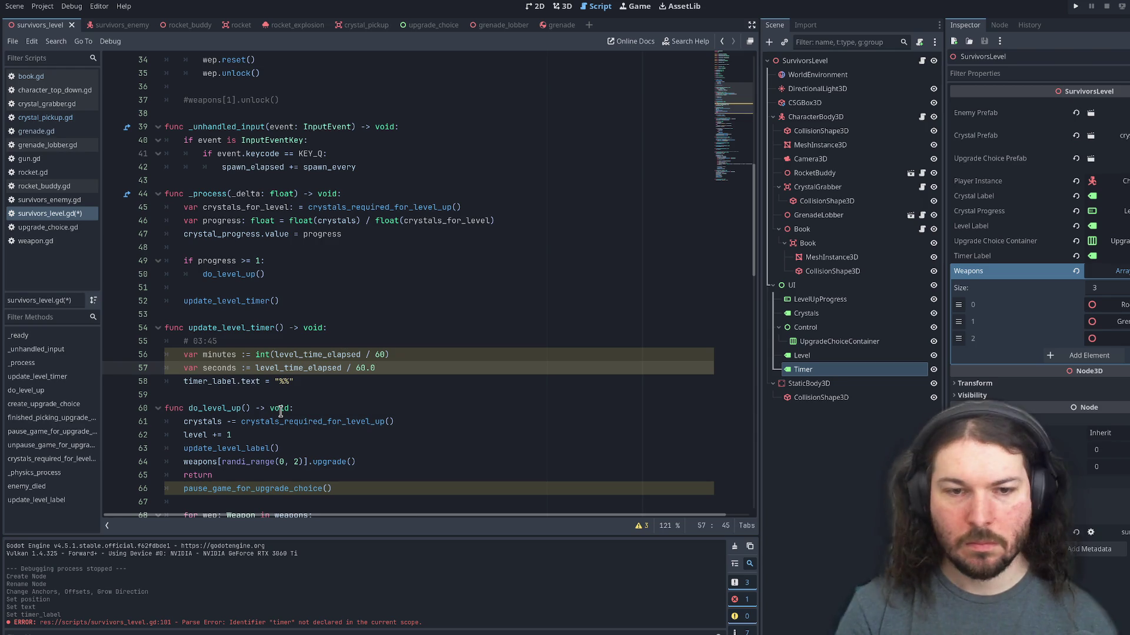
Step: Make minutes divide by 60.0 and set seconds to (level_time_elapsed / 60.0) minus minutes
{"action": "key", "text": "Up"}
{"action": "type", "text": ".0"}
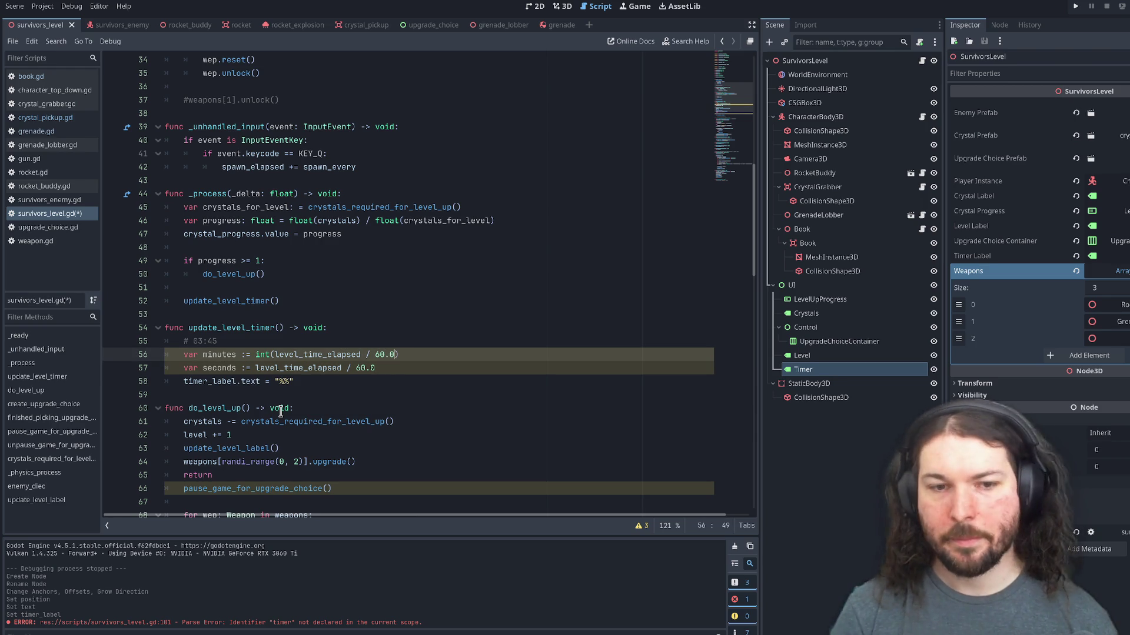
{"action": "key", "text": "Down"}
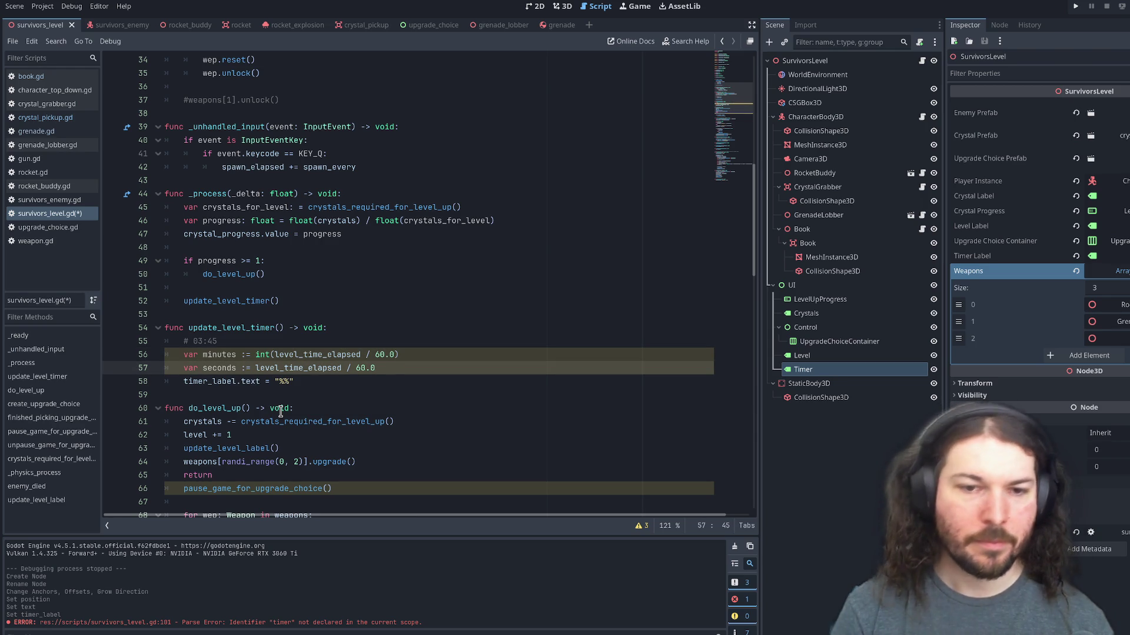
{"action": "type", "text": "minutes"}
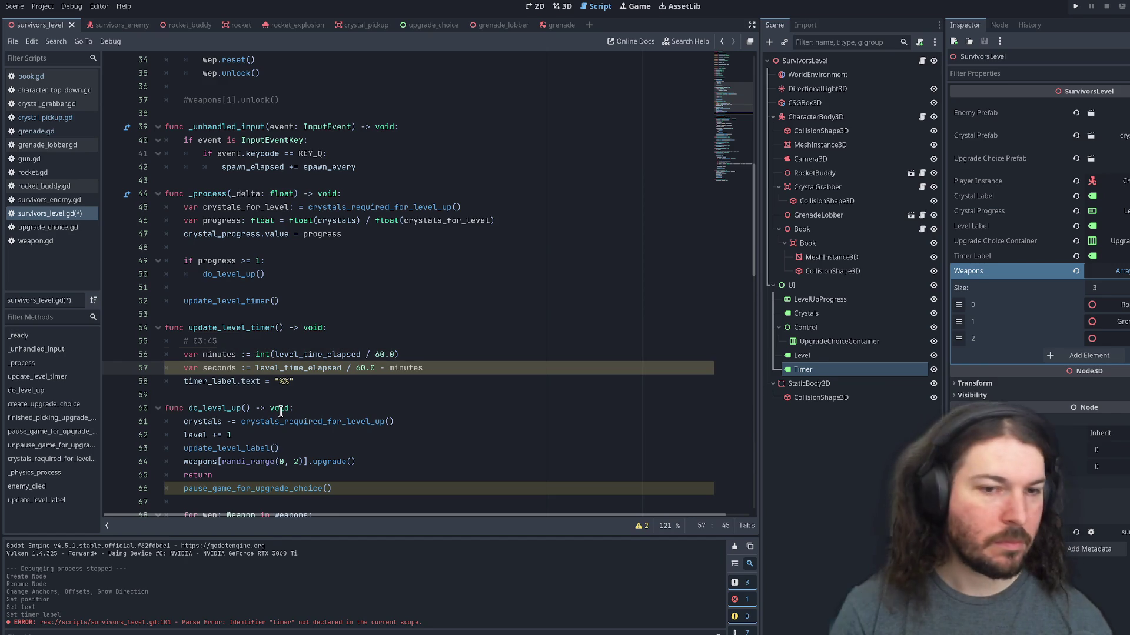
{"action": "key", "text": "shift+Left"}
{"action": "key", "text": "shift+Left"}
{"action": "key", "text": "shift+Left"}
{"action": "key", "text": "ctrl+shift+Left"}
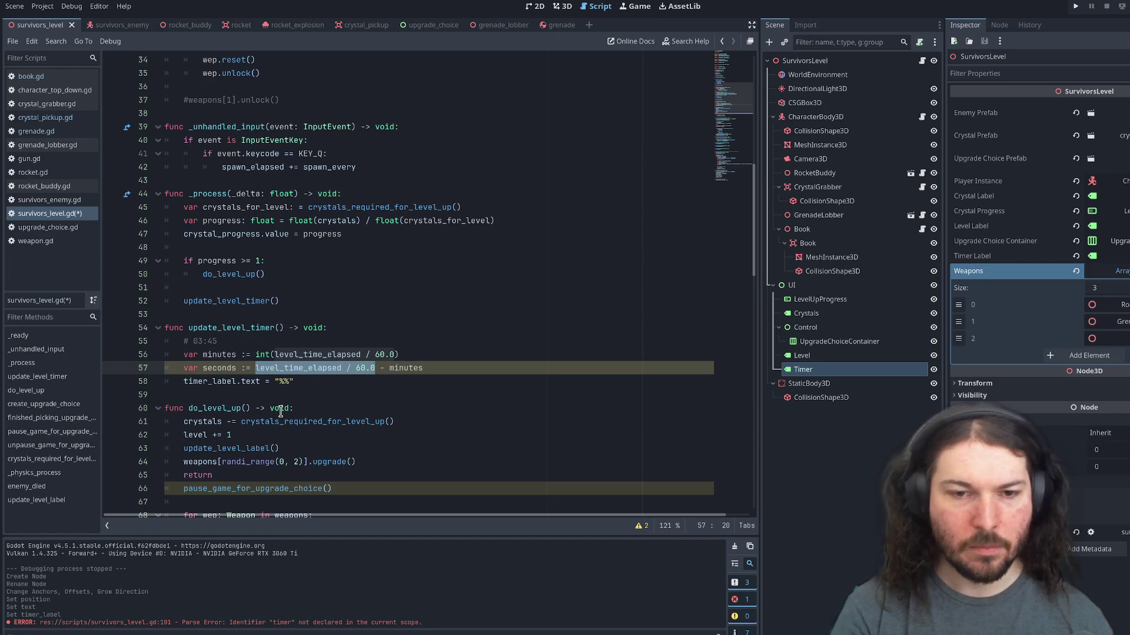
{"action": "type", "text": "("}
Step: Extend the timer label text to "%s:%s" %
{"action": "key", "text": "Down"}
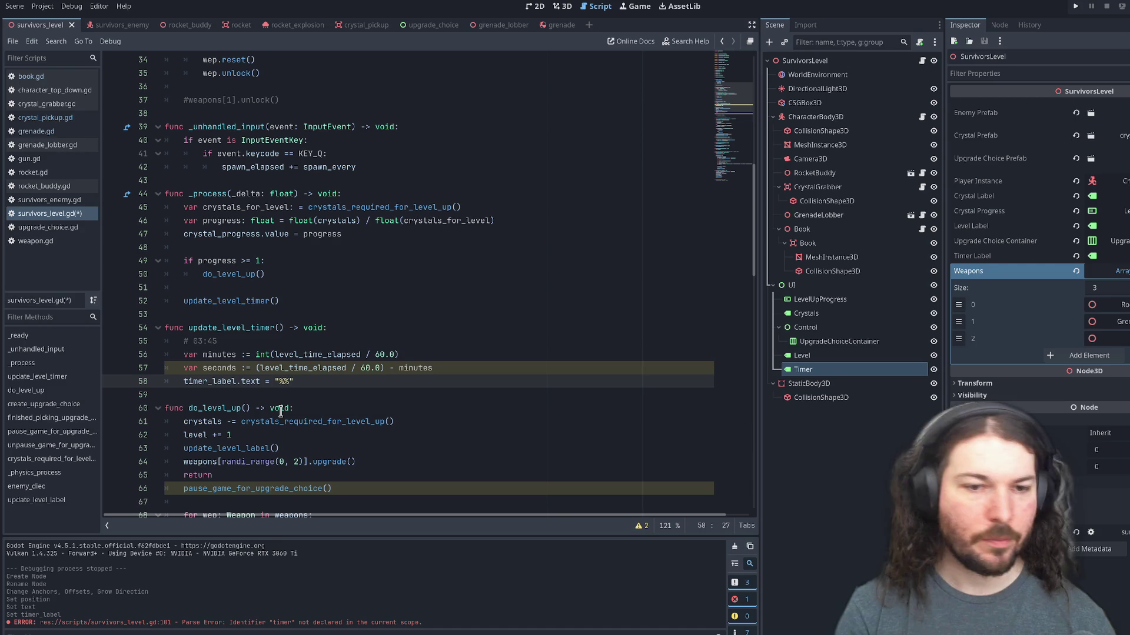
{"action": "type", "text": ":%s\""}
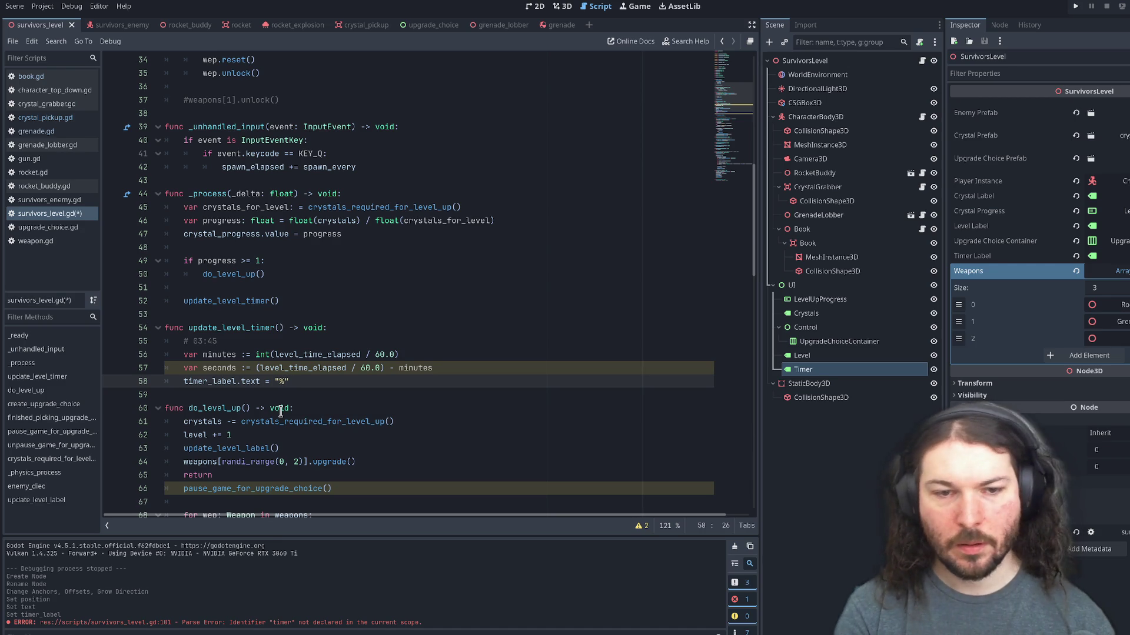
{"action": "type", "text": " %"}
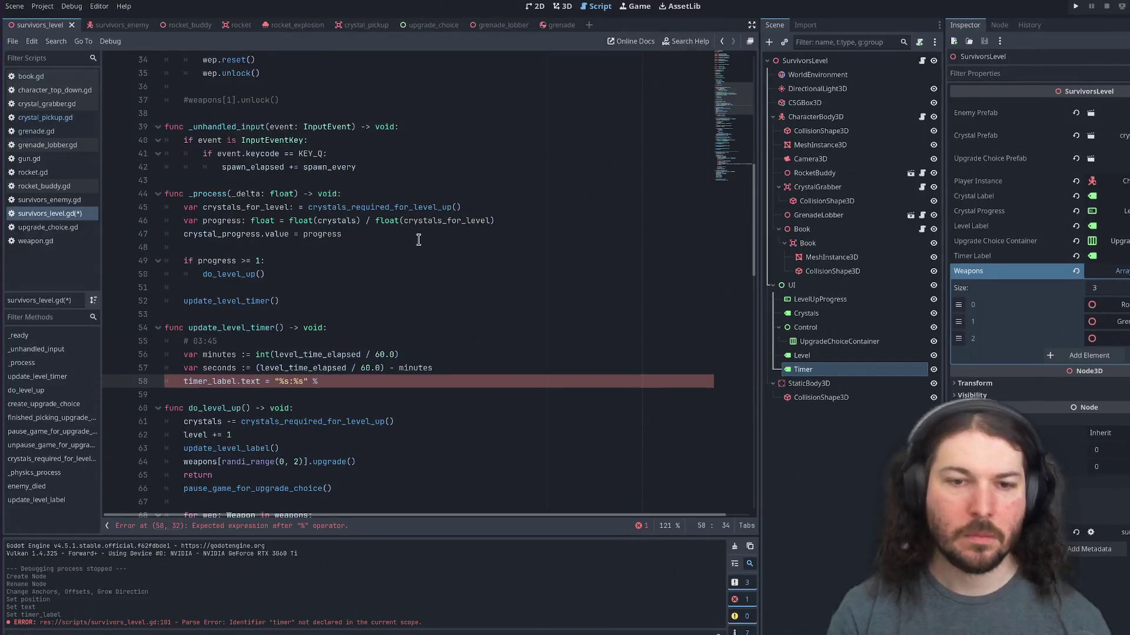
{"action": "key", "text": "alt+Tab"}
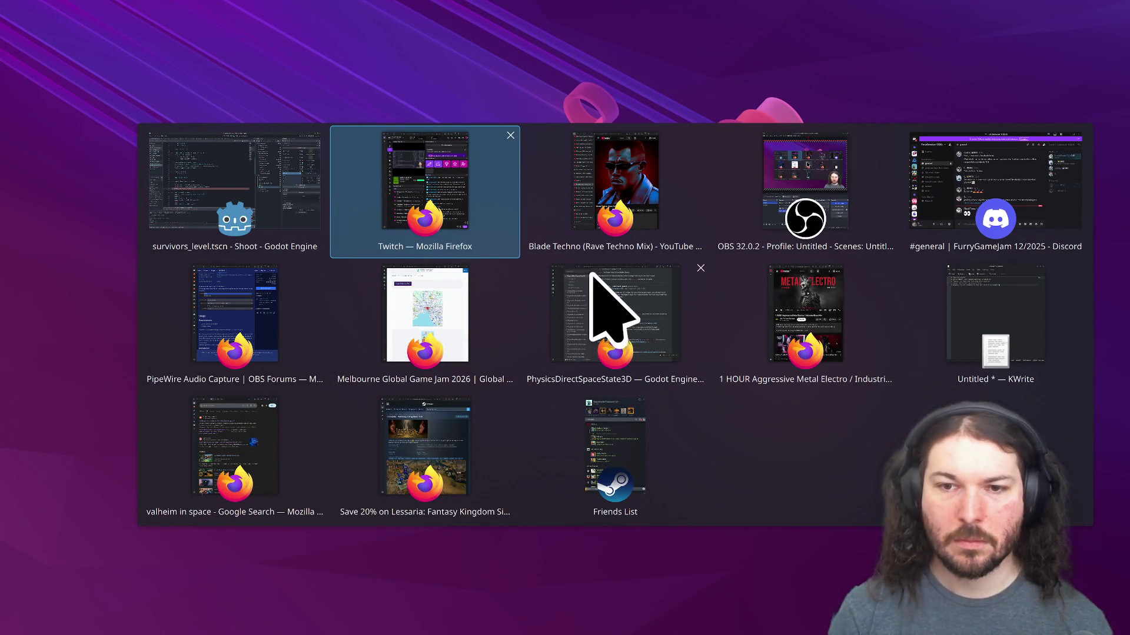
Step: Read the Format specifiers section of the GDScript format strings docs in Firefox
{"action": "key", "text": "Escape"}
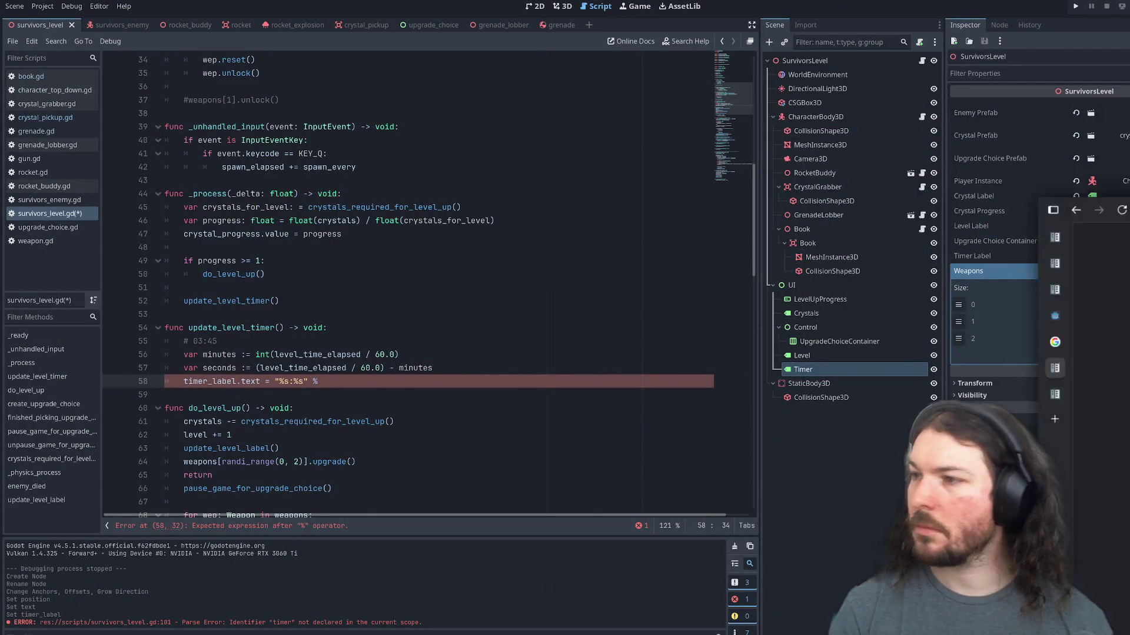
{"action": "key", "text": "alt+Tab"}
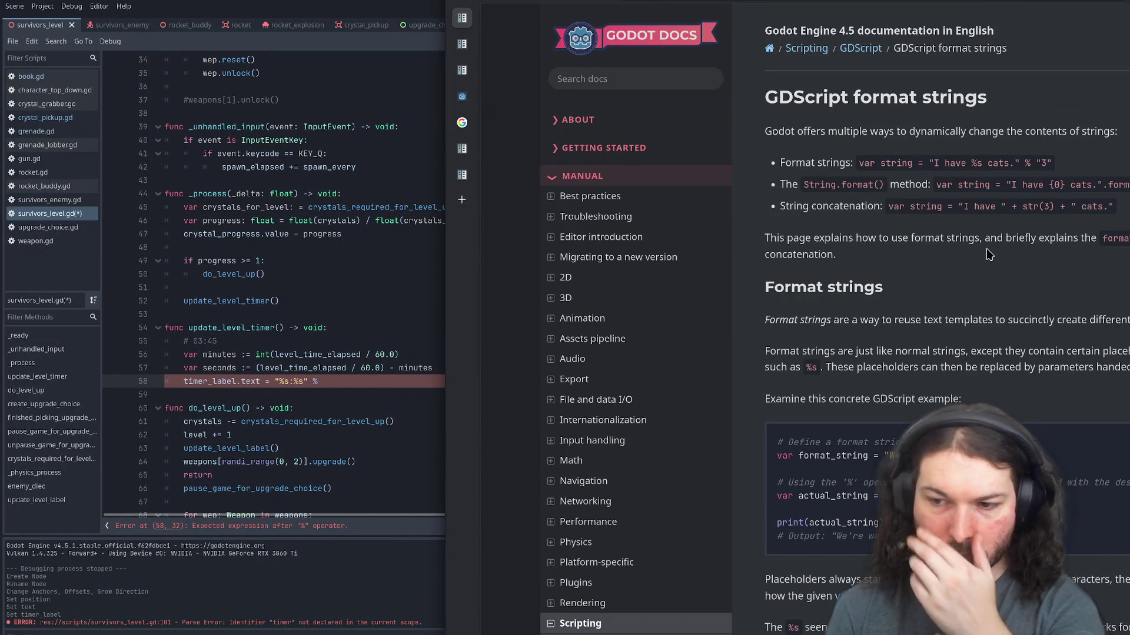
{"action": "scroll", "coordinate": [986, 271], "scroll_direction": "down", "scroll_amount": 3}
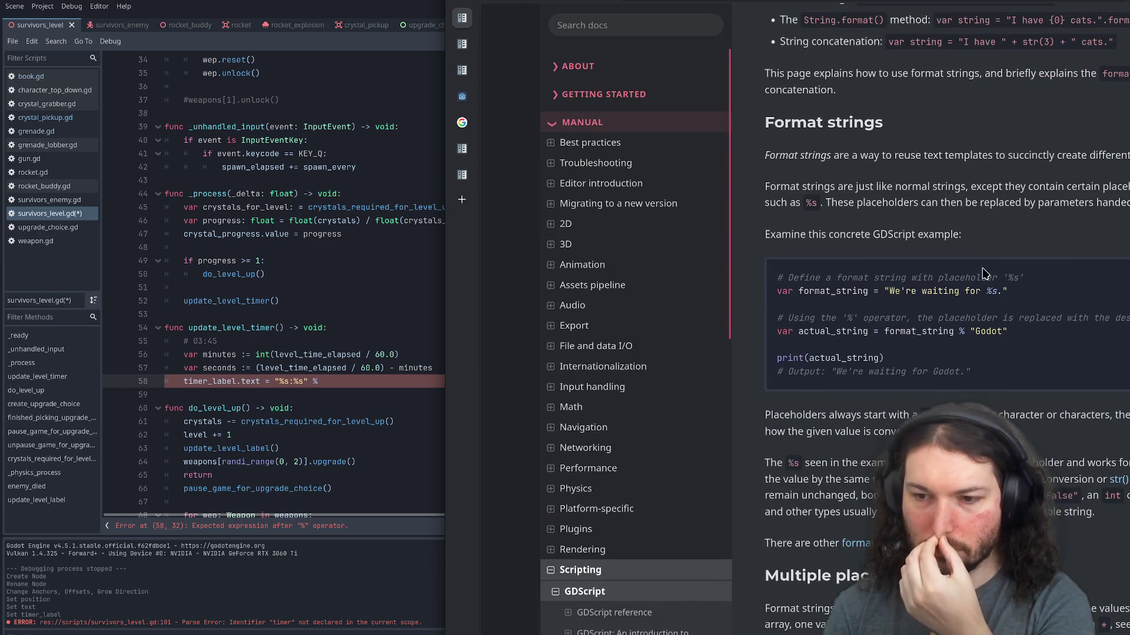
{"action": "left_click_drag", "start_coordinate": [586, 3], "coordinate": [473, 3]}
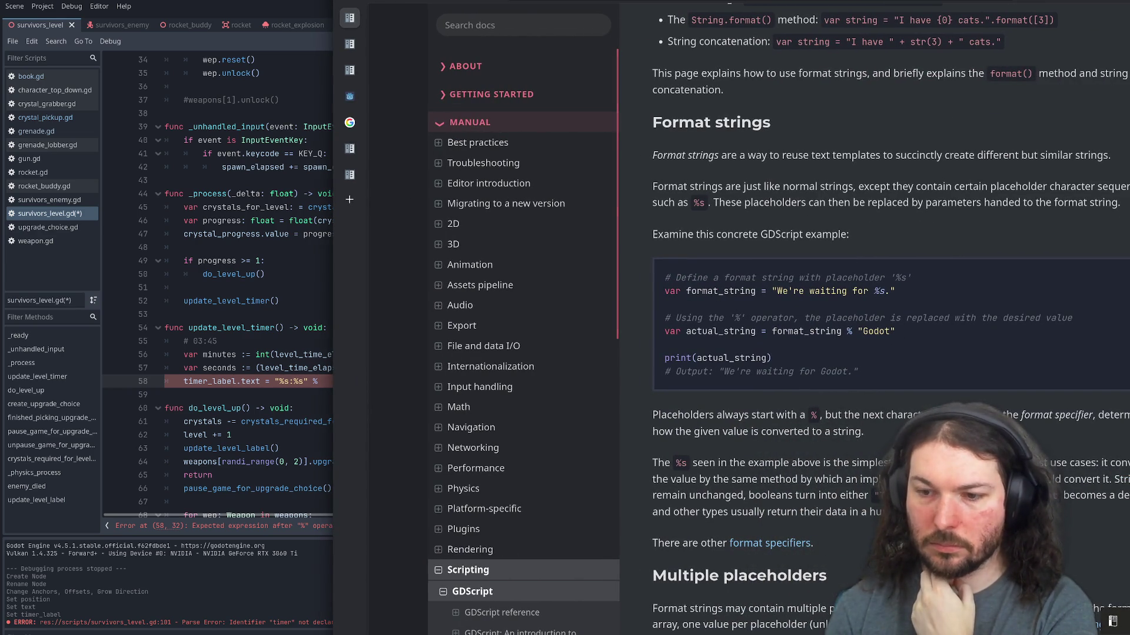
{"action": "left_click", "coordinate": [770, 544]}
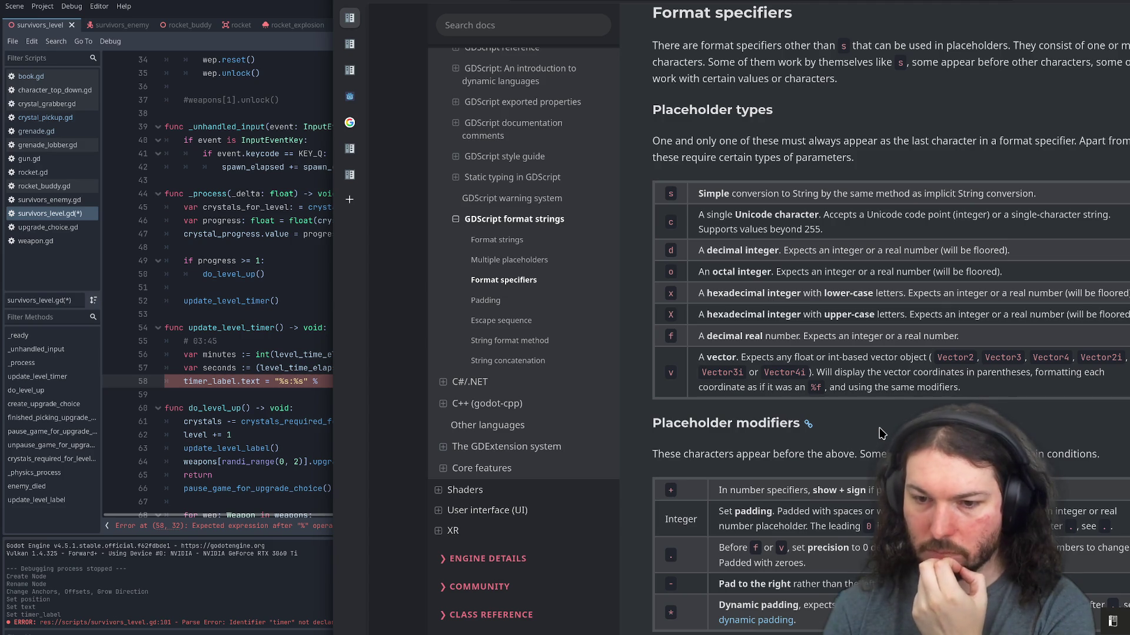
{"action": "scroll", "coordinate": [881, 434], "scroll_direction": "down", "scroll_amount": 4}
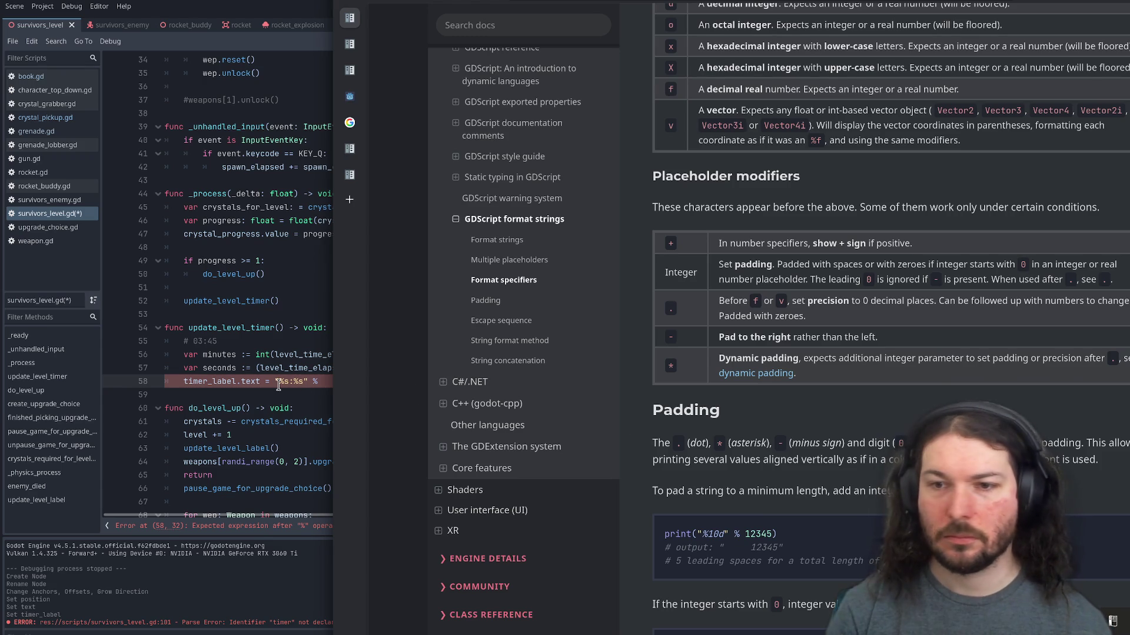
{"action": "scroll", "coordinate": [605, 396], "scroll_direction": "up", "scroll_amount": 2}
{"action": "scroll", "coordinate": [666, 417], "scroll_direction": "up", "scroll_amount": 3}
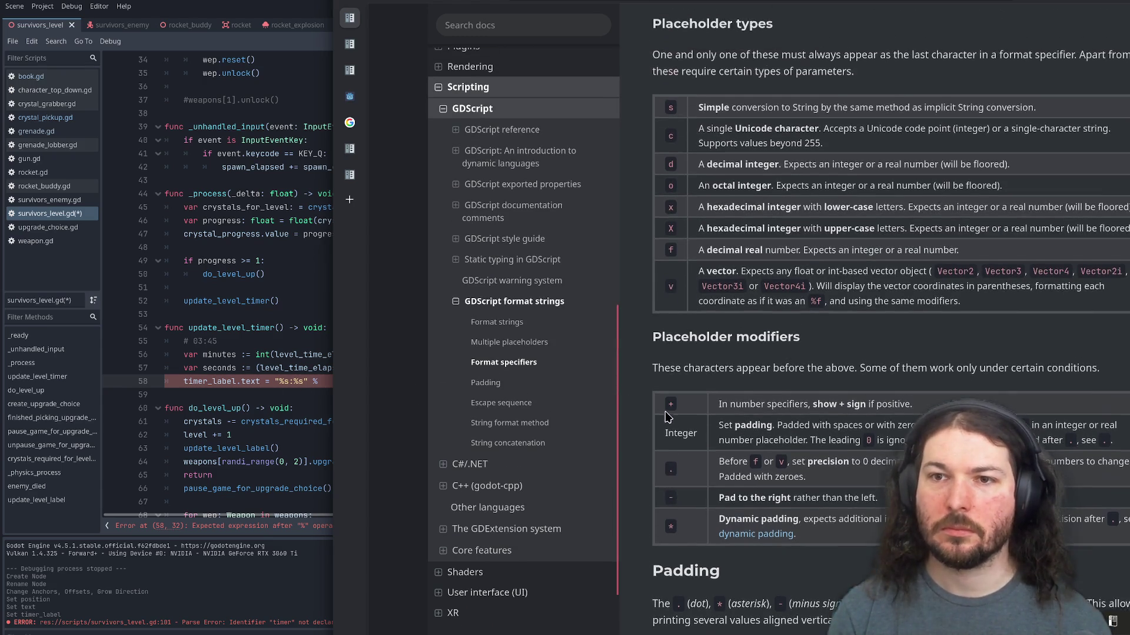
{"action": "scroll", "coordinate": [666, 417], "scroll_direction": "down", "scroll_amount": 2}
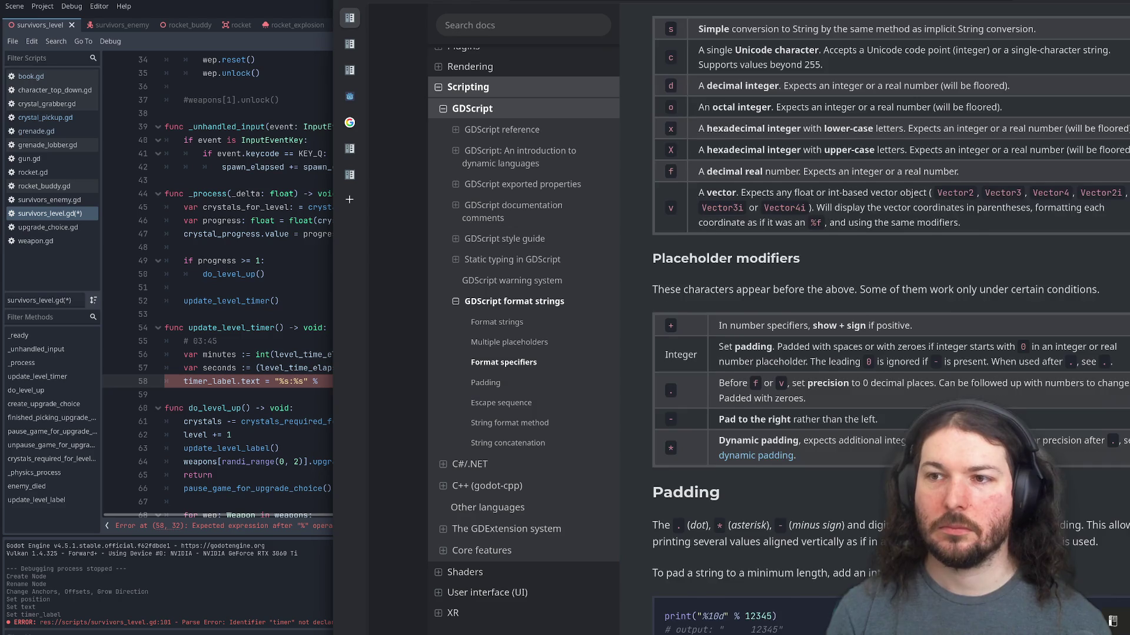
{"action": "scroll", "coordinate": [890, 323], "scroll_direction": "up", "scroll_amount": 2}
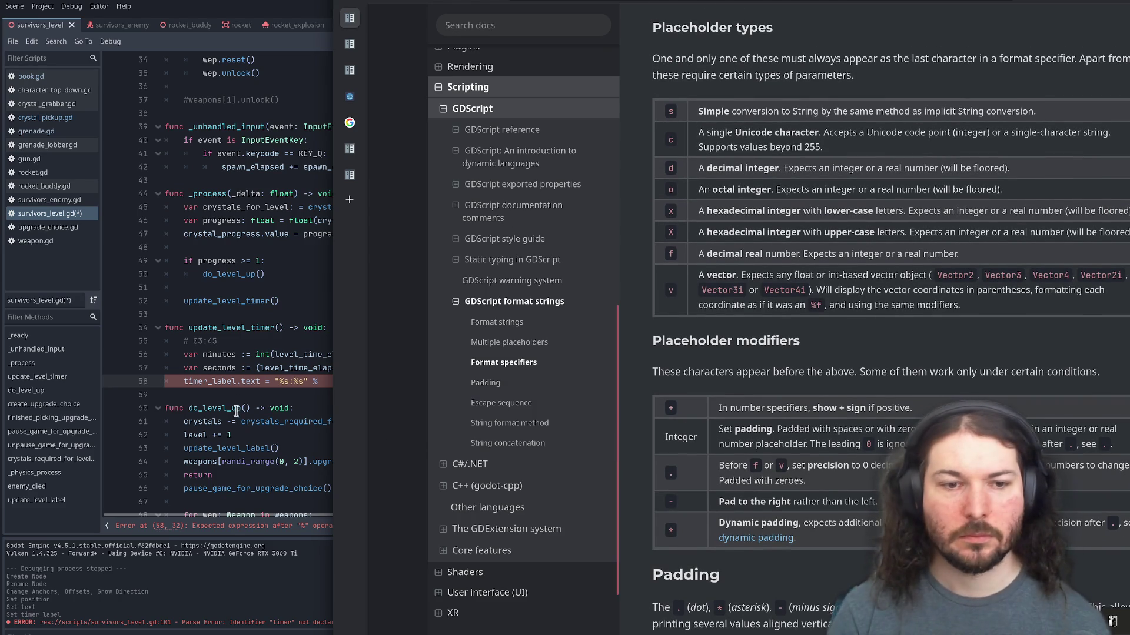
{"action": "left_click", "coordinate": [283, 381]}
Step: Change the label's placeholders from "%s:%s" to "%2d:%d"
{"action": "key", "text": "Delete"}
{"action": "type", "text": "d"}
{"action": "type", "text": "2"}
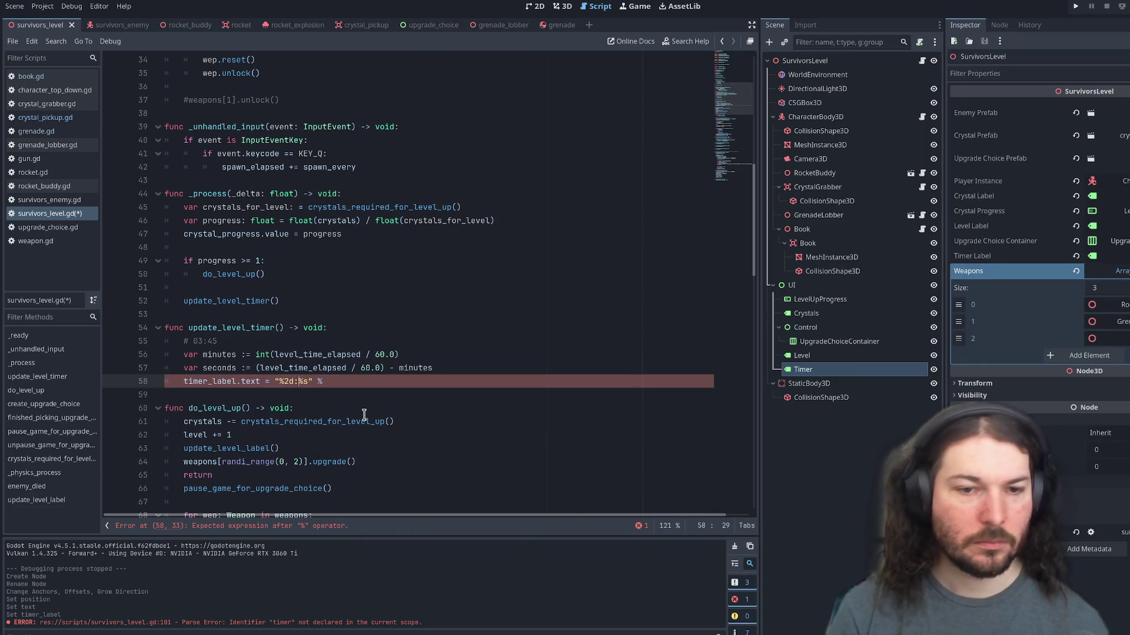
{"action": "key", "text": "shift+Right"}
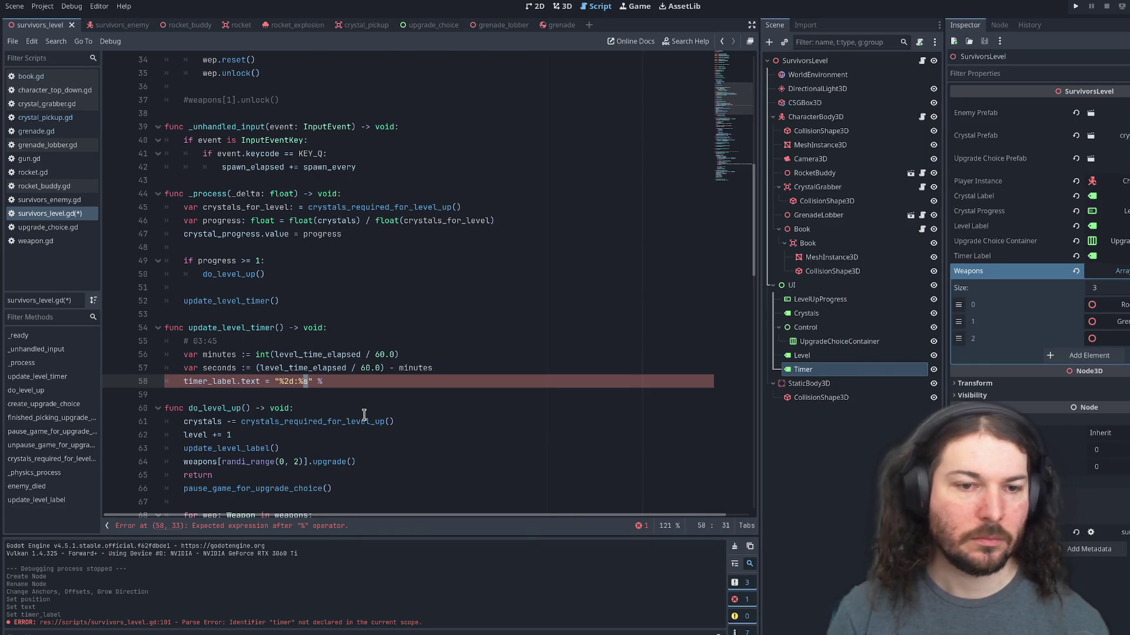
{"action": "type", "text": "d"}
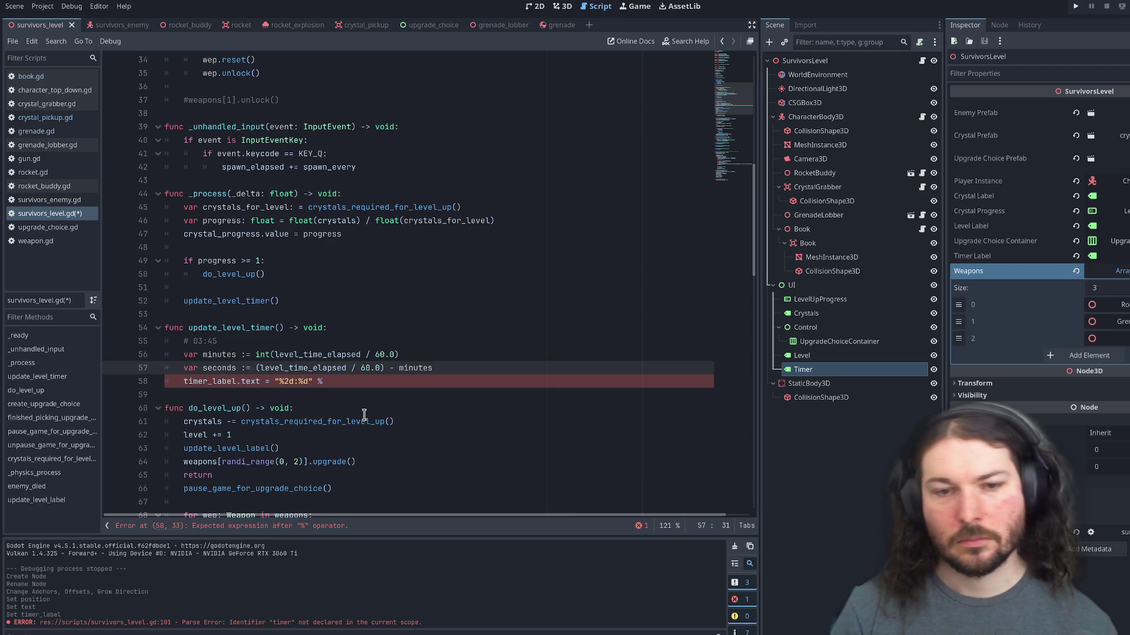
{"action": "key", "text": "End"}
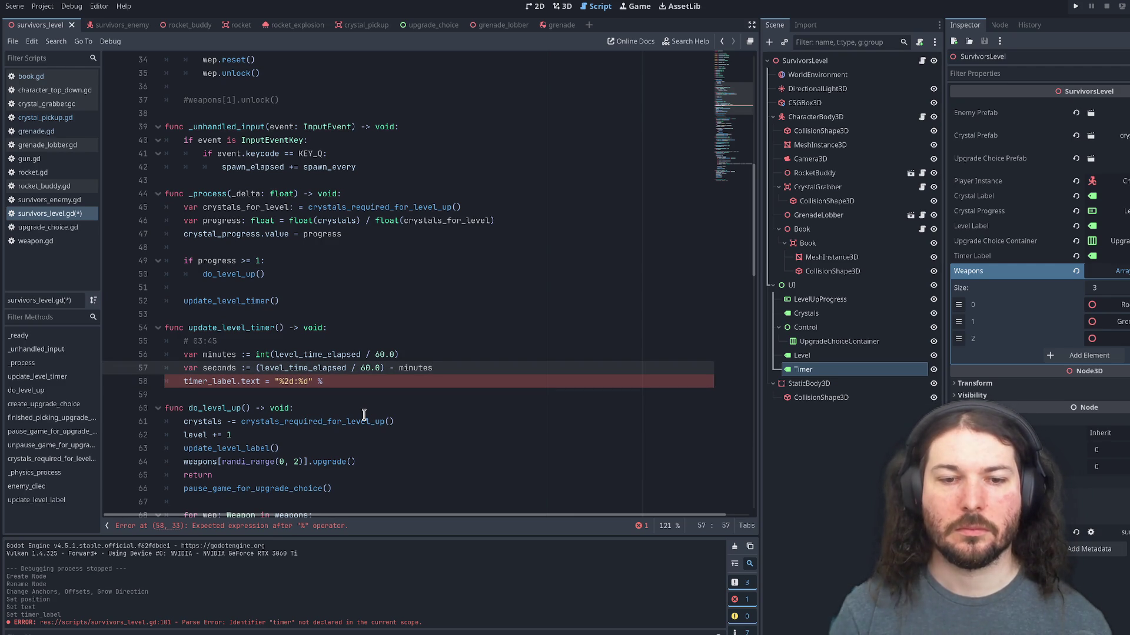
{"action": "key", "text": "Down"}
{"action": "key", "text": "Left"}
{"action": "key", "text": "Left"}
{"action": "key", "text": "Left"}
Step: Pad the seconds placeholder to %2d and recheck the format strings docs
{"action": "type", "text": "2"}
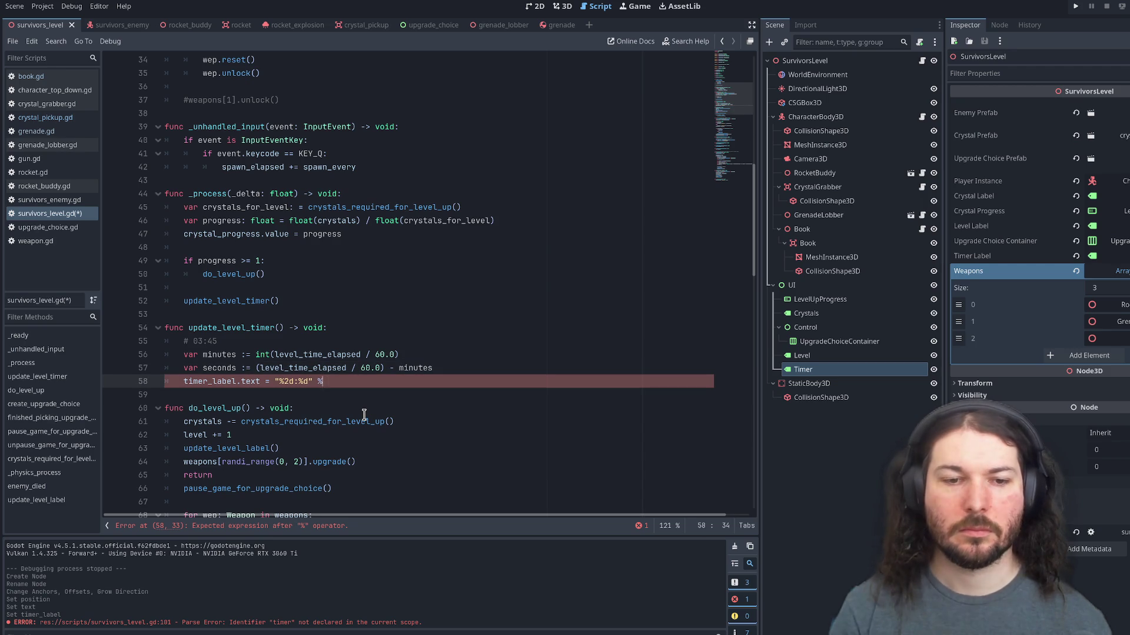
{"action": "key", "text": "alt+Tab"}
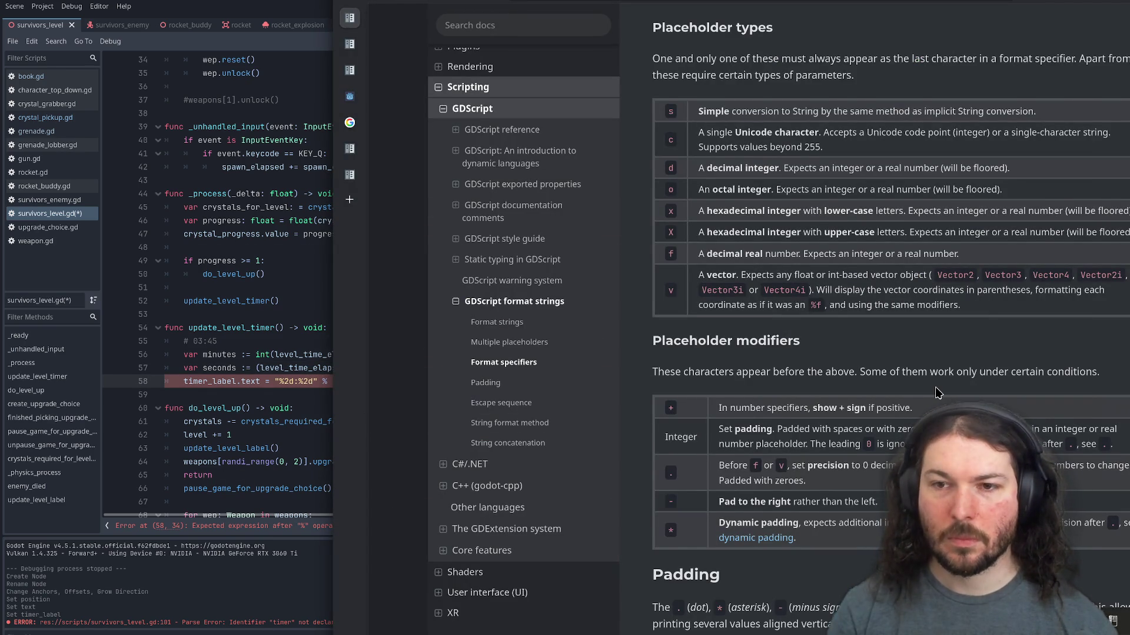
{"action": "scroll", "coordinate": [934, 388], "scroll_direction": "up", "scroll_amount": 5}
{"action": "scroll", "coordinate": [938, 393], "scroll_direction": "down", "scroll_amount": 8}
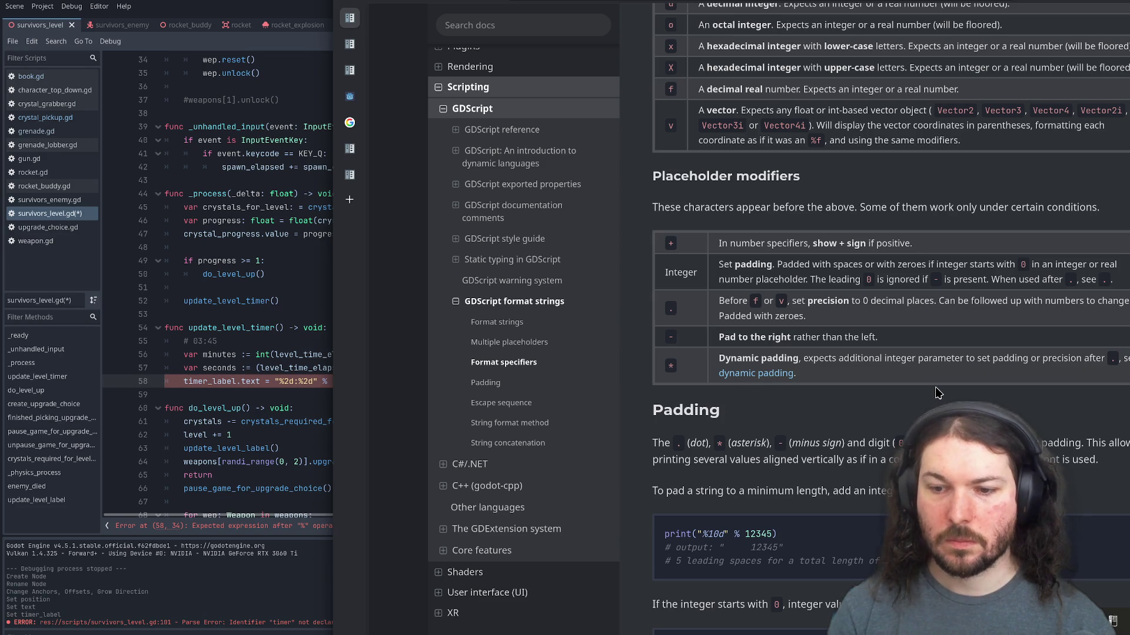
{"action": "scroll", "coordinate": [937, 393], "scroll_direction": "down", "scroll_amount": 4}
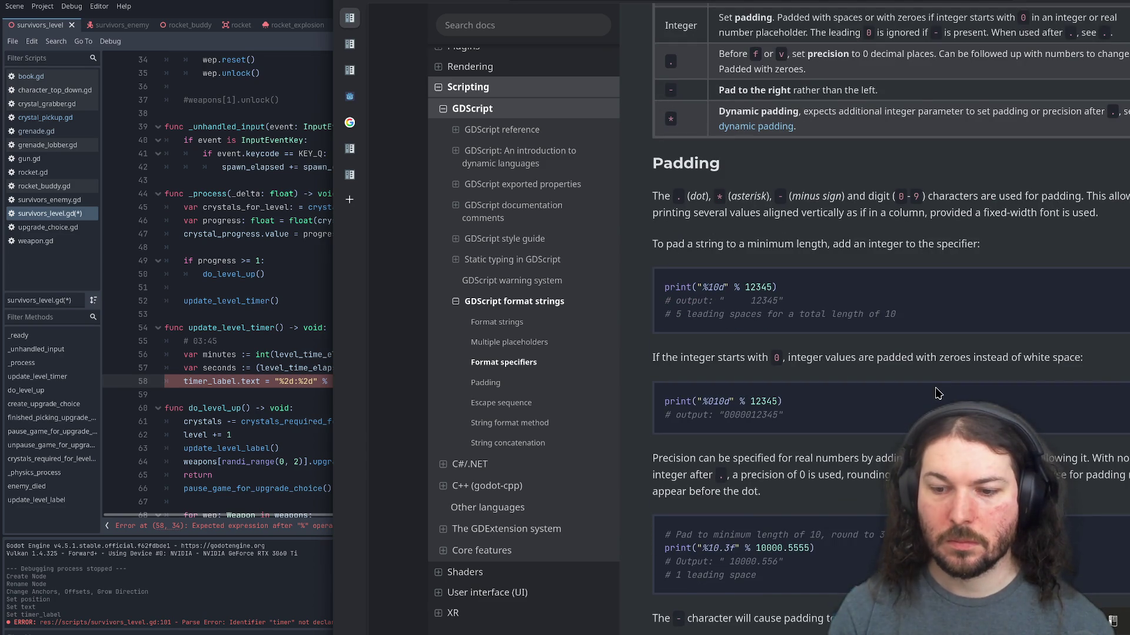
{"action": "scroll", "coordinate": [937, 393], "scroll_direction": "up", "scroll_amount": 10}
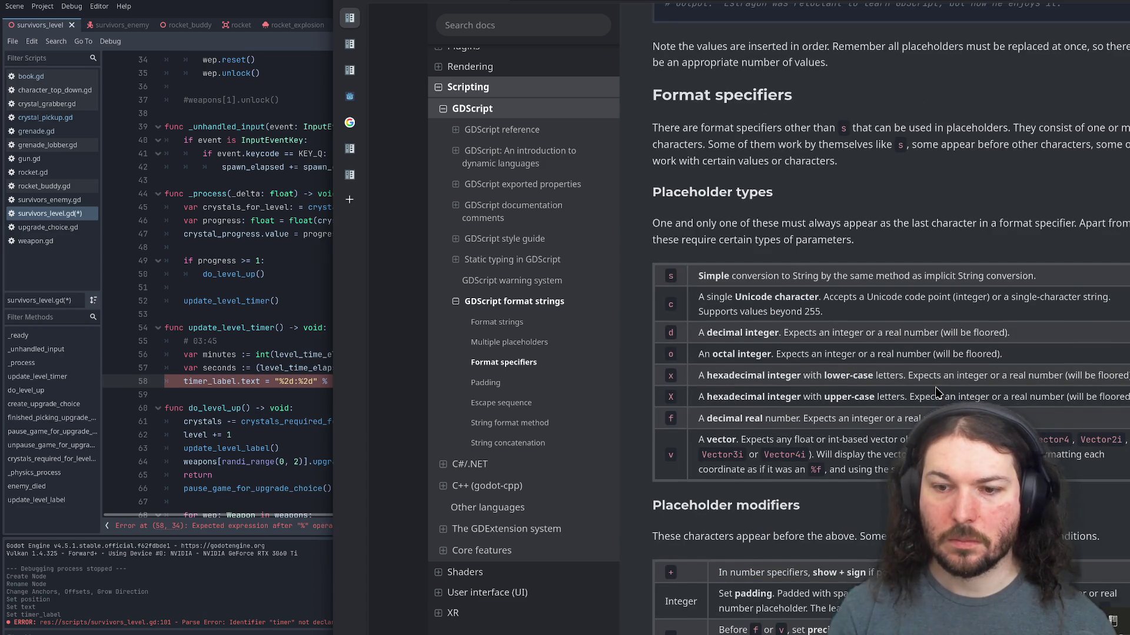
{"action": "scroll", "coordinate": [935, 389], "scroll_direction": "up", "scroll_amount": 7}
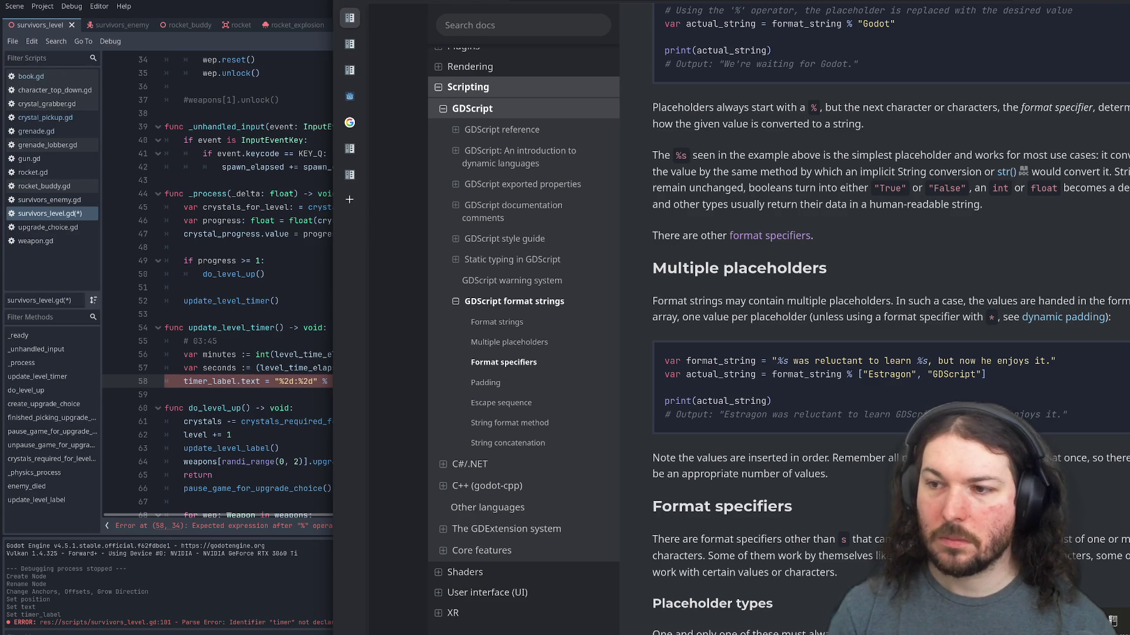
{"action": "key", "text": "alt+Tab"}
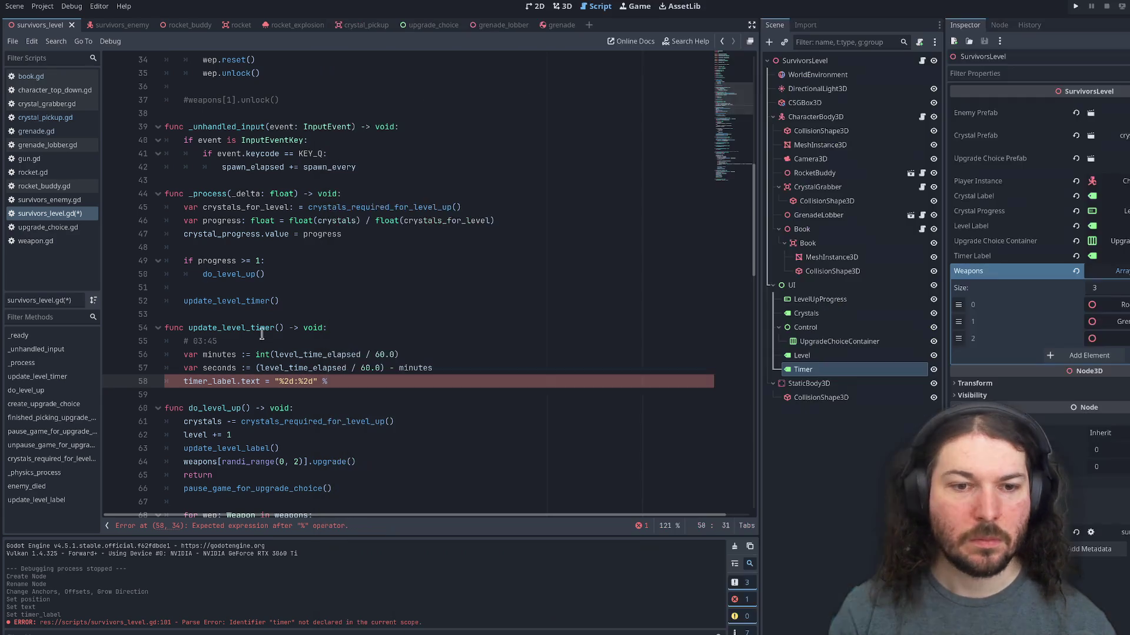
Step: Append % [minutes, seconds] to the timer label line and save survivors_level.gd
{"action": "left_click", "coordinate": [341, 381]}
{"action": "type", "text": "[mi"}
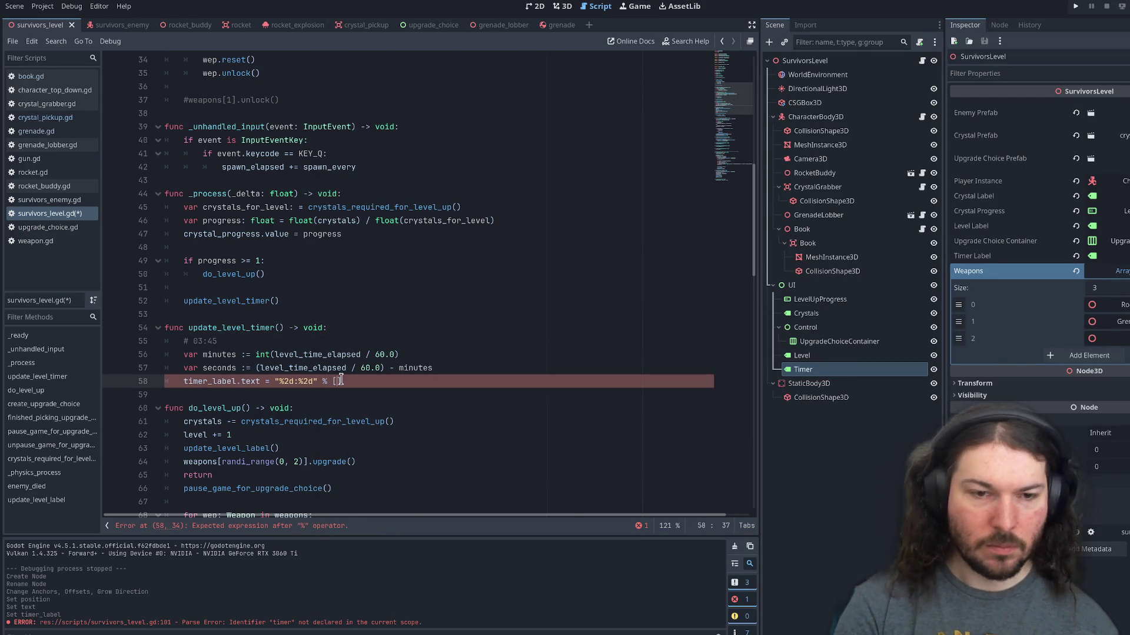
{"action": "type", "text": "nutes, seconds"}
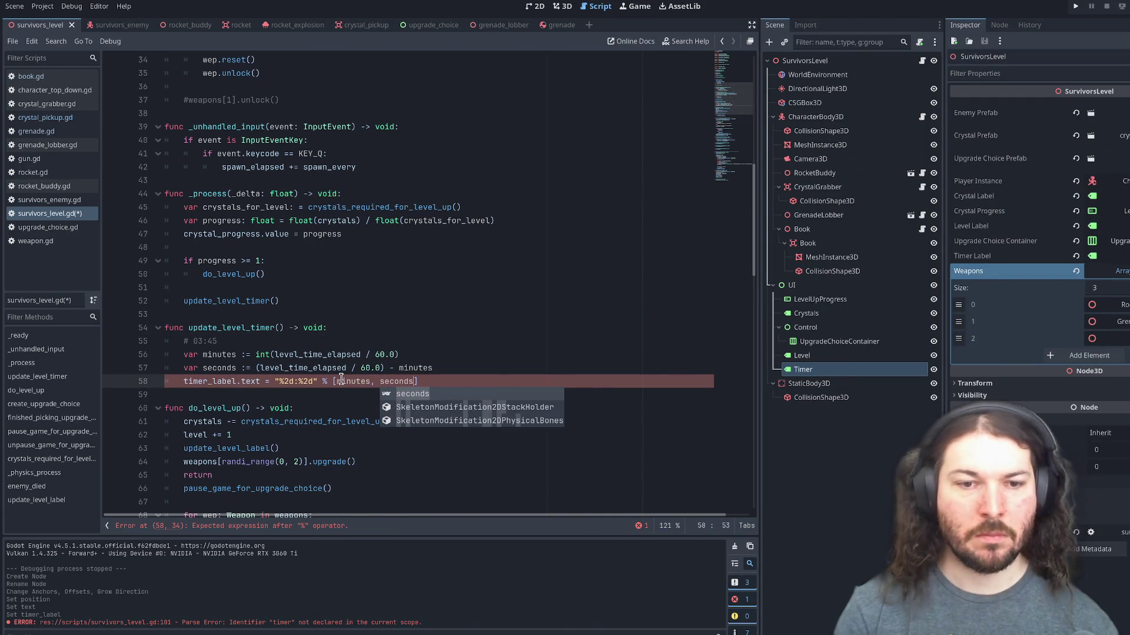
{"action": "key", "text": "ctrl+s"}
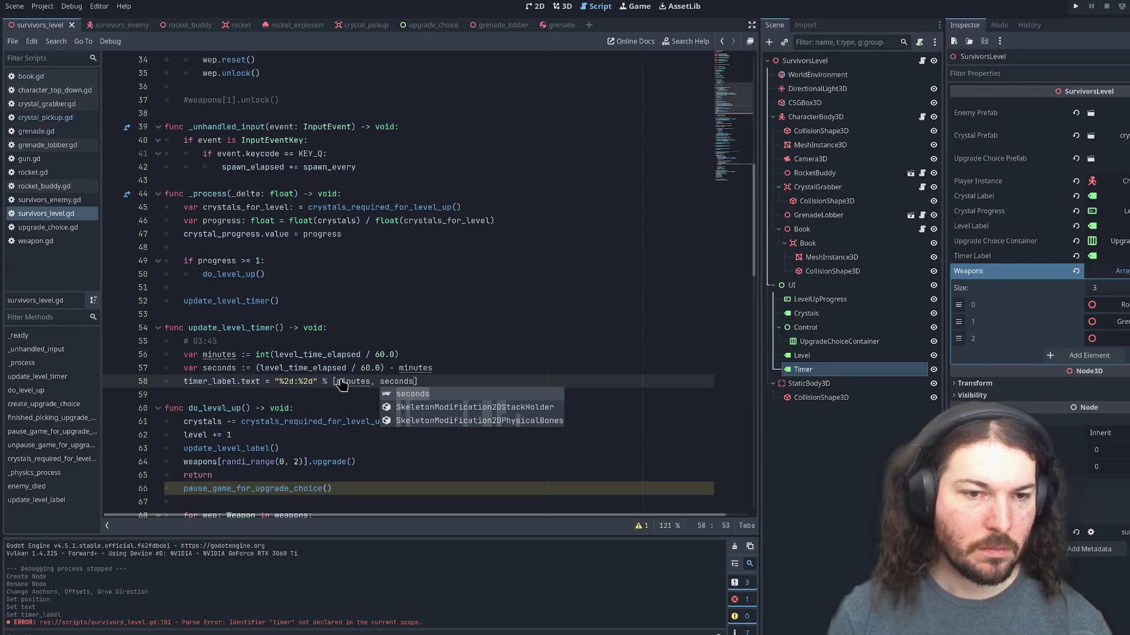
{"action": "left_click", "coordinate": [360, 502]}
{"action": "scroll", "coordinate": [379, 416], "scroll_direction": "down", "scroll_amount": 2}
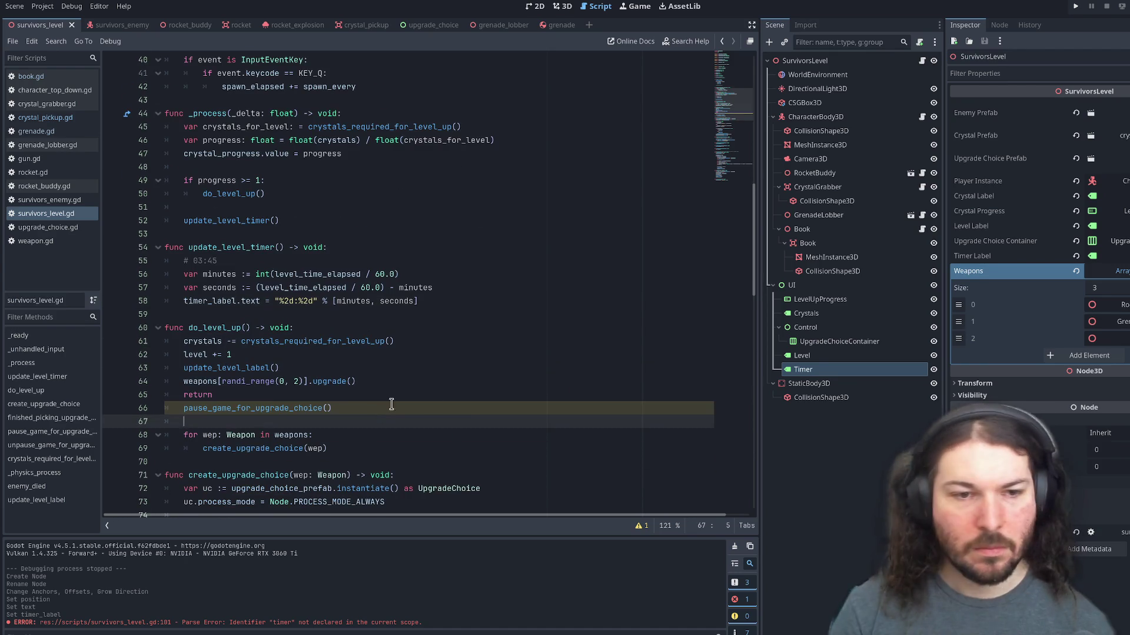
Step: Comment out the weapons[randi_range(0, 2)].upgrade() and return lines in do_level_up with Ctrl+K
{"action": "left_click", "coordinate": [461, 399]}
{"action": "key", "text": "Up"}
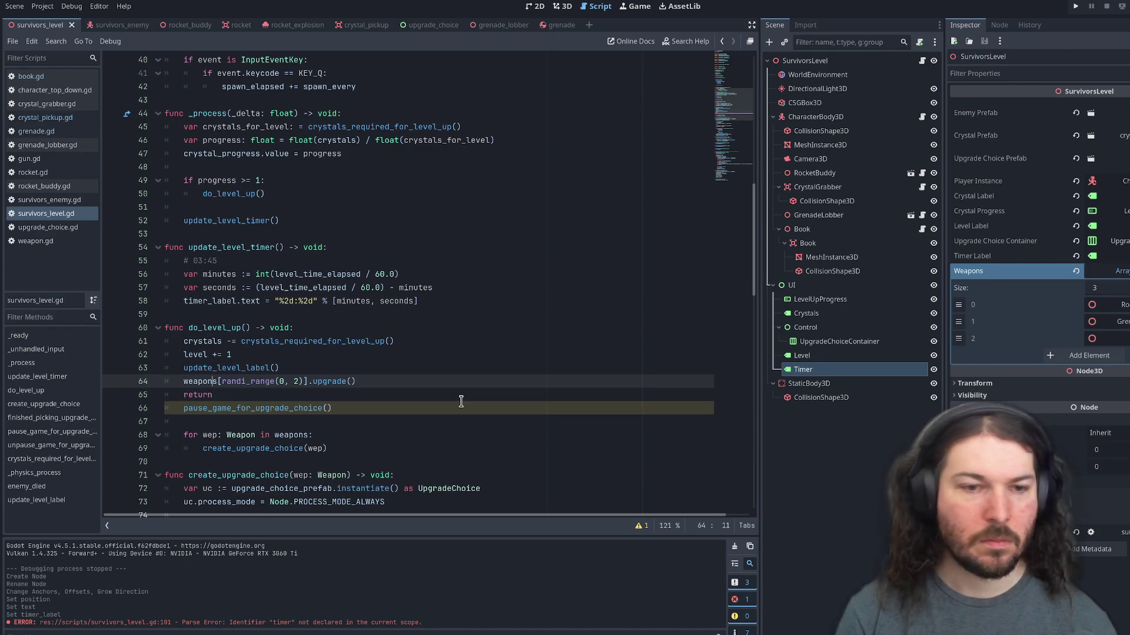
{"action": "key", "text": "Home"}
{"action": "key", "text": "Return"}
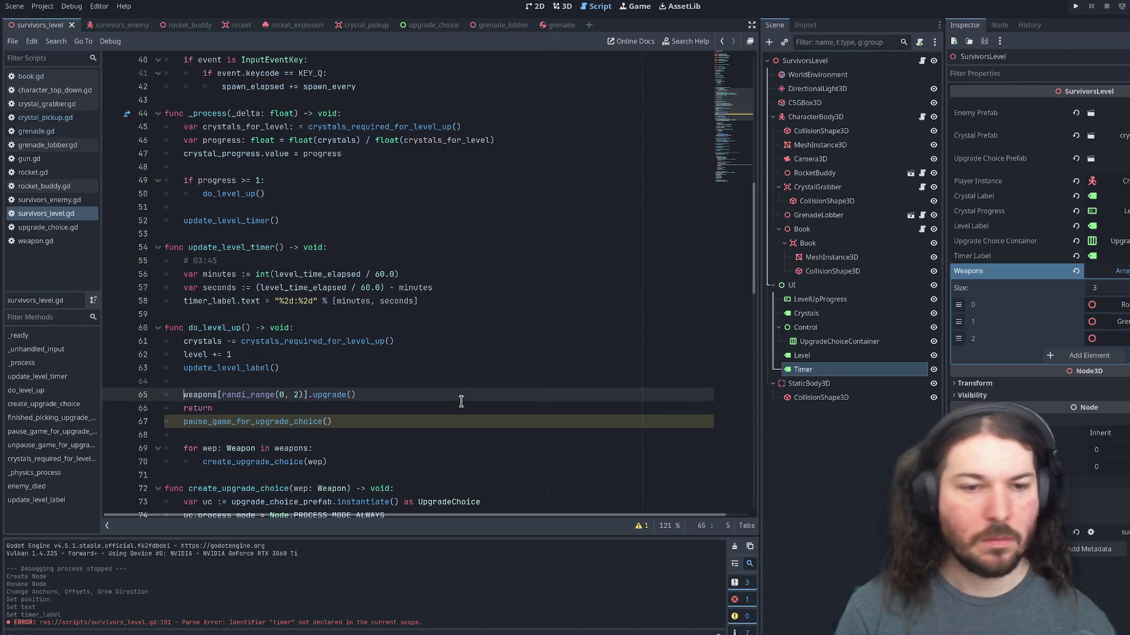
{"action": "key", "text": "Down"}
{"action": "key", "text": "End"}
{"action": "key", "text": "Return"}
{"action": "key", "text": "Up"}
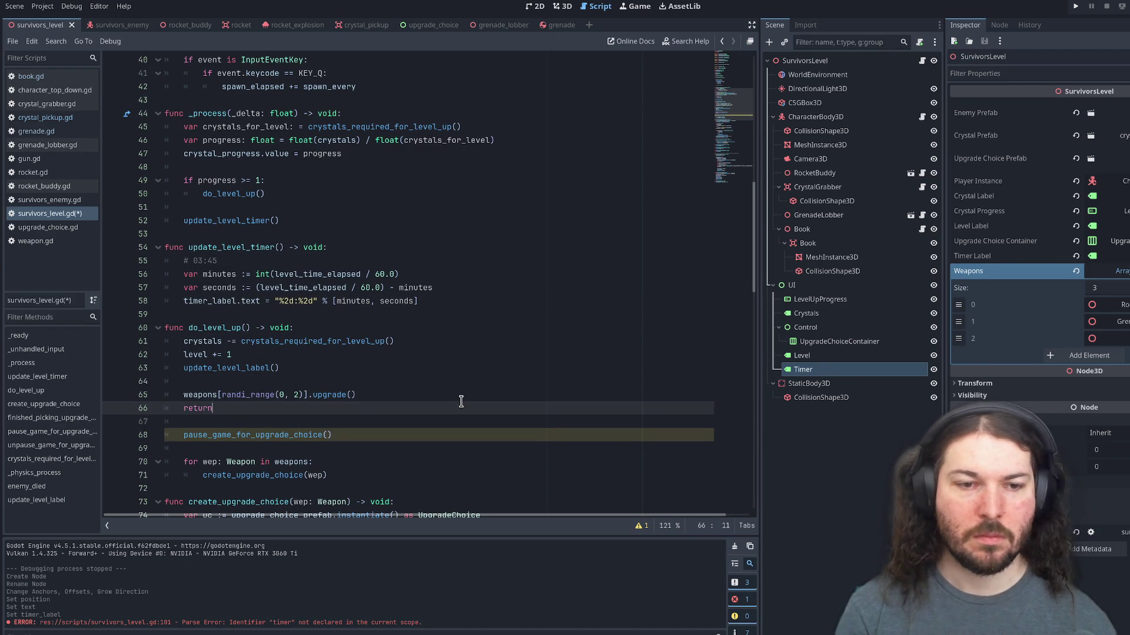
{"action": "key", "text": "shift+Up"}
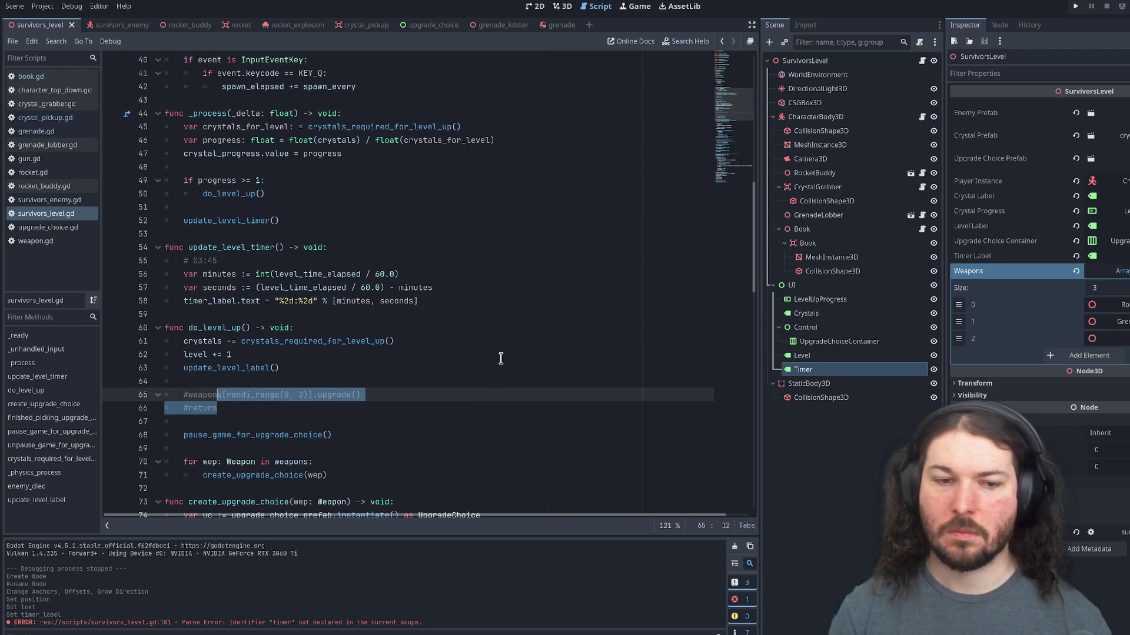
Step: Review the pause_game_for_upgrade_choice call further down in the script
{"action": "scroll", "coordinate": [501, 358], "scroll_direction": "down", "scroll_amount": 2}
{"action": "double_click", "coordinate": [226, 358]}
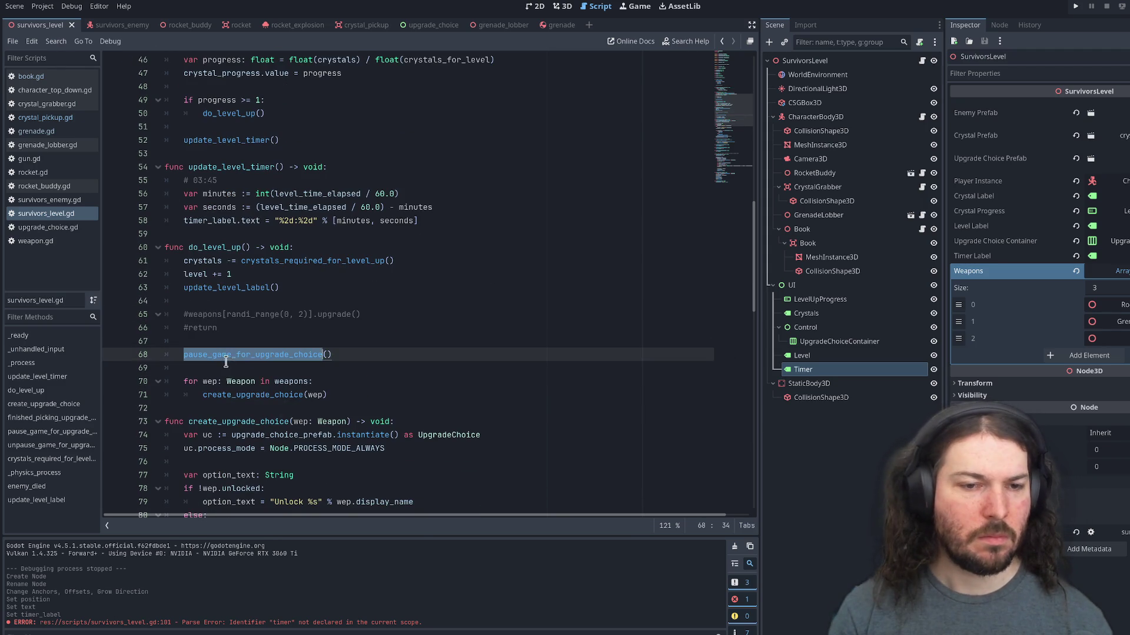
{"action": "scroll", "coordinate": [568, 382], "scroll_direction": "down", "scroll_amount": 11}
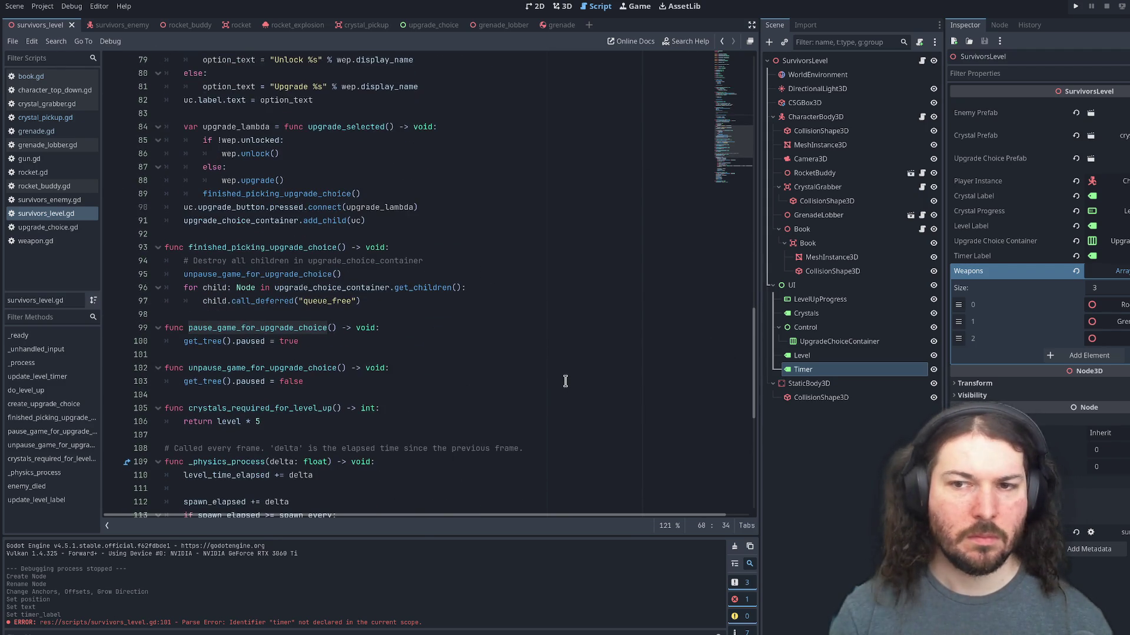
{"action": "scroll", "coordinate": [565, 381], "scroll_direction": "up", "scroll_amount": 14}
{"action": "scroll", "coordinate": [549, 380], "scroll_direction": "down", "scroll_amount": 3}
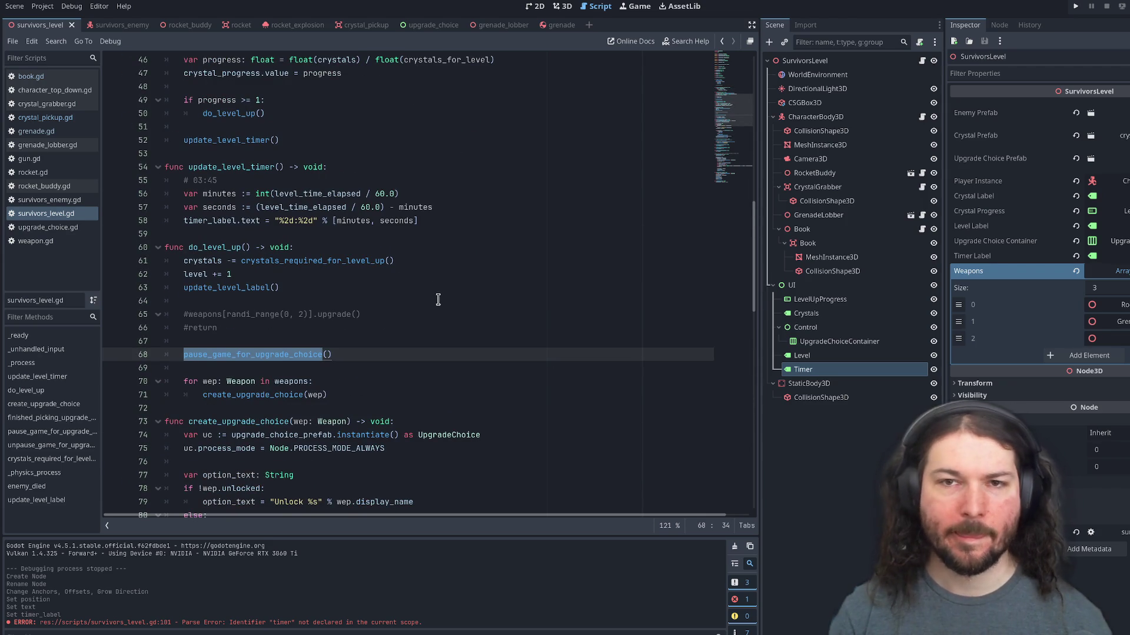
{"action": "left_click", "coordinate": [537, 7]}
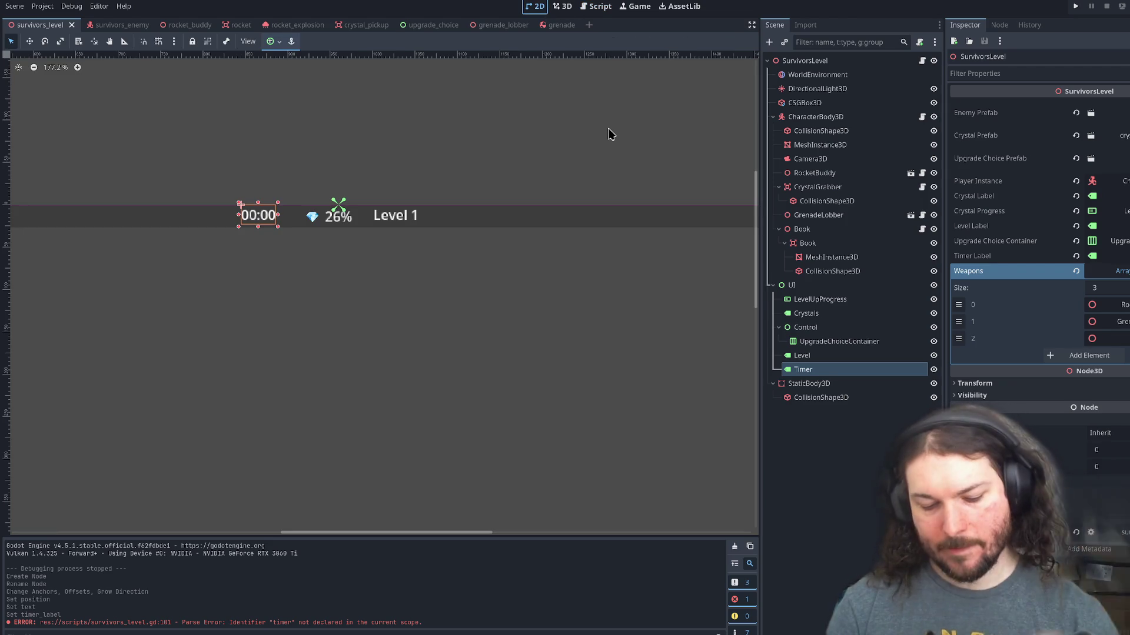
{"action": "key", "text": "F5"}
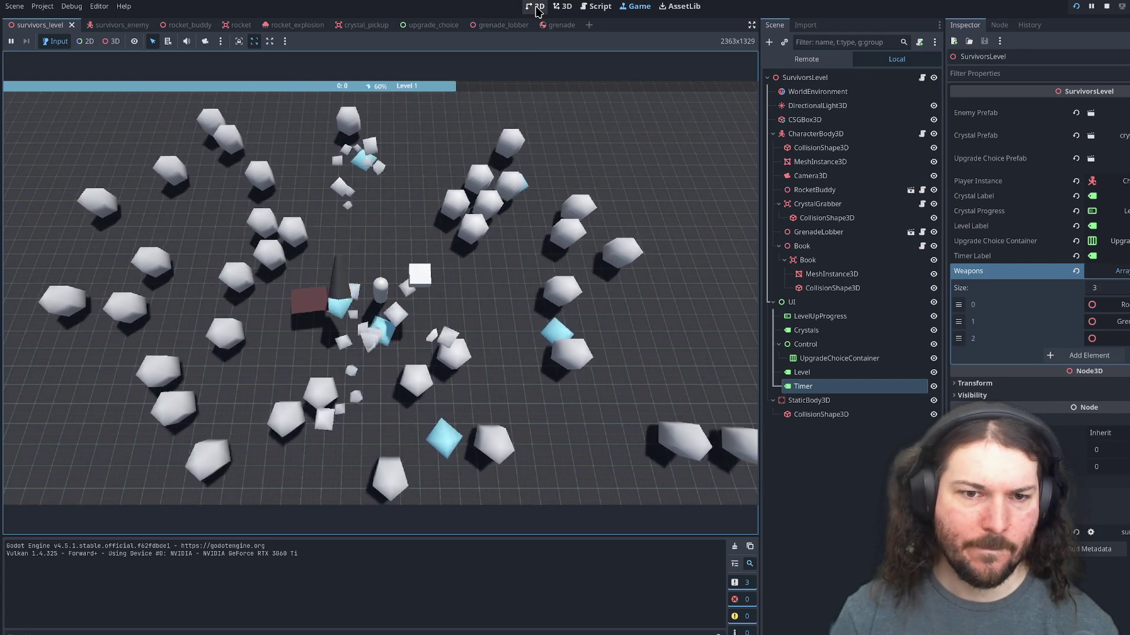
{"action": "left_click", "coordinate": [339, 297]}
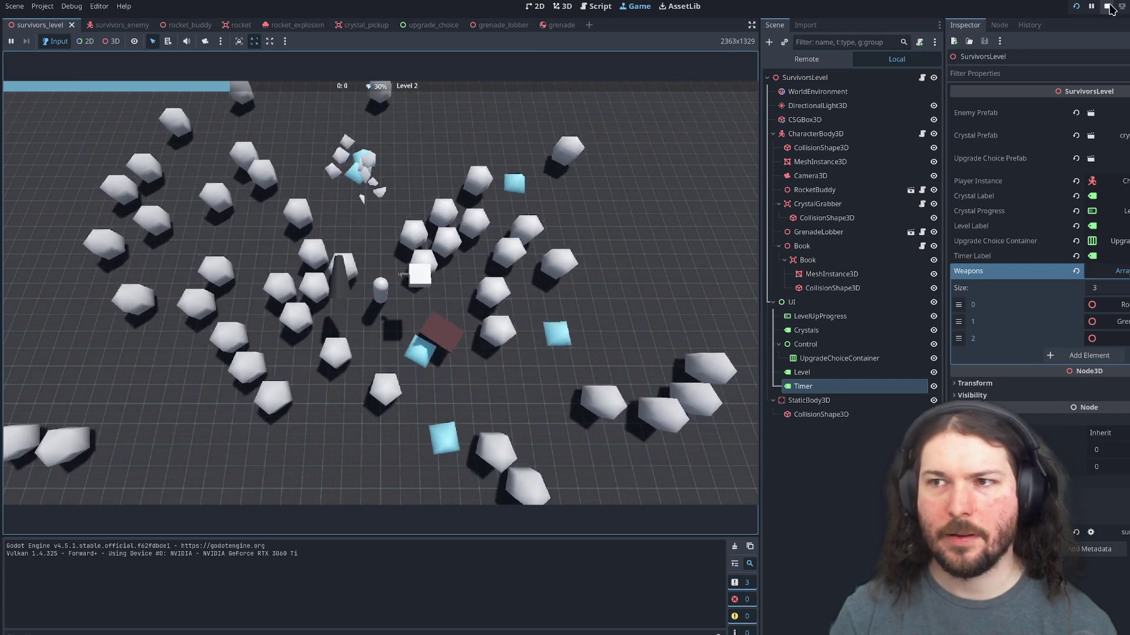
{"action": "key", "text": "F8"}
{"action": "left_click", "coordinate": [606, 12]}
Step: Trace the update_level_timer call, the minutes calculation and where level_time_elapsed accumulates
{"action": "left_click", "coordinate": [310, 332]}
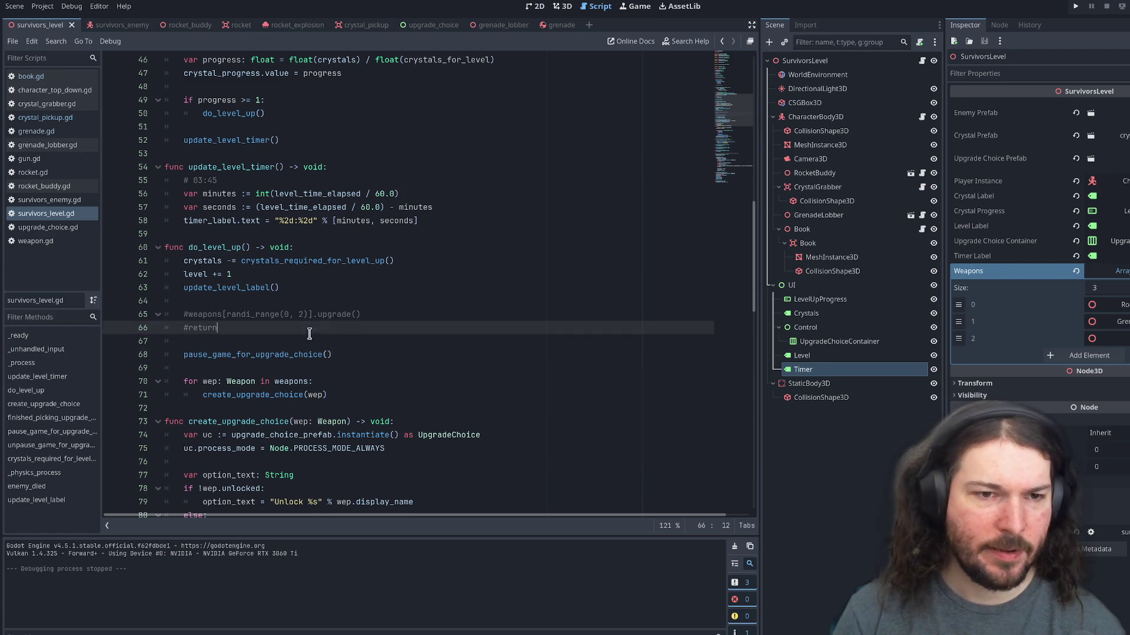
{"action": "scroll", "coordinate": [318, 318], "scroll_direction": "up", "scroll_amount": 4}
{"action": "left_click", "coordinate": [237, 301]}
{"action": "double_click", "coordinate": [237, 300]}
{"action": "left_click", "coordinate": [430, 354]}
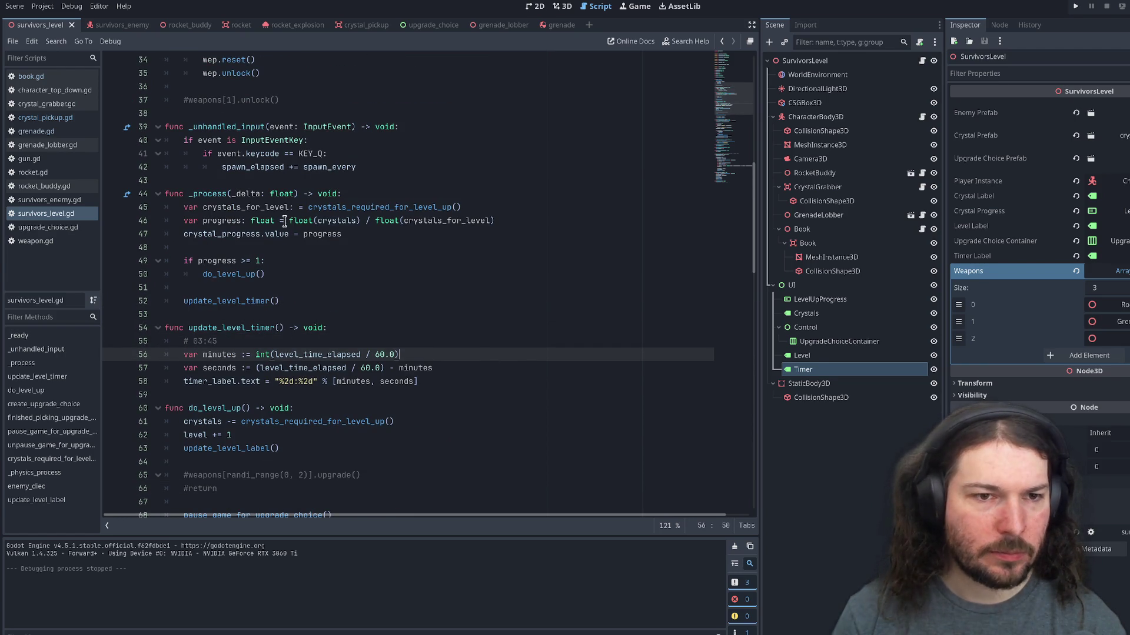
{"action": "scroll", "coordinate": [336, 306], "scroll_direction": "down", "scroll_amount": 15}
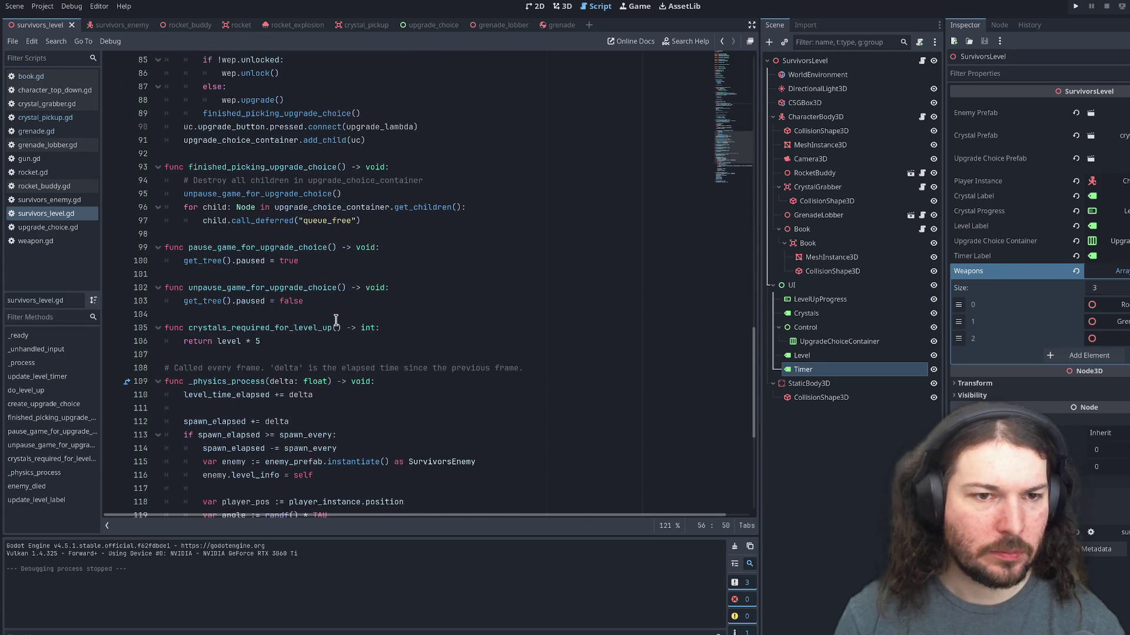
{"action": "left_click", "coordinate": [238, 381]}
Step: Change the timer_label format string to "%2d:%s" and run the game with F5
{"action": "scroll", "coordinate": [318, 318], "scroll_direction": "up", "scroll_amount": 12}
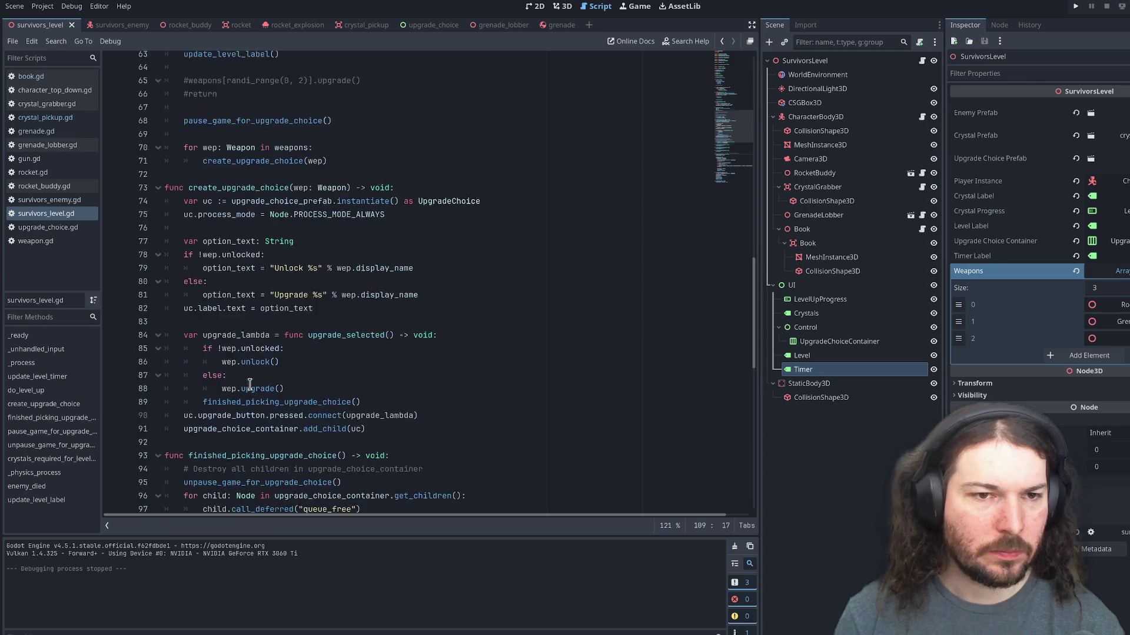
{"action": "double_click", "coordinate": [328, 154]}
{"action": "scroll", "coordinate": [450, 213], "scroll_direction": "up", "scroll_amount": 3}
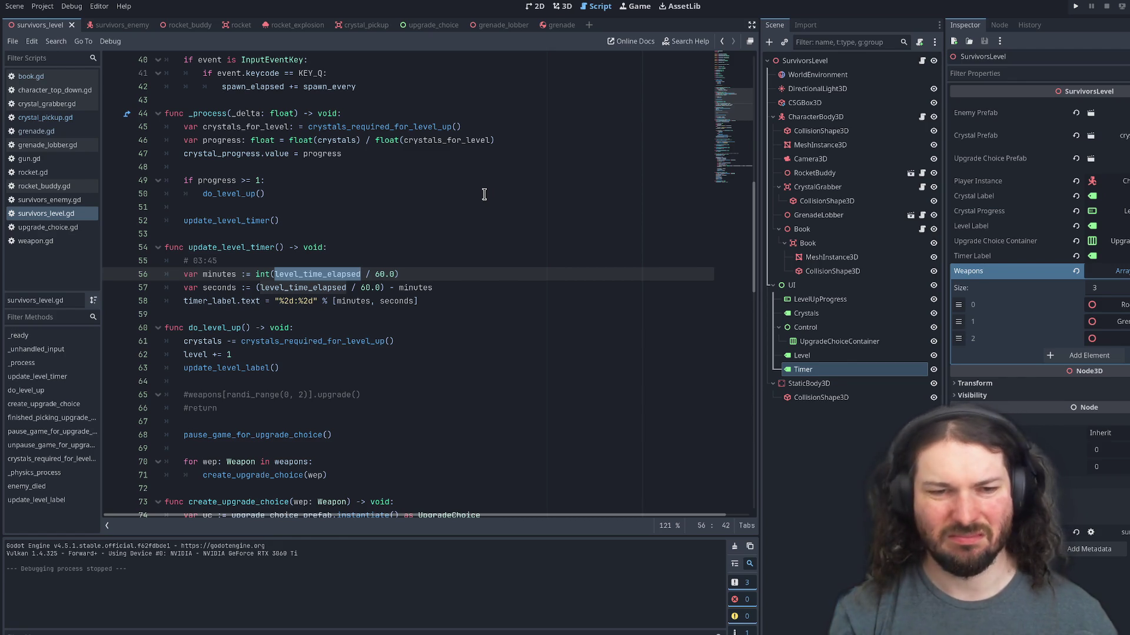
{"action": "key", "text": "Down"}
{"action": "key", "text": "Down"}
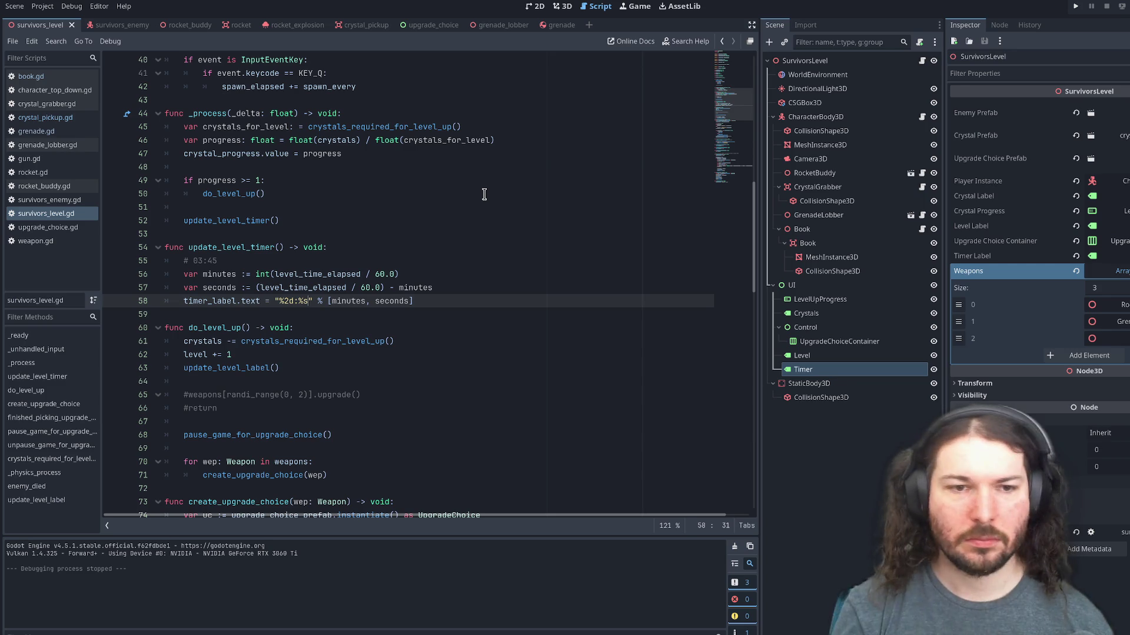
{"action": "key", "text": "F5"}
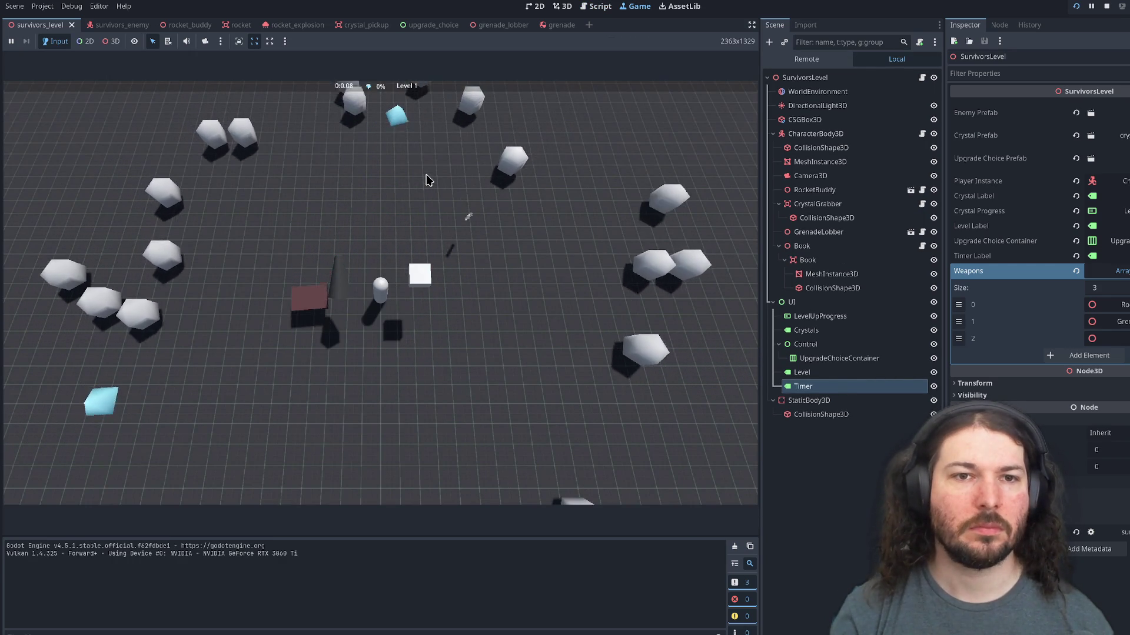
Step: Set seconds := level_time_elapsed and test-run the game
{"action": "left_click", "coordinate": [1106, 6]}
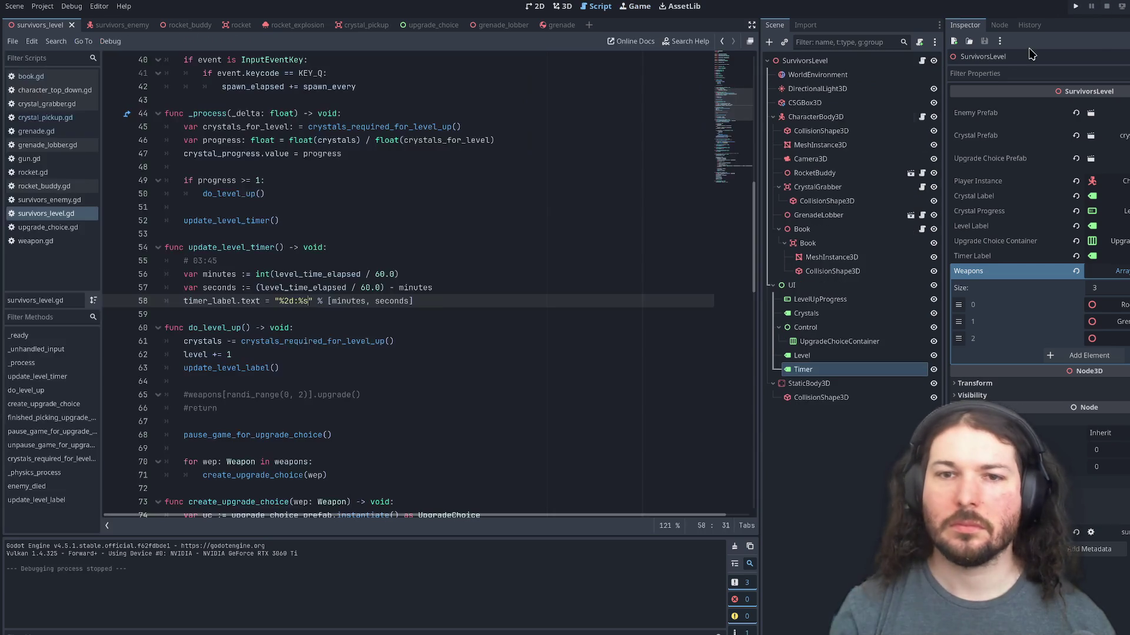
{"action": "left_click", "coordinate": [451, 289]}
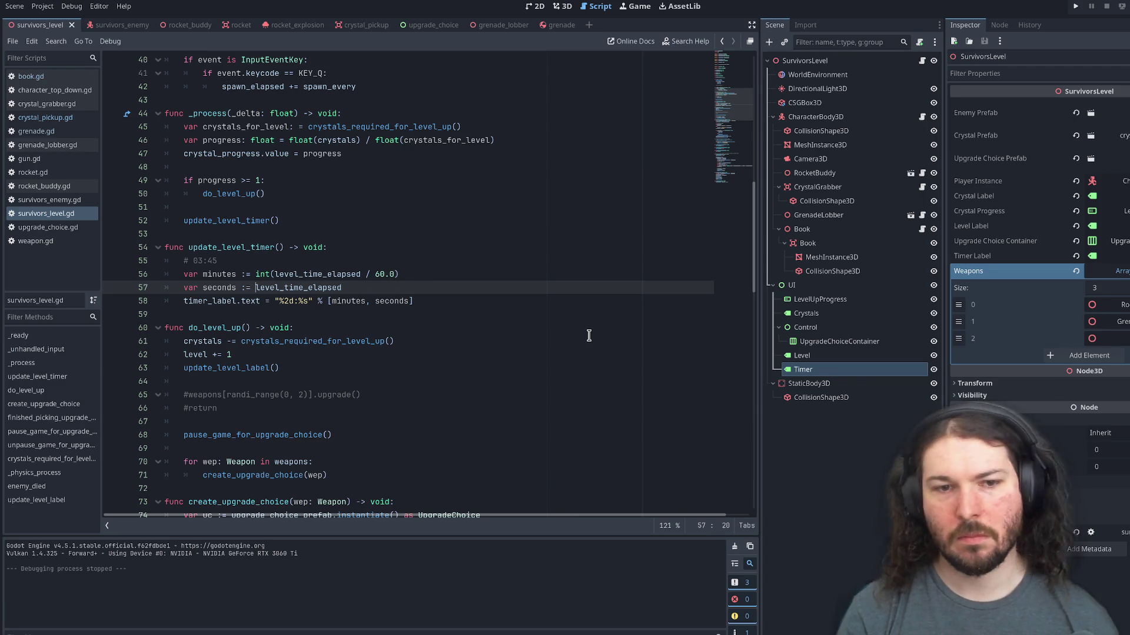
{"action": "key", "text": "F5"}
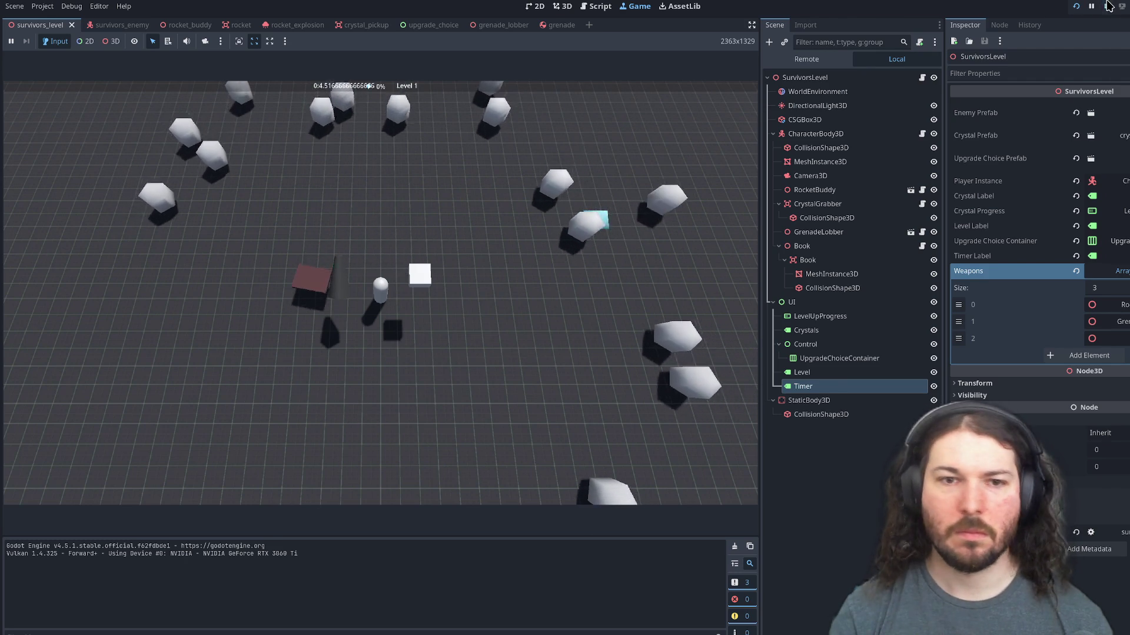
{"action": "key", "text": "F8"}
Step: Change the timer format back to "%2d:%2d" and test it in the running game
{"action": "key", "text": "Down"}
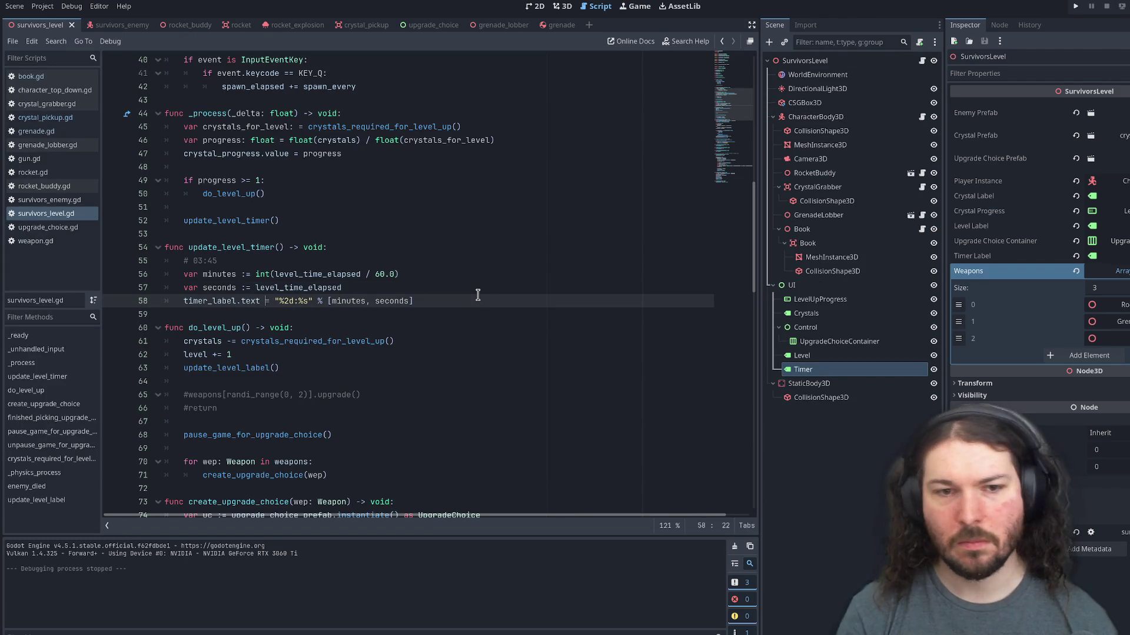
{"action": "key", "text": "F5"}
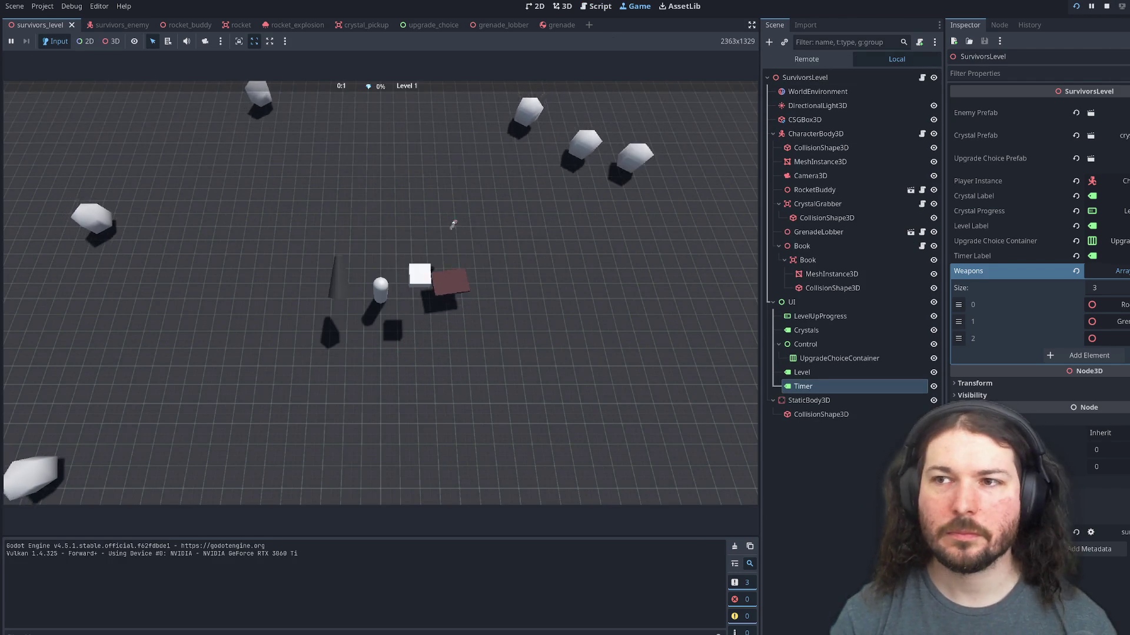
{"action": "key", "text": "F8"}
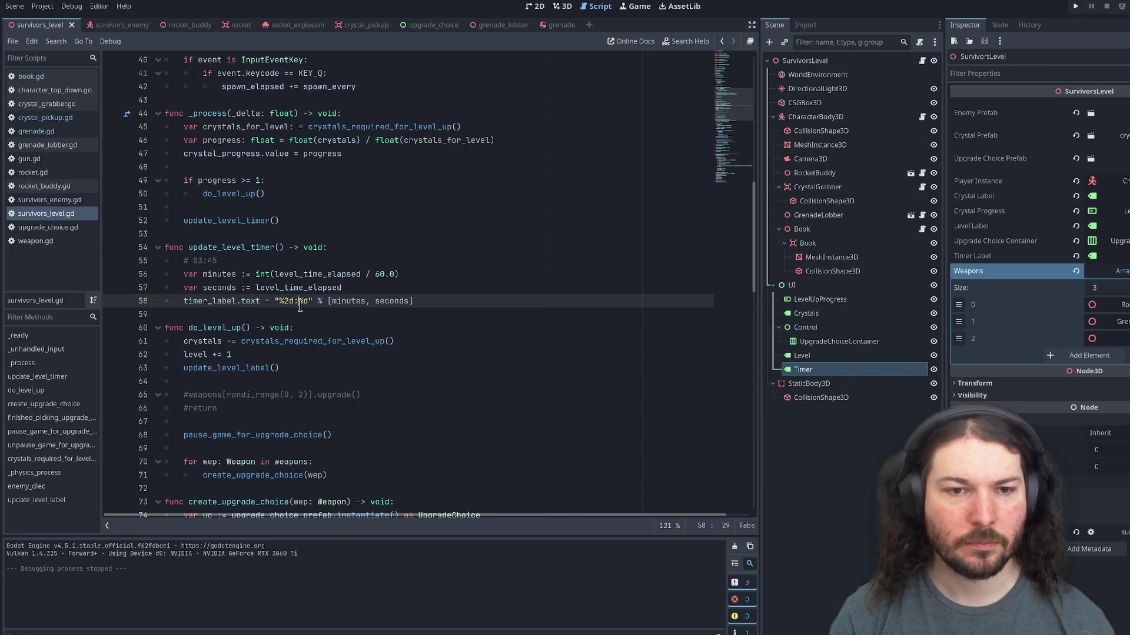
{"action": "key", "text": "F5"}
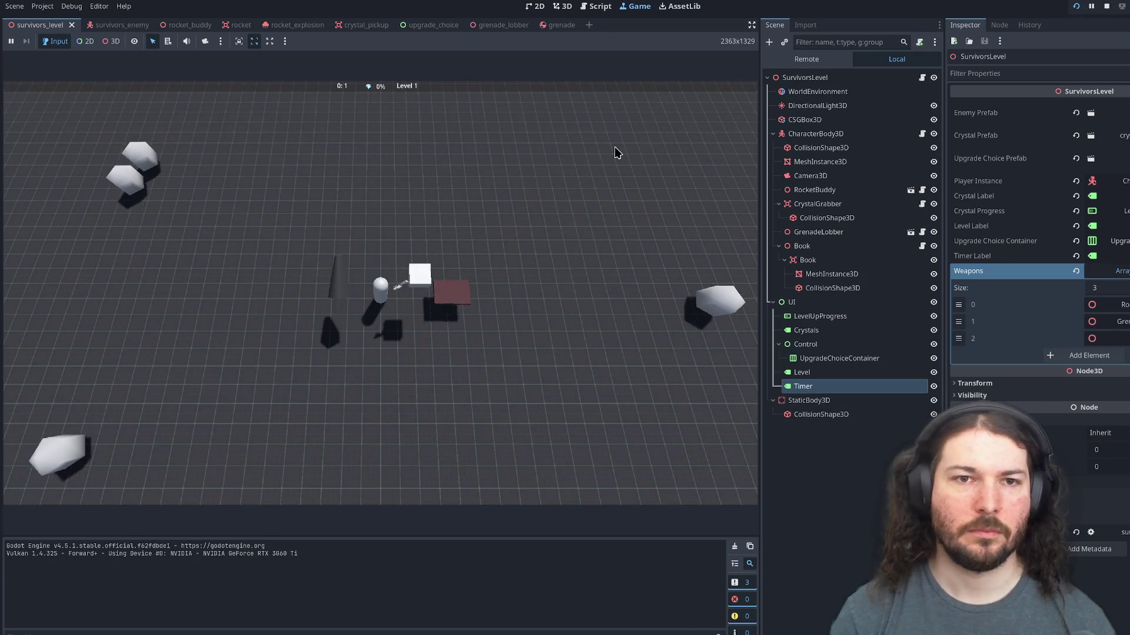
{"action": "key", "text": "F8"}
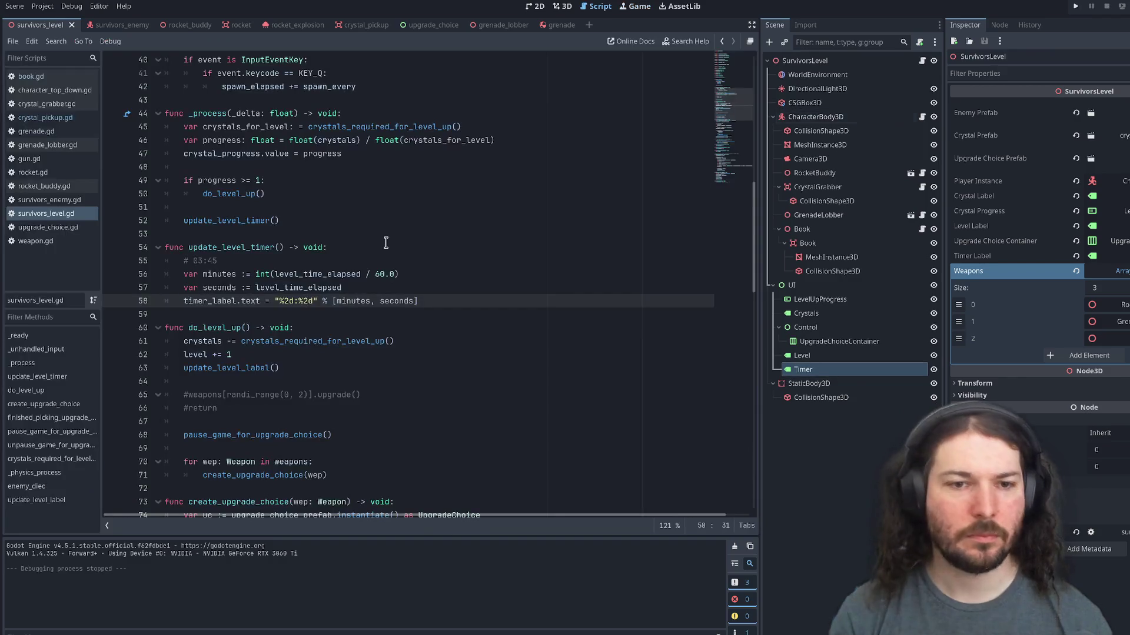
Step: Bring up the GDScript format strings documentation at the padding section
{"action": "key", "text": "alt+Tab"}
{"action": "key", "text": "F5"}
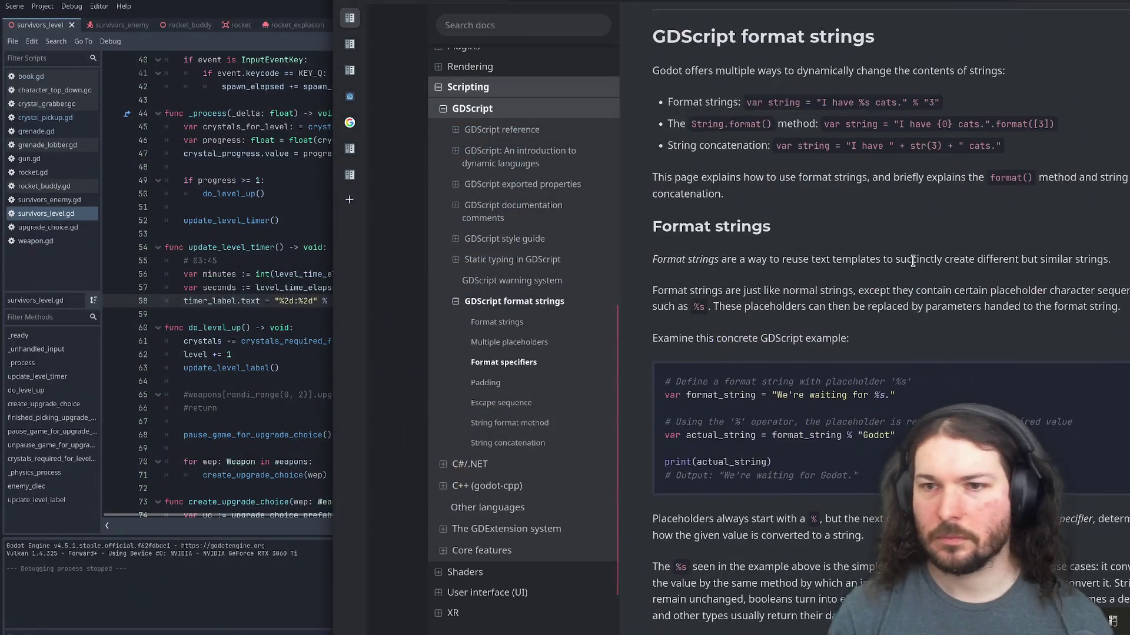
{"action": "scroll", "coordinate": [918, 294], "scroll_direction": "down", "scroll_amount": 10}
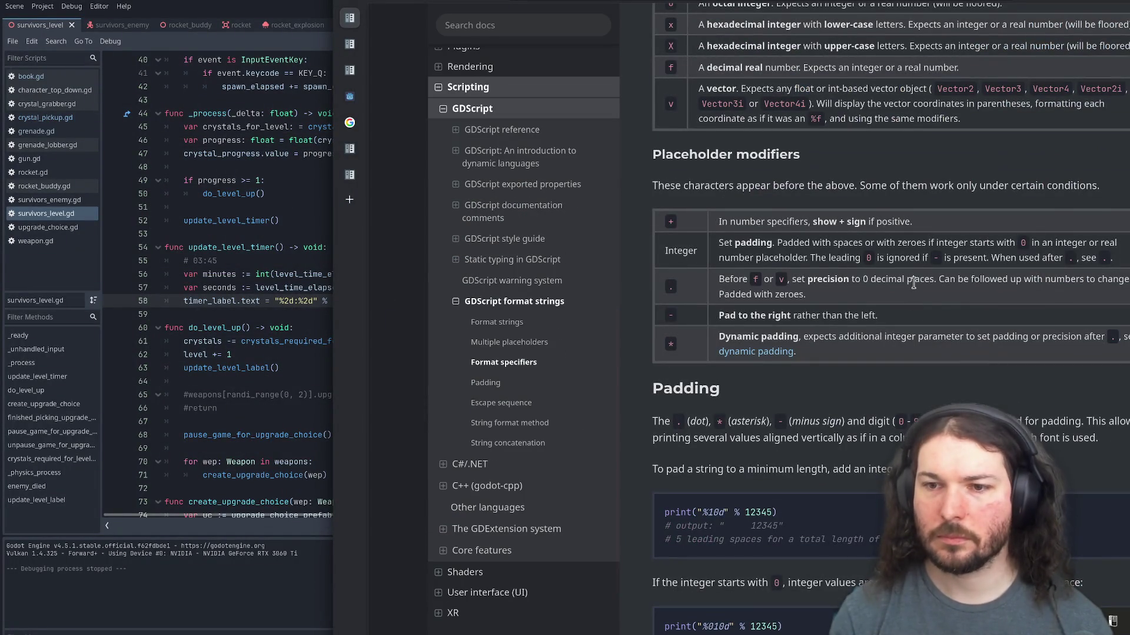